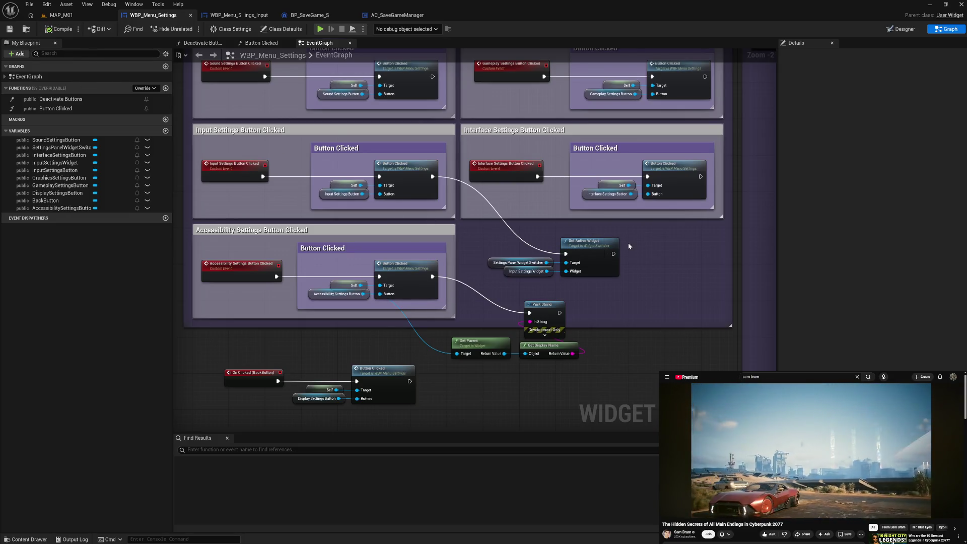
Duplicate WBP_Menu_Settings_Input twice, naming the copies Display and WBP_Menu_Settings_Graphics.
{"action": "left_click_drag", "start_coordinate": [629, 246], "coordinate": [572, 206]}
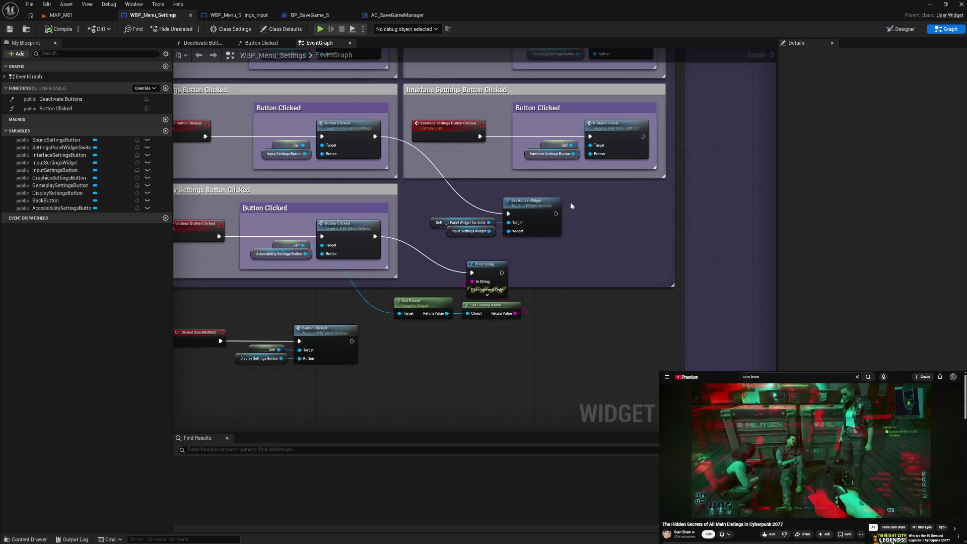
{"action": "left_click_drag", "start_coordinate": [570, 267], "coordinate": [587, 297]}
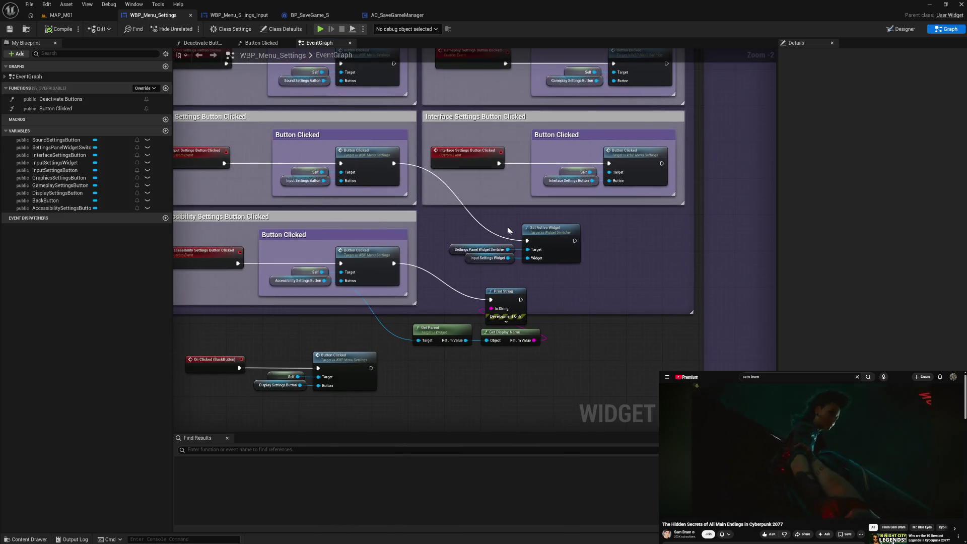
{"action": "left_click_drag", "start_coordinate": [493, 221], "coordinate": [556, 271]}
{"action": "left_click", "coordinate": [590, 285]}
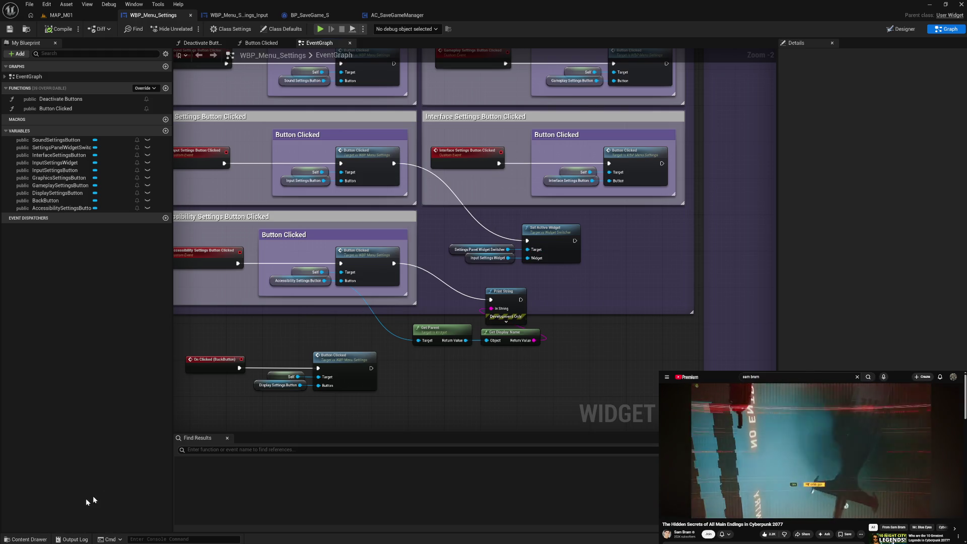
{"action": "left_click", "coordinate": [26, 539]}
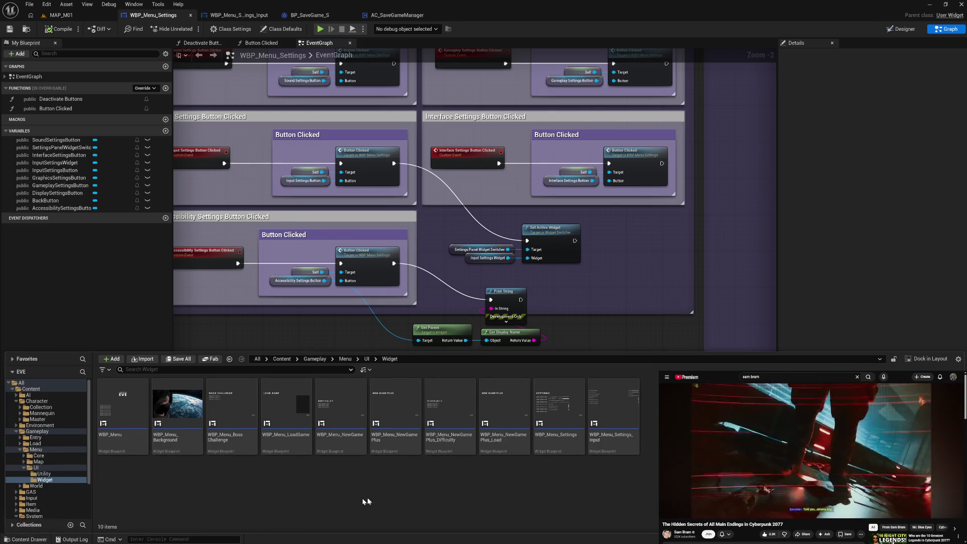
{"action": "left_click", "coordinate": [615, 447]}
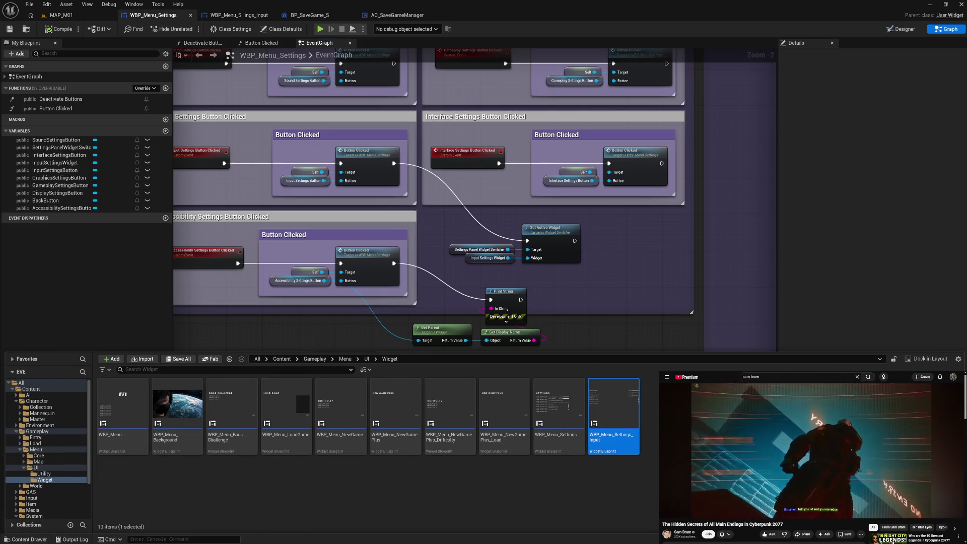
{"action": "key", "text": "super"}
{"action": "key", "text": "super"}
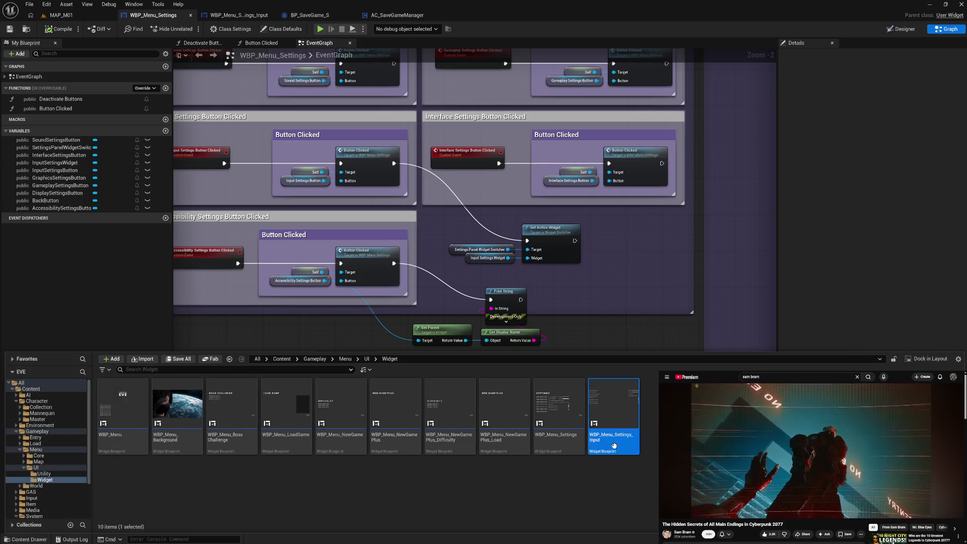
{"action": "key", "text": "ctrl+d"}
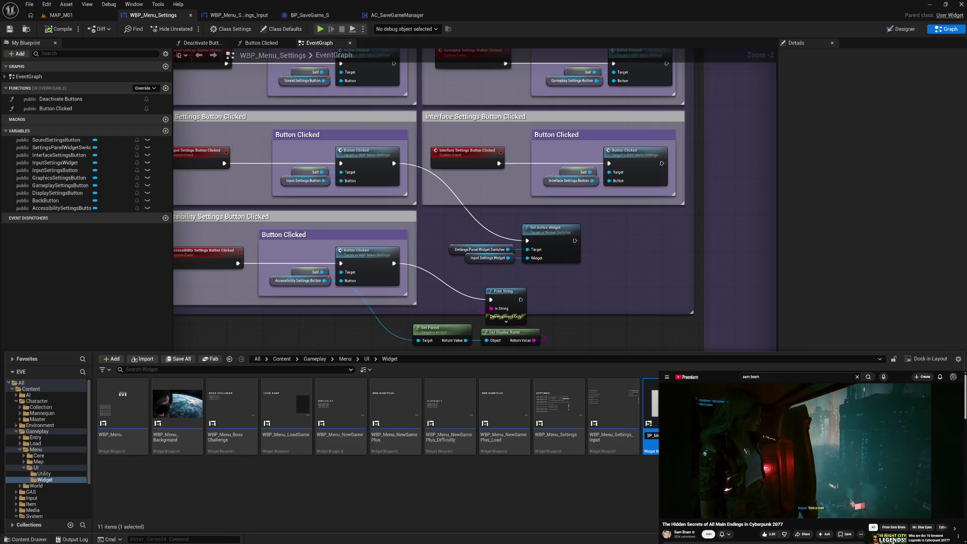
{"action": "key", "text": "Return"}
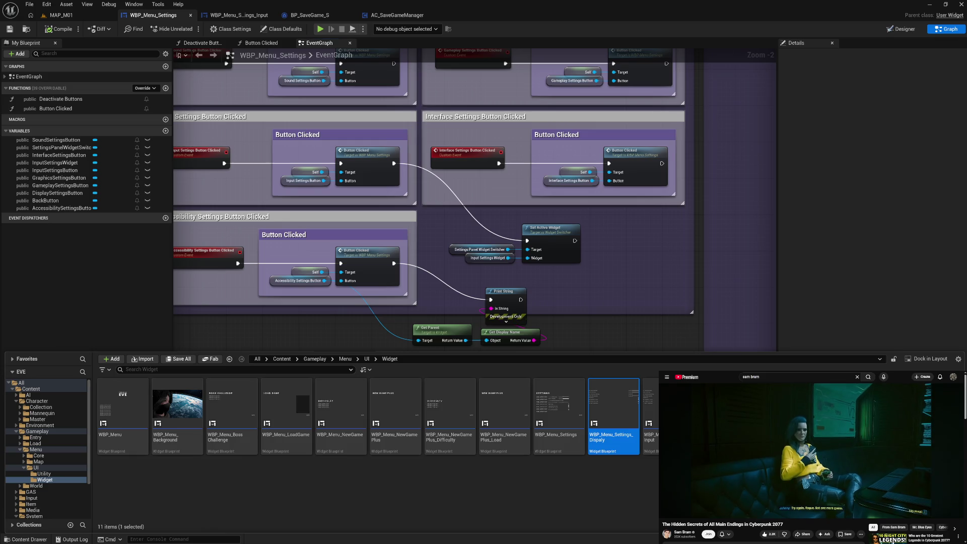
{"action": "key", "text": "ctrl+d"}
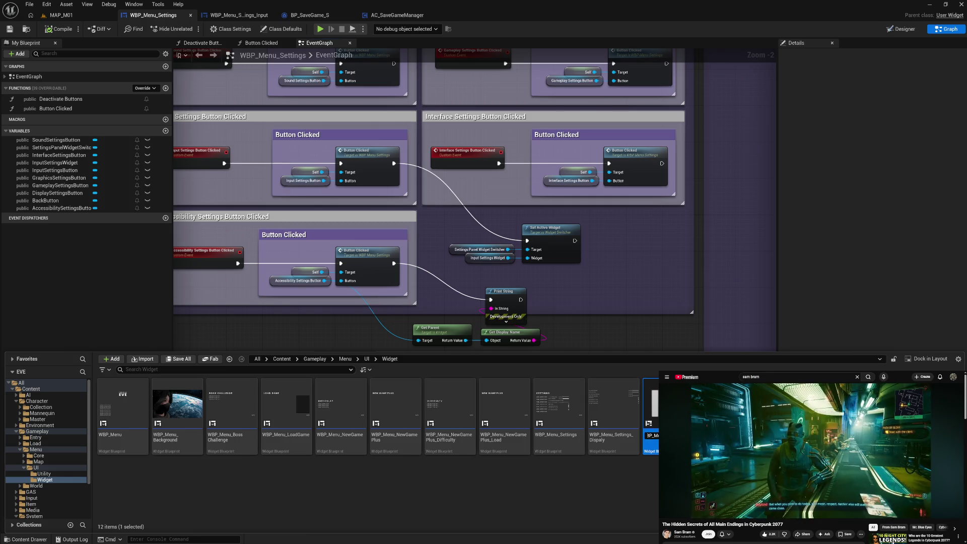
{"action": "type", "text": "enu_"}
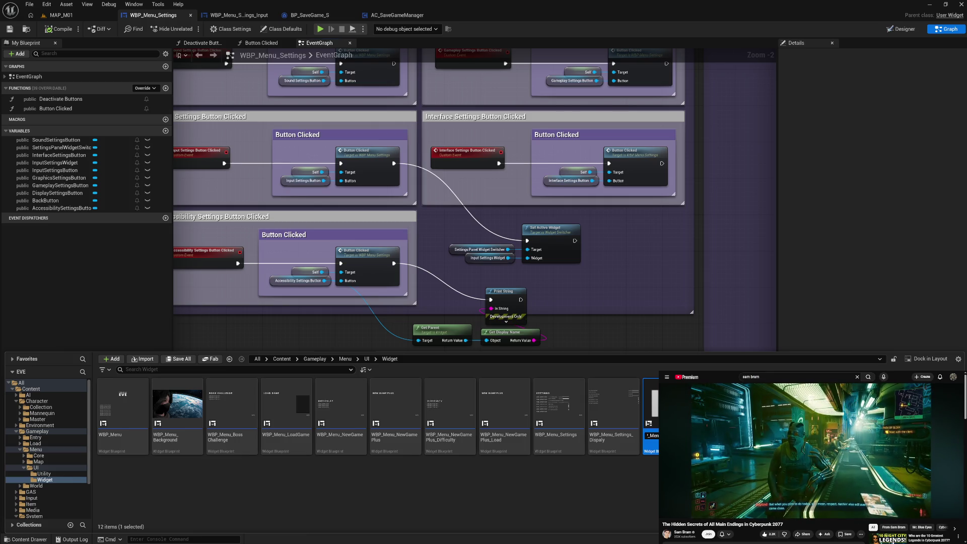
{"action": "type", "text": "Settings_Graphics"}
{"action": "key", "text": "Return"}
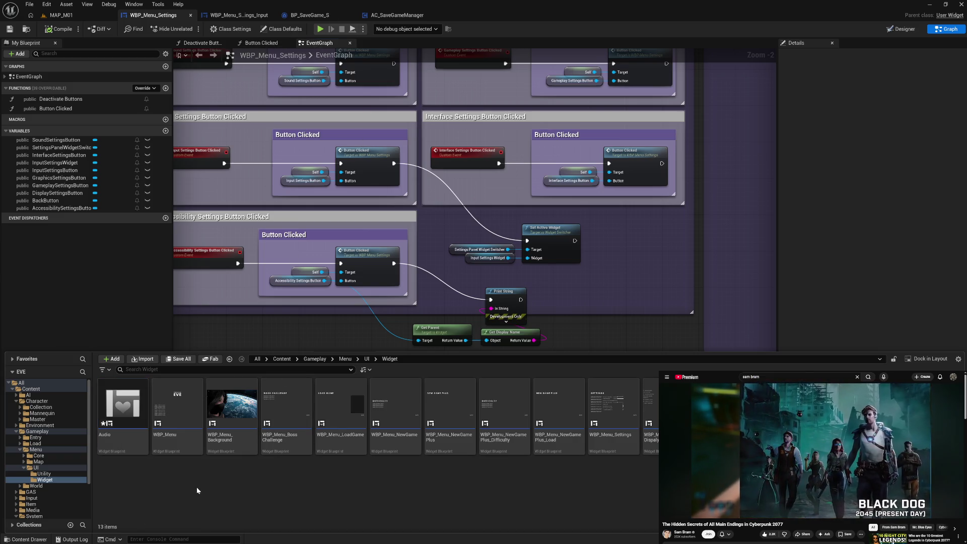
Delete the Audio widget blueprint from the Widget folder and return to the designer.
{"action": "mouse_move", "coordinate": [130, 448]}
{"action": "key", "text": "Delete"}
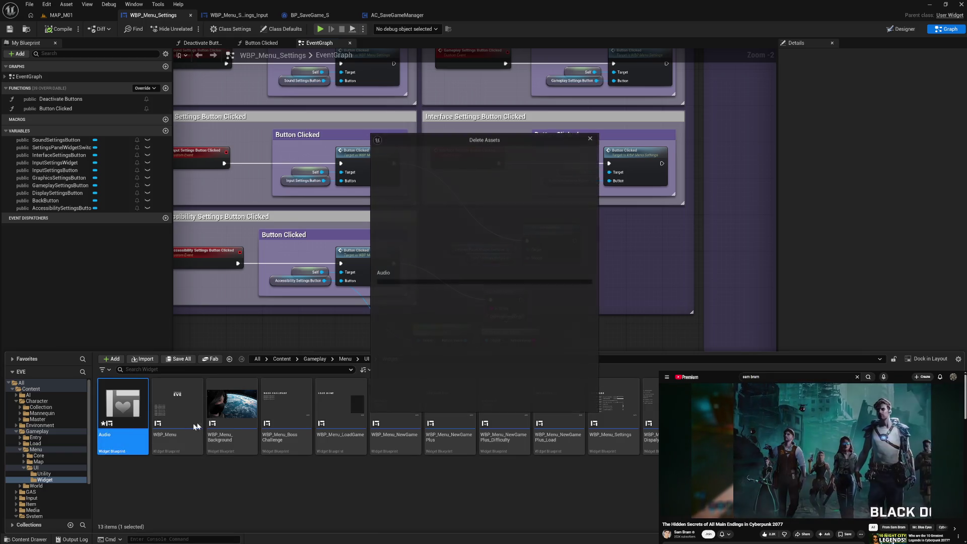
{"action": "left_click", "coordinate": [458, 403]}
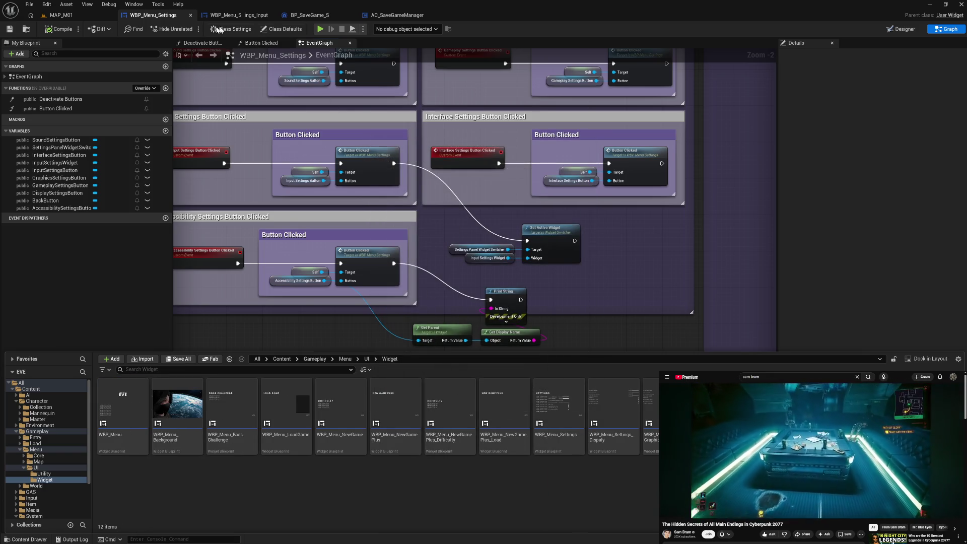
{"action": "left_click", "coordinate": [857, 126]}
{"action": "left_click", "coordinate": [902, 29]}
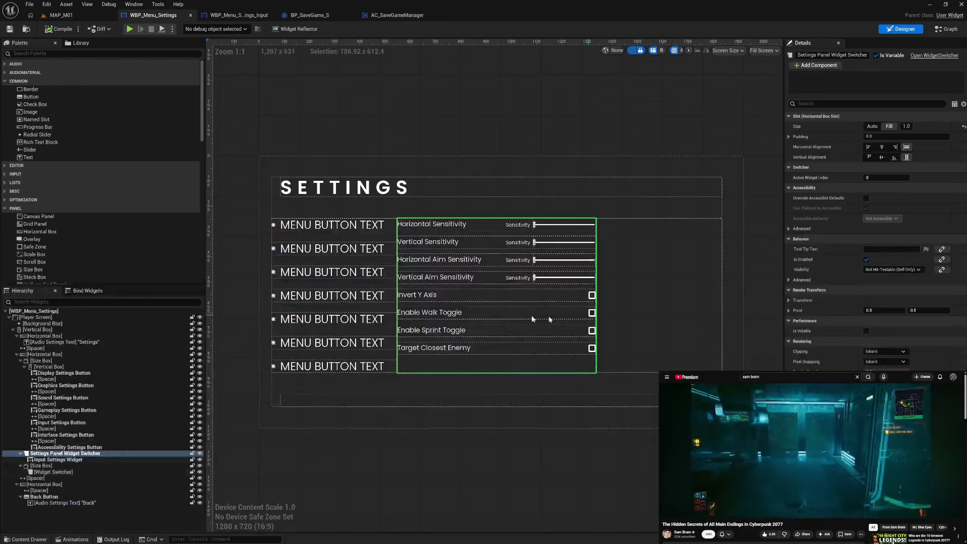
Check the Display, Graphics, Sound, Gameplay, Input, Interface and Accessibility button texts, then show the widget folder.
{"action": "left_click", "coordinate": [343, 229]}
{"action": "left_click", "coordinate": [343, 249]}
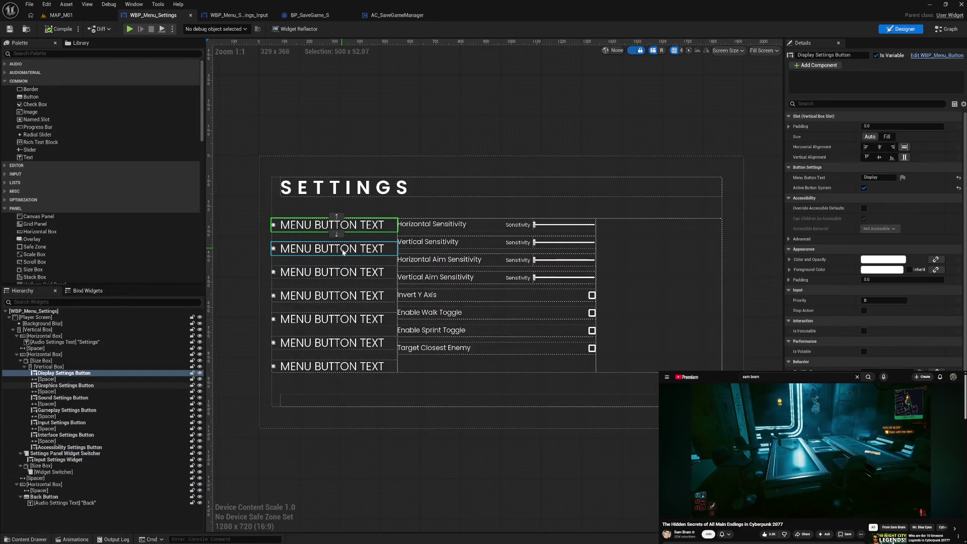
{"action": "left_click", "coordinate": [351, 274]}
{"action": "left_click", "coordinate": [360, 300]}
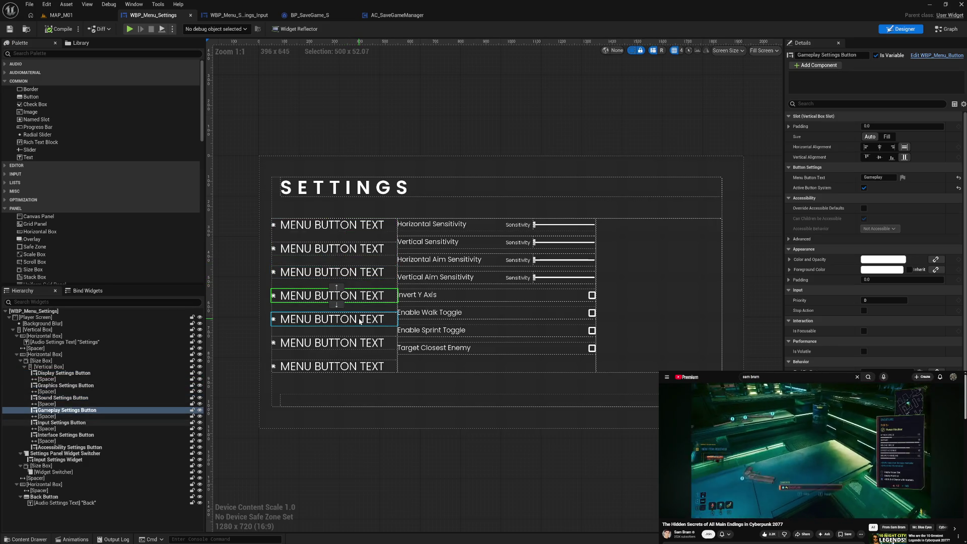
{"action": "left_click", "coordinate": [361, 320]}
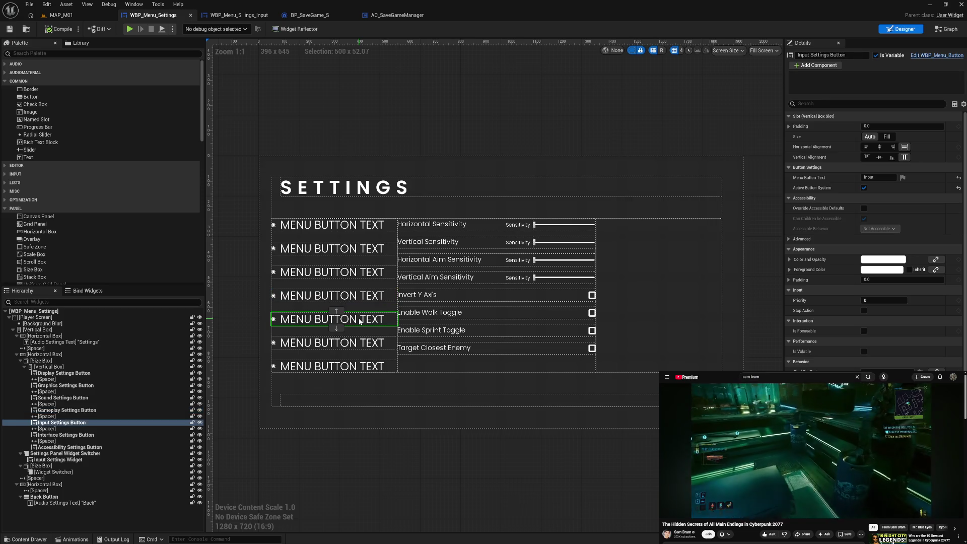
{"action": "left_click", "coordinate": [362, 344]}
{"action": "left_click", "coordinate": [364, 362]}
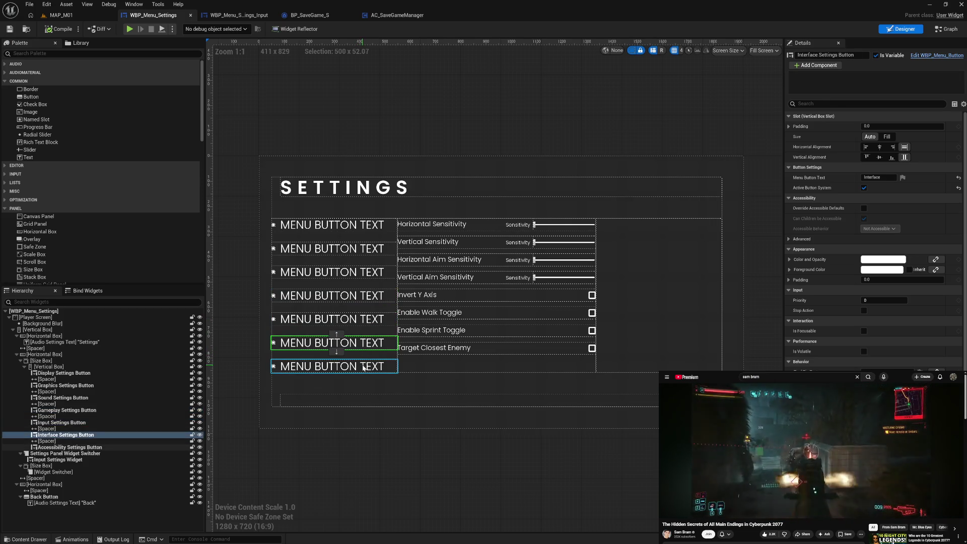
{"action": "key", "text": "ctrl+space"}
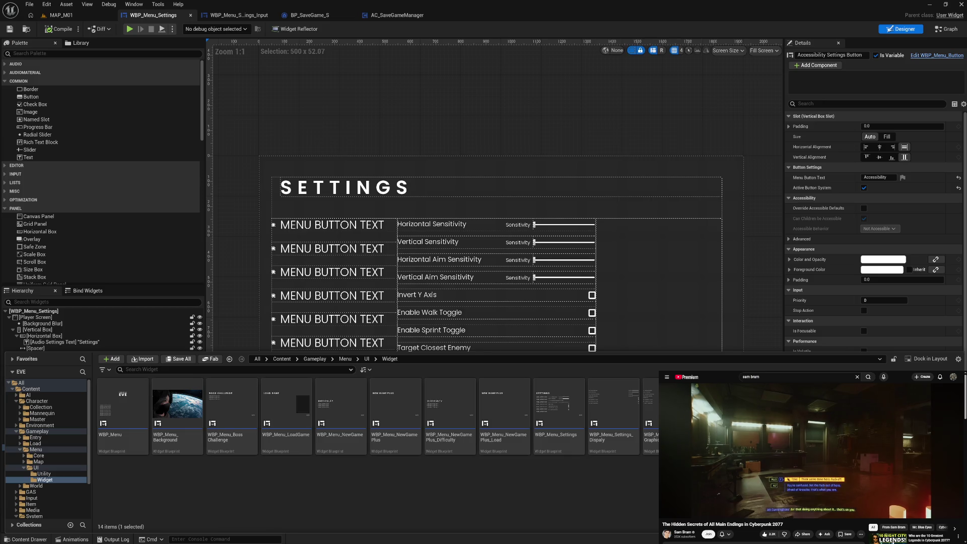
Save the new widget assets and open WBP_Menu_Settings_Accessibility for editing.
{"action": "key", "text": "ctrl+s"}
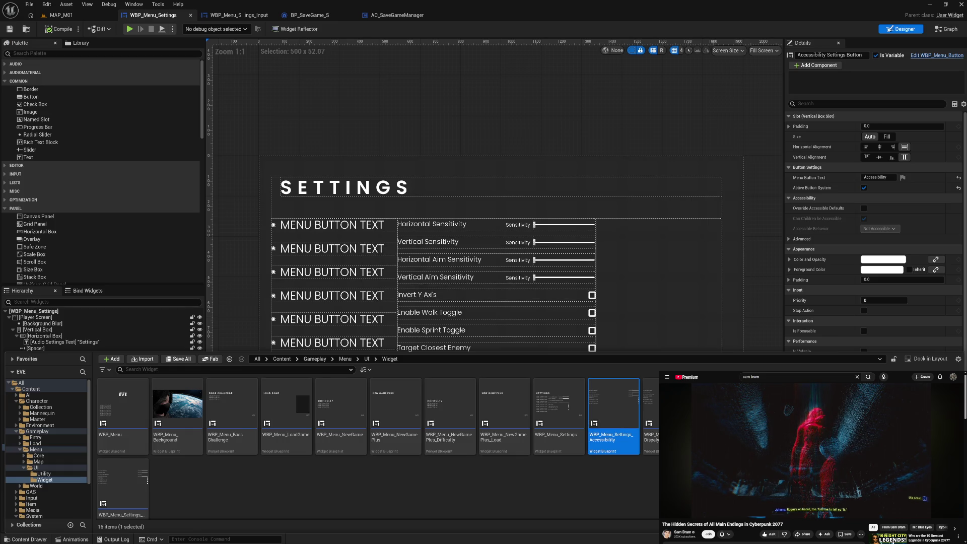
{"action": "double_click", "coordinate": [603, 445]}
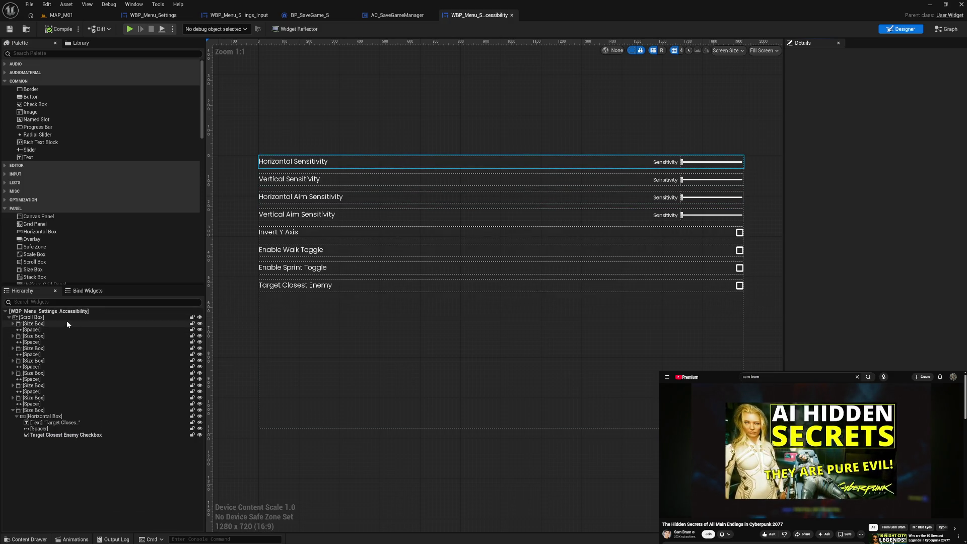
Attempt to delete the setting rows through Target Closest Enemy Checkbox, then cancel.
{"action": "left_click", "coordinate": [67, 323]}
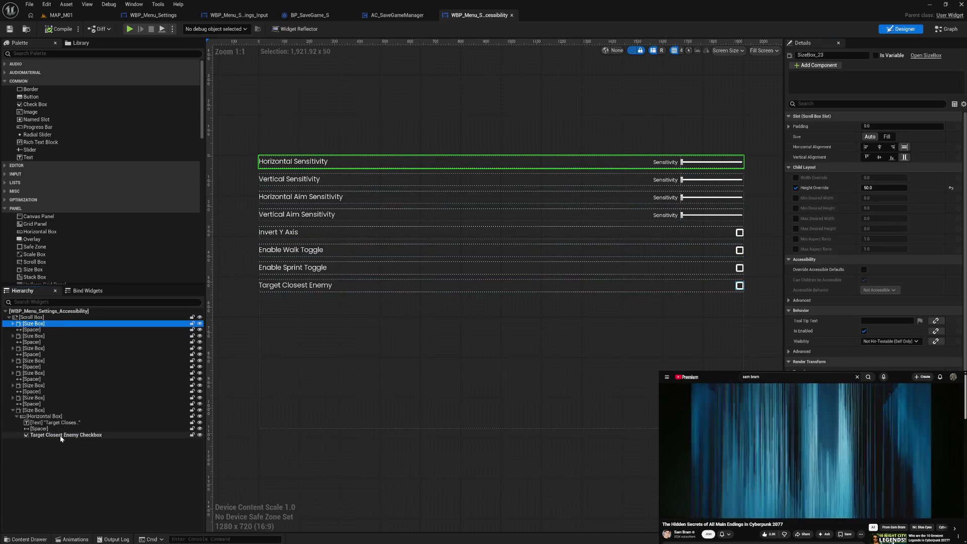
{"action": "left_click", "coordinate": [61, 435], "text": "shift"}
{"action": "key", "text": "Delete"}
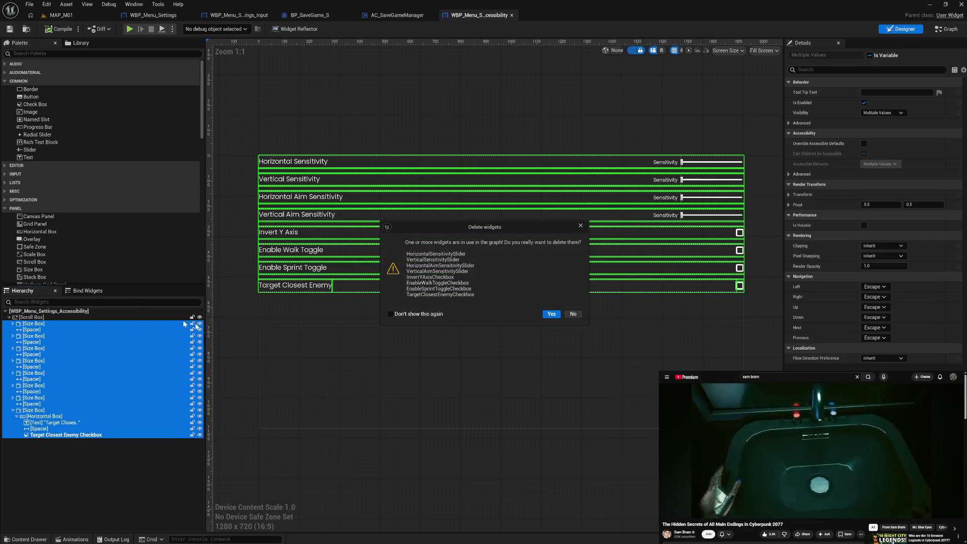
{"action": "left_click", "coordinate": [571, 313]}
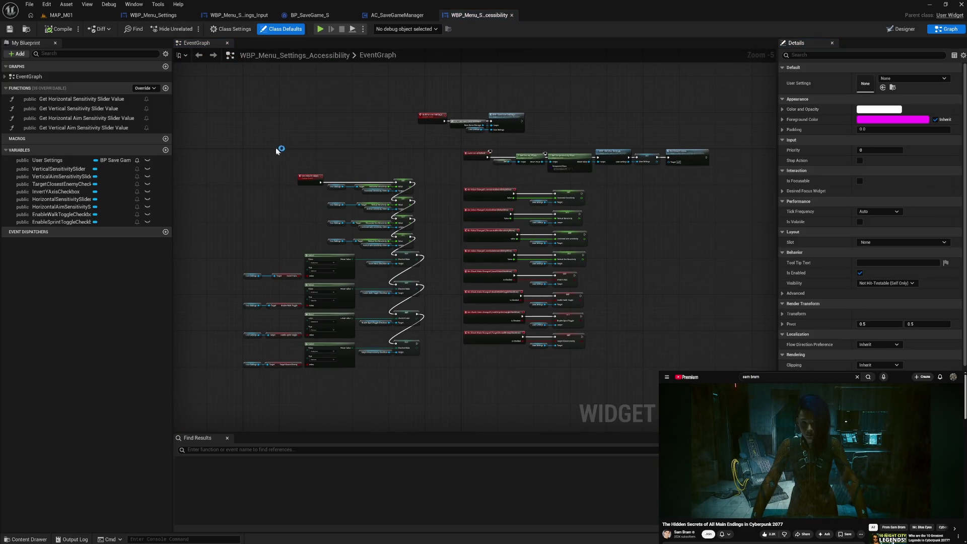
Clear the Accessibility event graph, leaving Update User Settings and an empty Set Default Values.
{"action": "key", "text": "ctrl+a"}
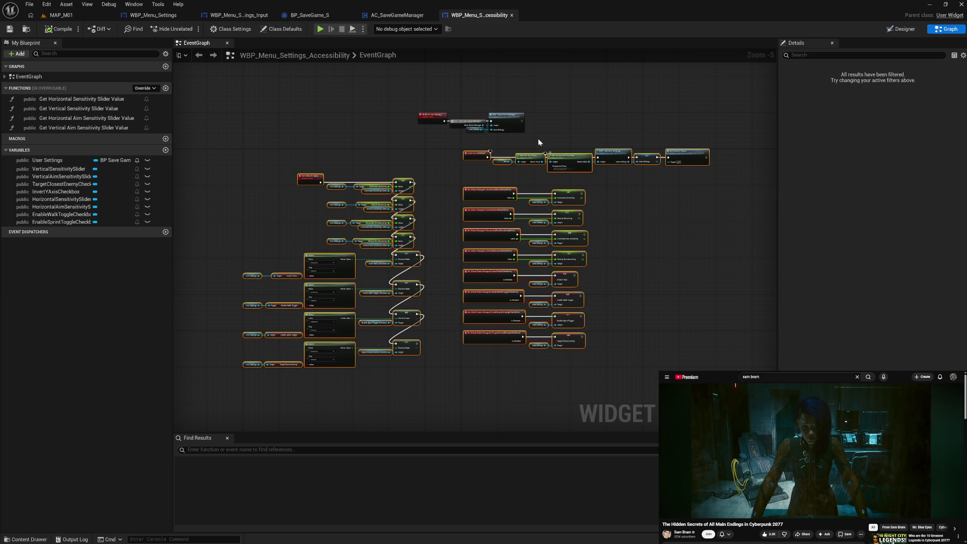
{"action": "scroll", "coordinate": [538, 142], "scroll_direction": "up", "scroll_amount": 3}
{"action": "left_click_drag", "start_coordinate": [450, 151], "coordinate": [465, 179]}
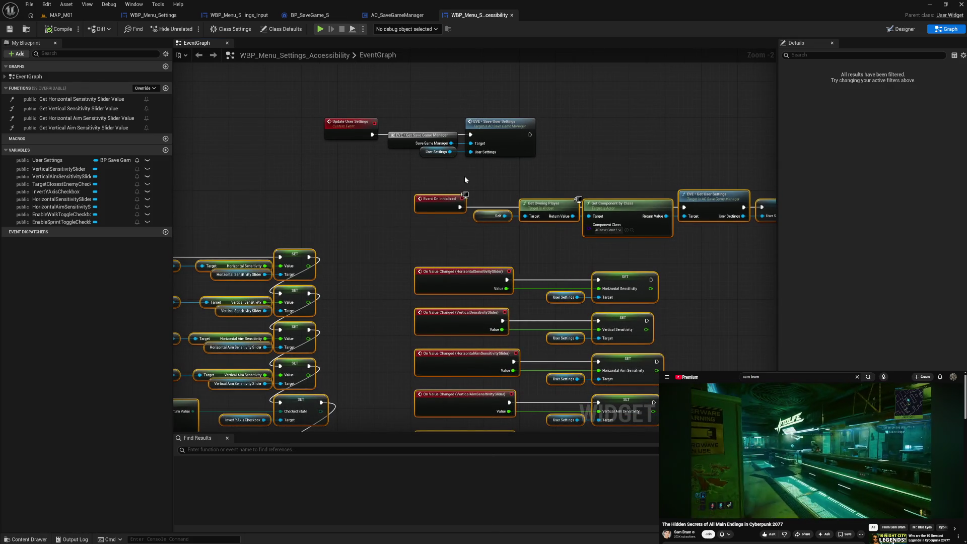
{"action": "mouse_move", "coordinate": [314, 209]}
{"action": "left_mouse_down"}
{"action": "mouse_move", "coordinate": [667, 209]}
{"action": "mouse_move", "coordinate": [388, 223]}
{"action": "left_mouse_up"}
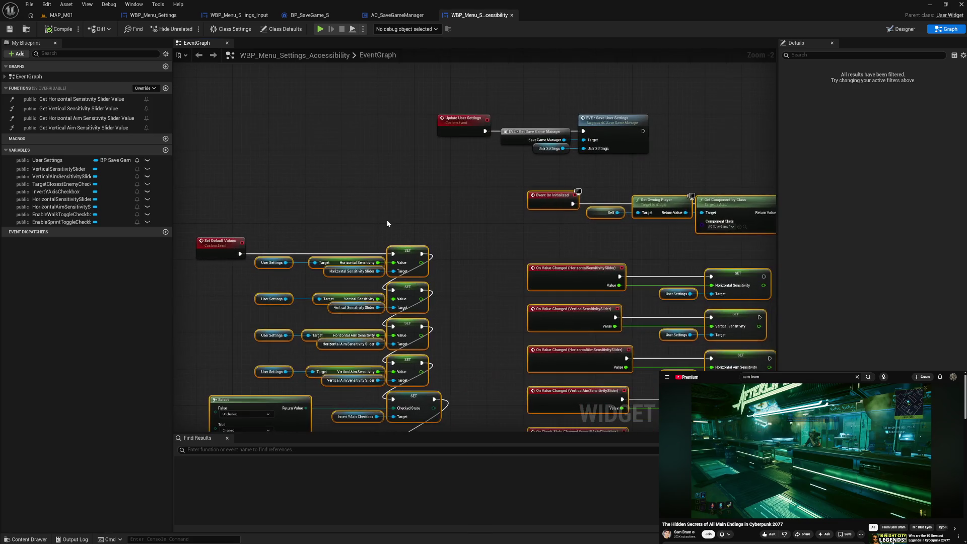
{"action": "key", "text": "ctrl+z"}
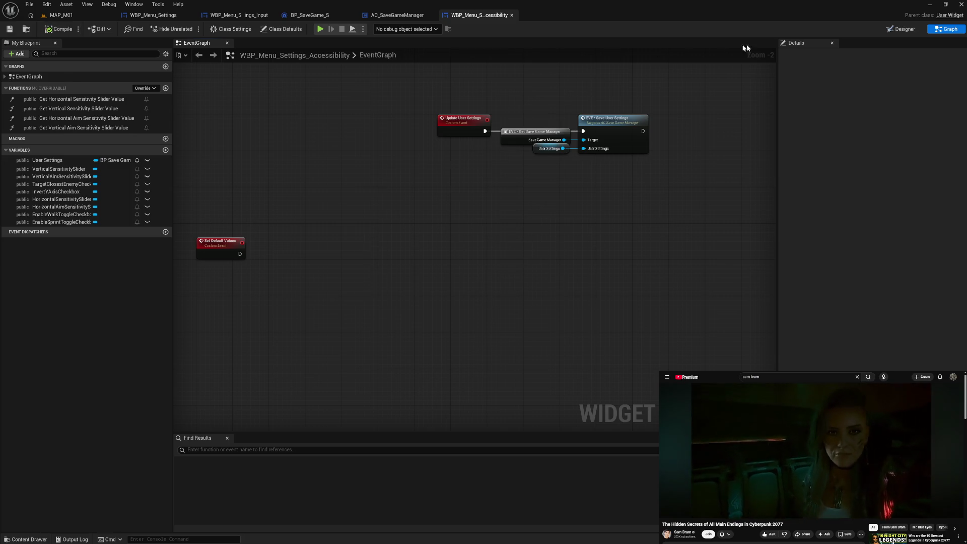
Try deleting every setting row again, cancelling because the widgets are still used in the graph.
{"action": "key", "text": "shift+F4"}
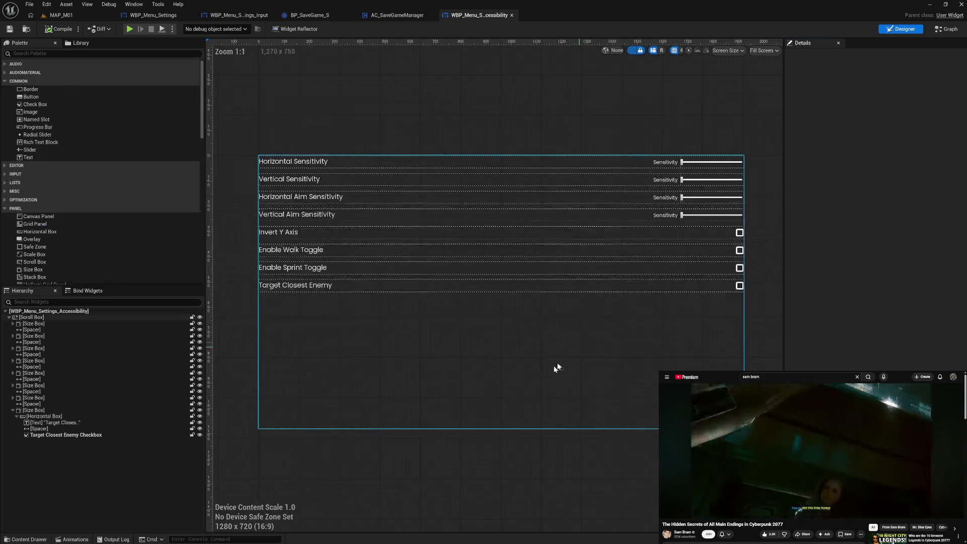
{"action": "left_click", "coordinate": [79, 322]}
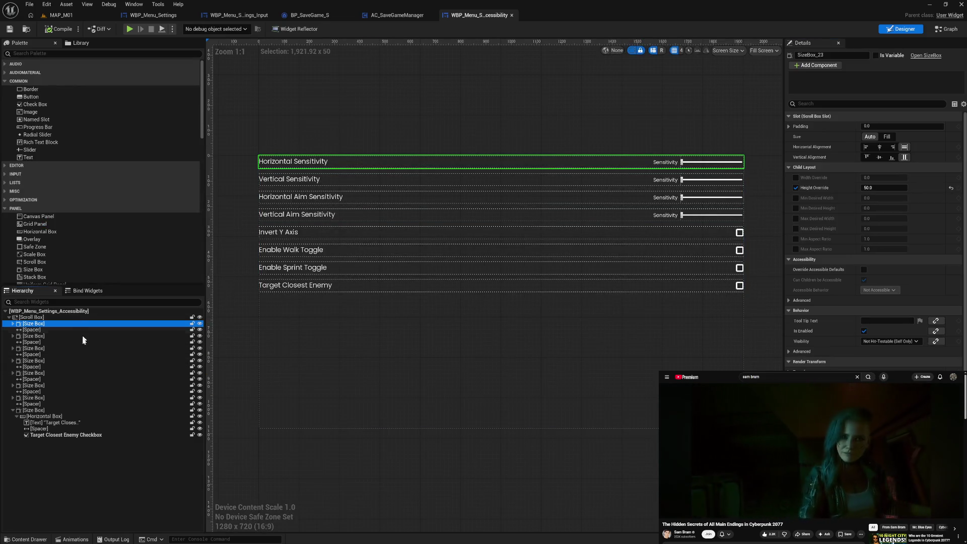
{"action": "left_click", "coordinate": [78, 436], "text": "shift"}
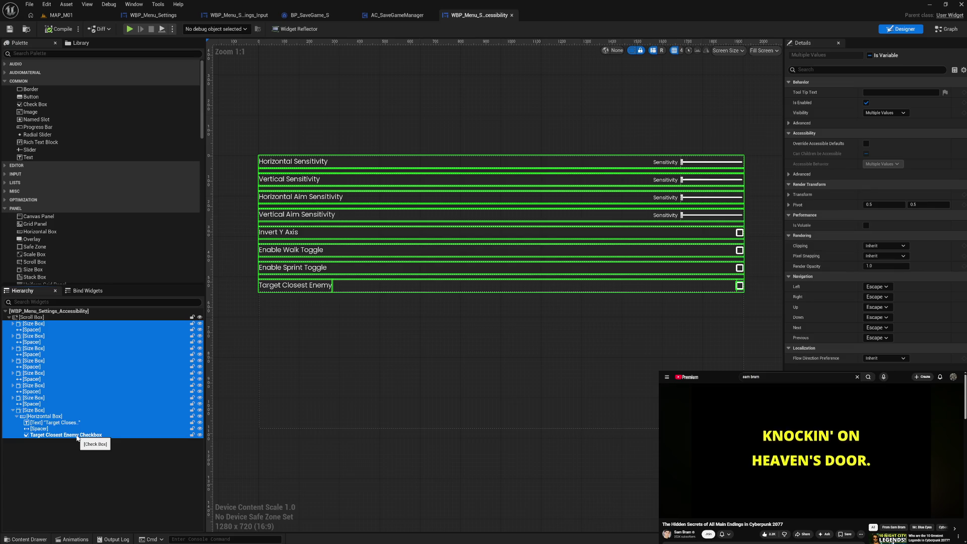
{"action": "key", "text": "Delete"}
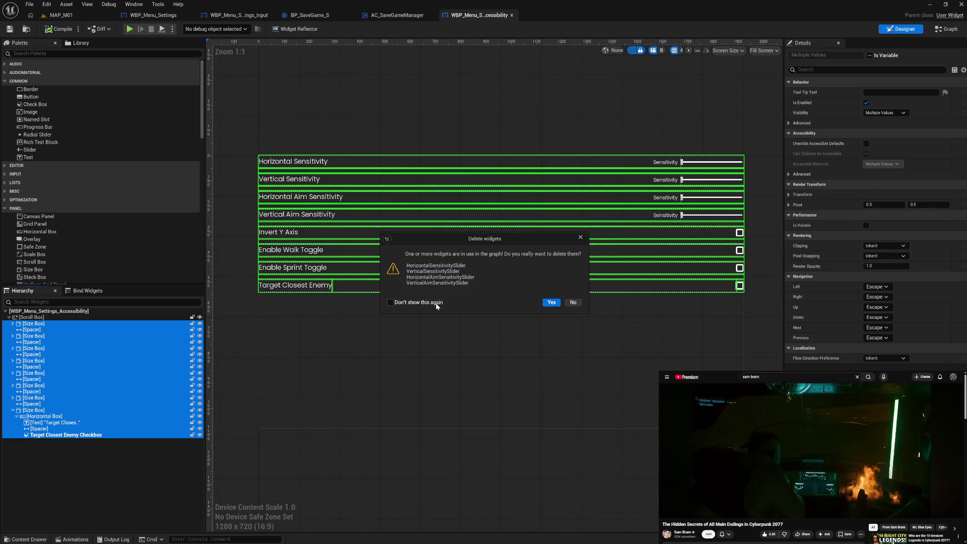
{"action": "left_click", "coordinate": [574, 303]}
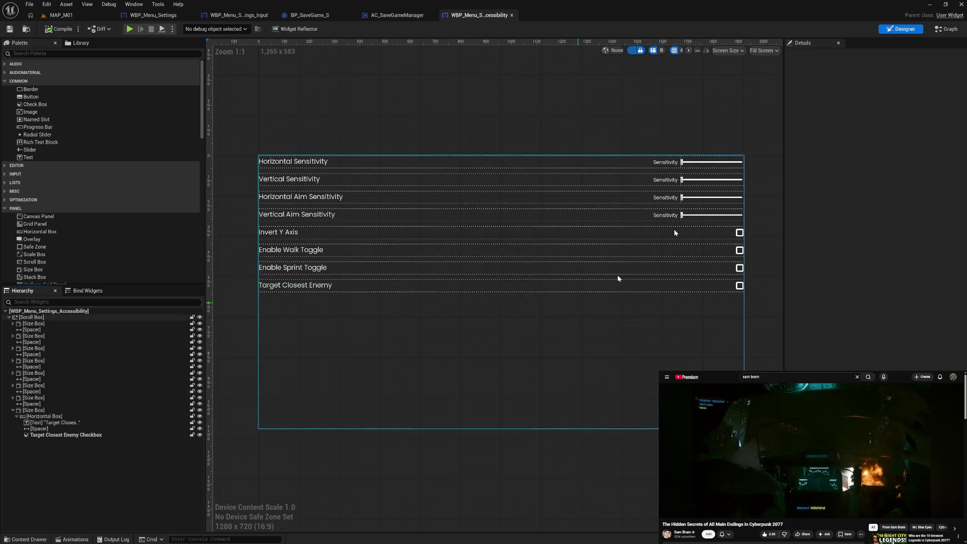
Delete the four horizontal/vertical and aim sensitivity slider-value functions.
{"action": "left_click", "coordinate": [947, 28]}
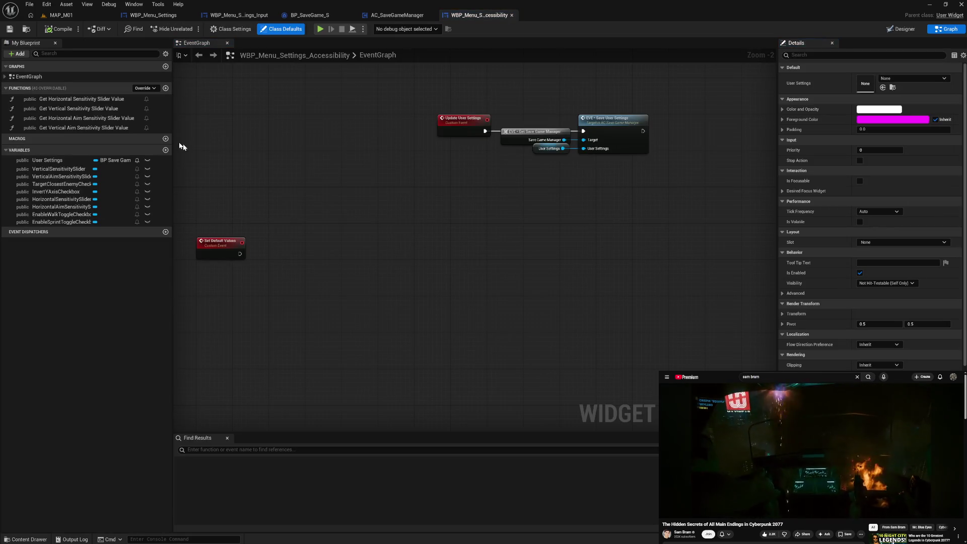
{"action": "left_click", "coordinate": [101, 99]}
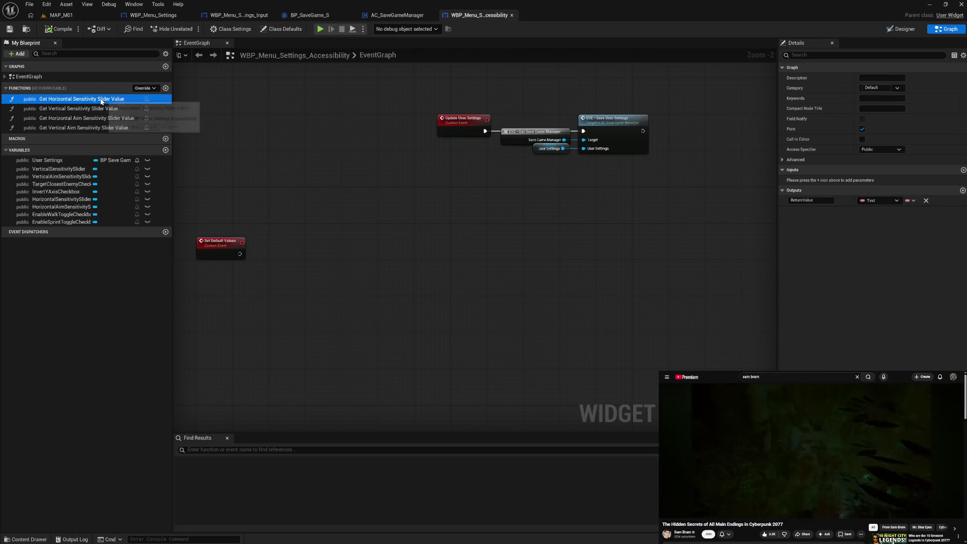
{"action": "key", "text": "Delete"}
{"action": "left_click", "coordinate": [100, 100]}
{"action": "key", "text": "Delete"}
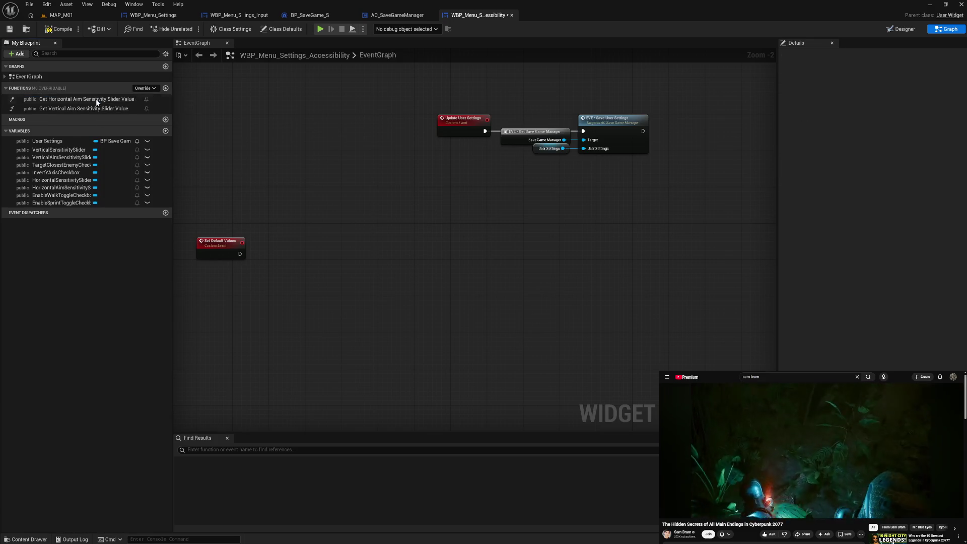
{"action": "double_click", "coordinate": [97, 102]}
{"action": "key", "text": "Delete"}
{"action": "left_click", "coordinate": [95, 99]}
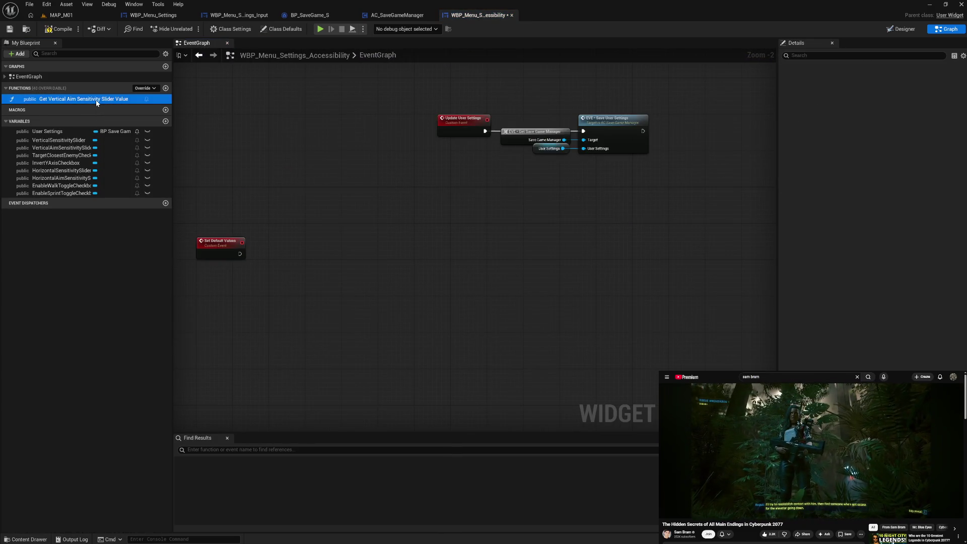
{"action": "key", "text": "Delete"}
Delete all setting rows from the hierarchy, leaving an empty Scroll Box.
{"action": "left_click", "coordinate": [914, 29]}
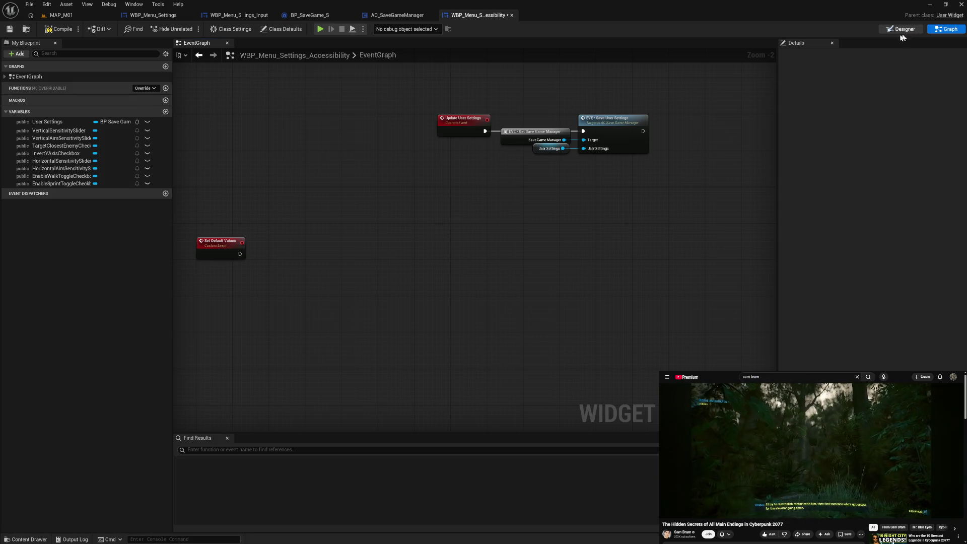
{"action": "left_click", "coordinate": [65, 324]}
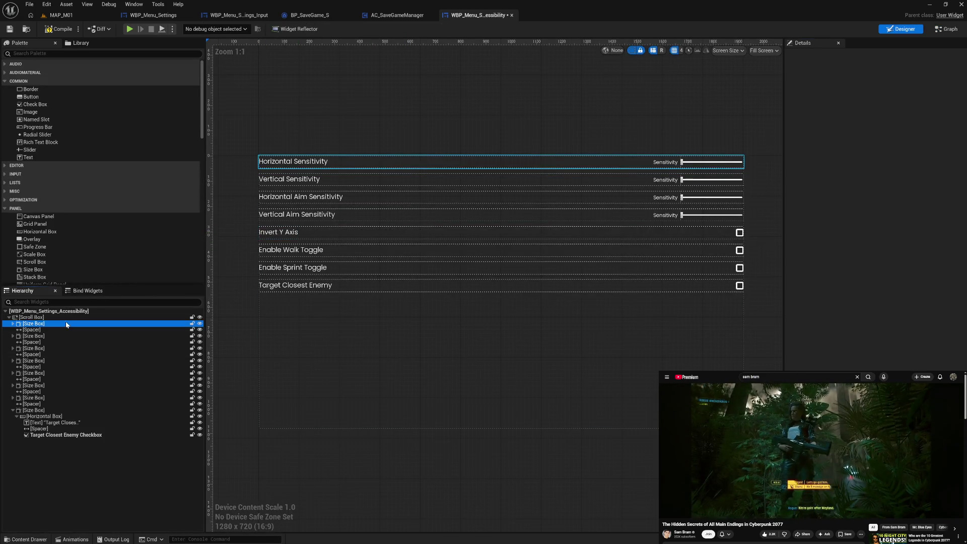
{"action": "left_click", "coordinate": [66, 435], "text": "shift"}
{"action": "key", "text": "Delete"}
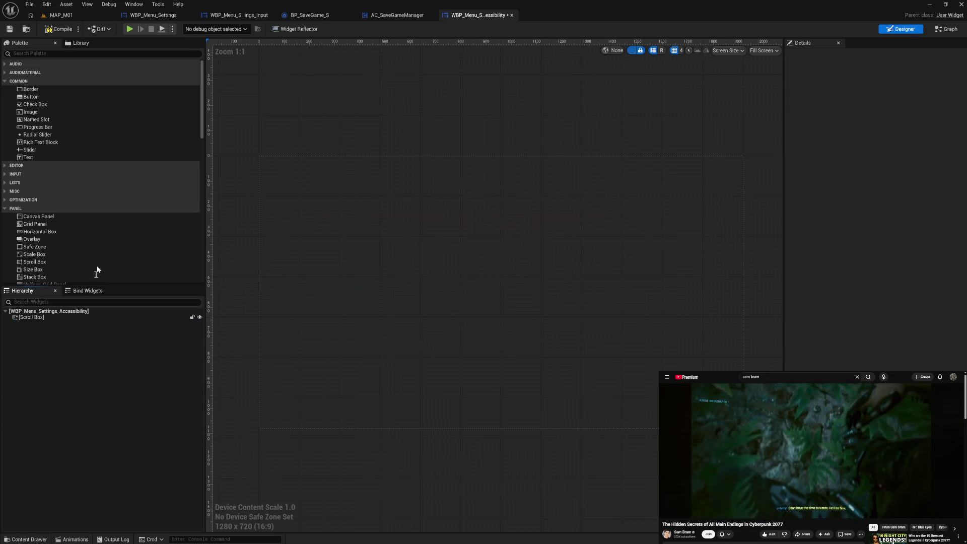
Compile and close the Accessibility widget, then open WBP_Menu_Settings_Dispaly.
{"action": "left_click", "coordinate": [60, 31]}
{"action": "left_click", "coordinate": [512, 16]}
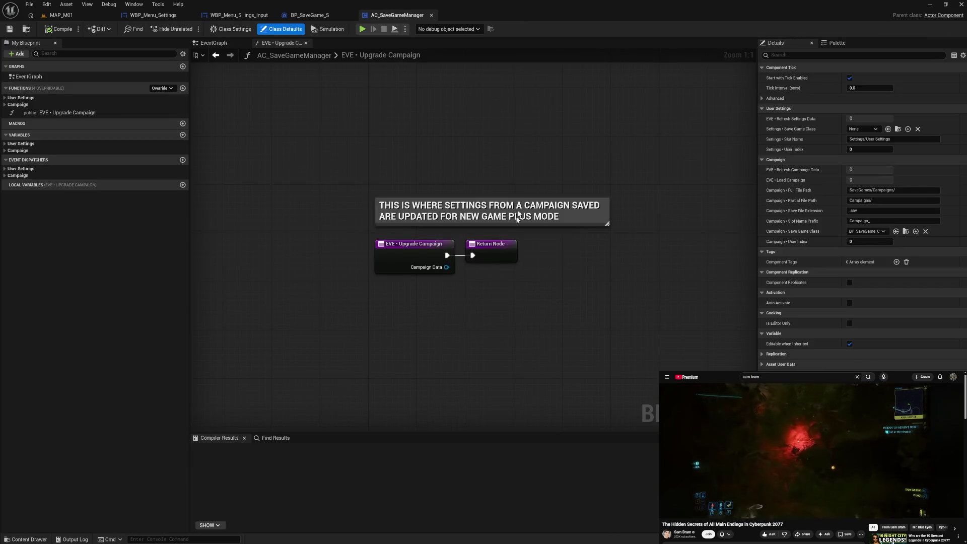
{"action": "key", "text": "ctrl+space"}
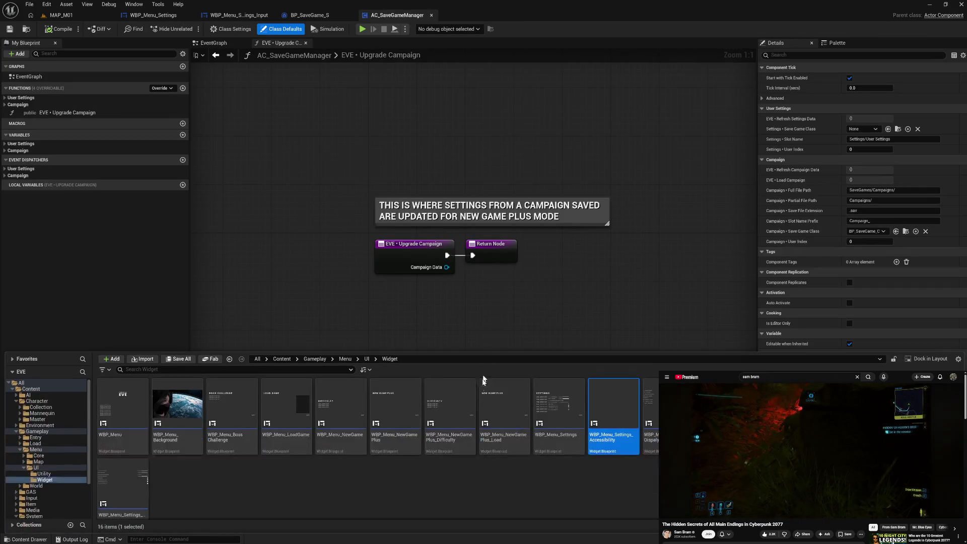
{"action": "double_click", "coordinate": [651, 413]}
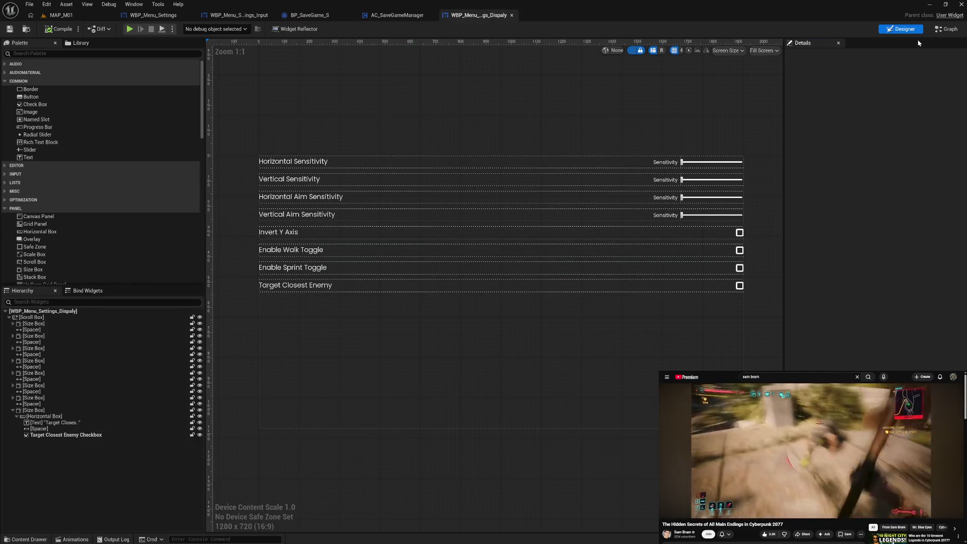
Delete the Display graph's slider and checkbox event and getter nodes, keeping the initialization chain.
{"action": "left_click", "coordinate": [943, 33]}
{"action": "mouse_move", "coordinate": [349, 165]}
{"action": "left_mouse_down"}
{"action": "mouse_move", "coordinate": [349, 248]}
{"action": "mouse_move", "coordinate": [586, 358]}
{"action": "mouse_move", "coordinate": [619, 358]}
{"action": "left_mouse_up"}
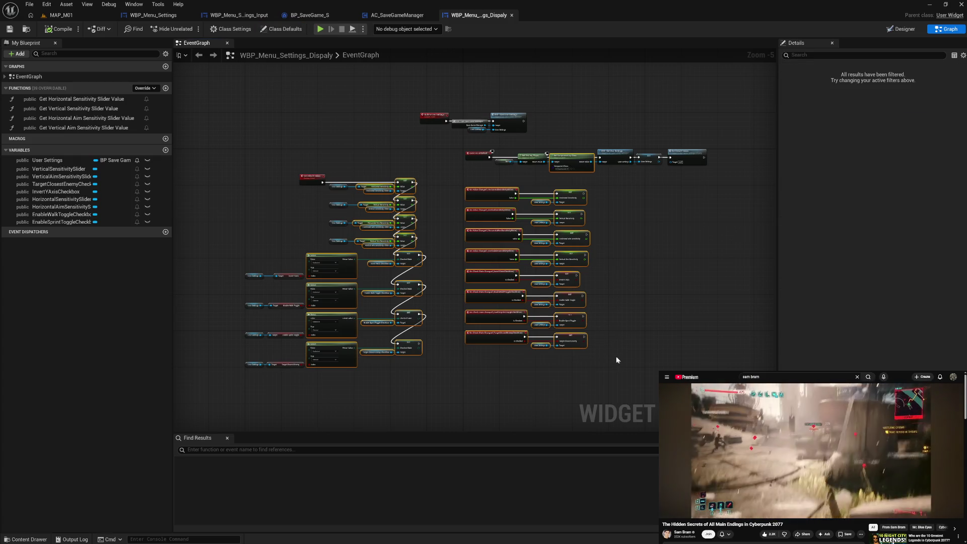
{"action": "key", "text": "Delete"}
{"action": "left_click_drag", "start_coordinate": [230, 245], "coordinate": [320, 378]}
{"action": "key", "text": "Delete"}
{"action": "left_click_drag", "start_coordinate": [344, 275], "coordinate": [344, 275]}
{"action": "key", "text": "Delete"}
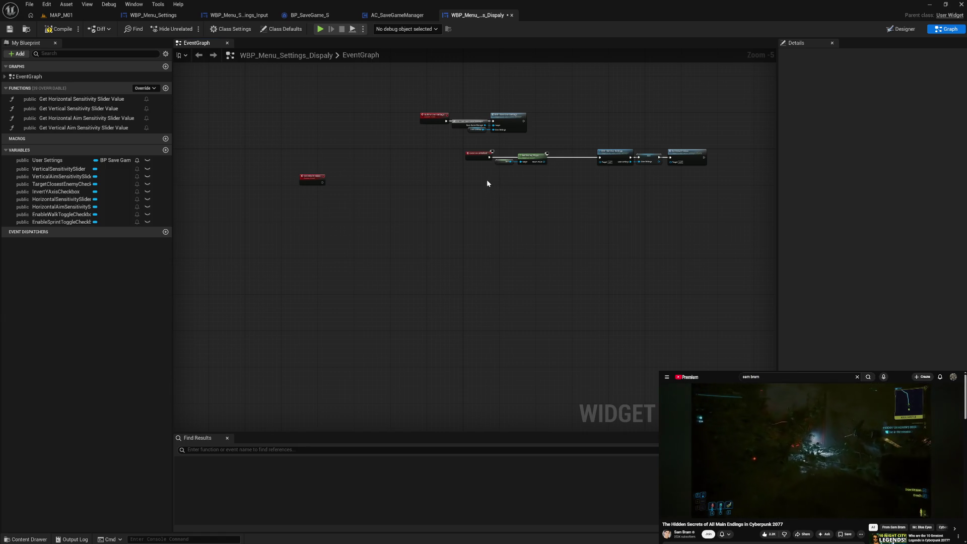
{"action": "scroll", "coordinate": [509, 176], "scroll_direction": "up", "scroll_amount": 5}
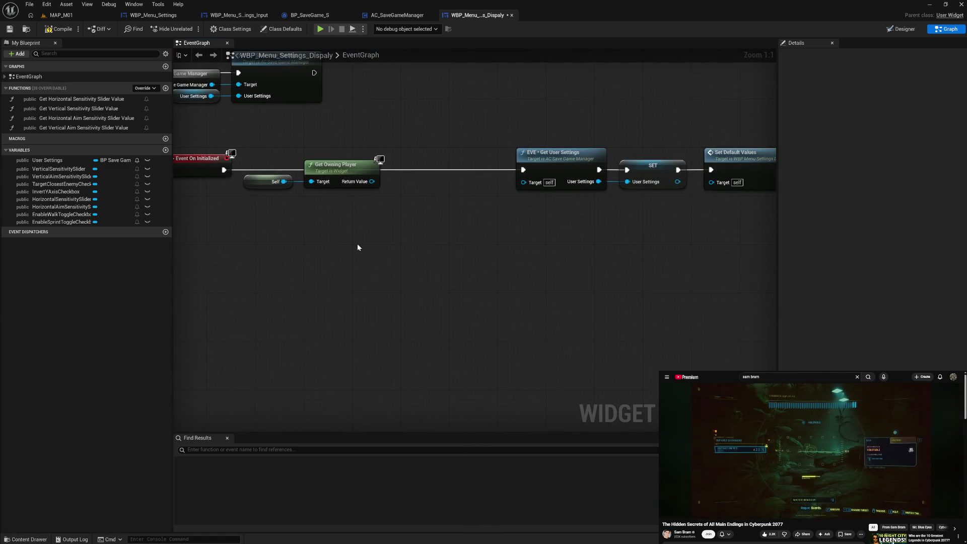
{"action": "mouse_move", "coordinate": [289, 222]}
{"action": "left_mouse_down"}
{"action": "mouse_move", "coordinate": [405, 145]}
{"action": "mouse_move", "coordinate": [730, 122]}
{"action": "left_mouse_up"}
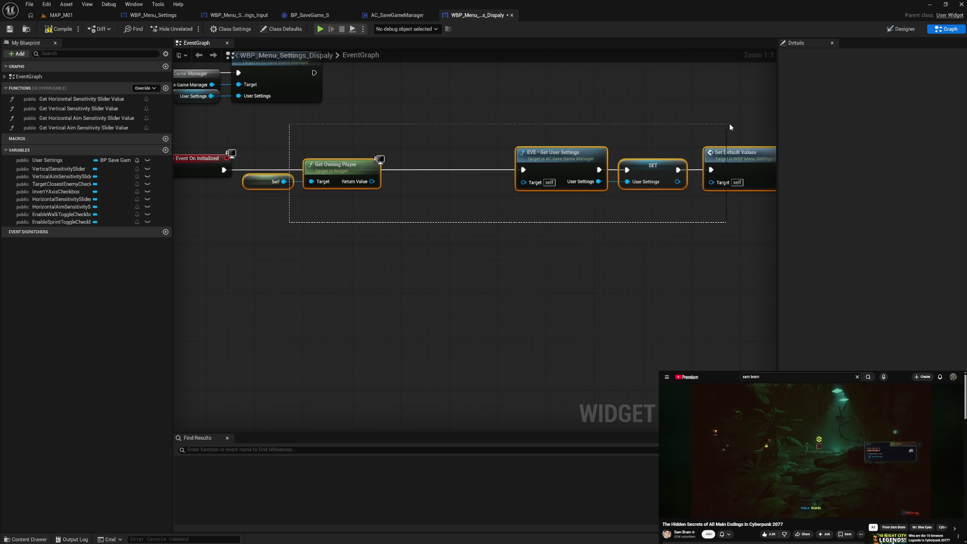
{"action": "left_click_drag", "start_coordinate": [682, 146], "coordinate": [512, 240]}
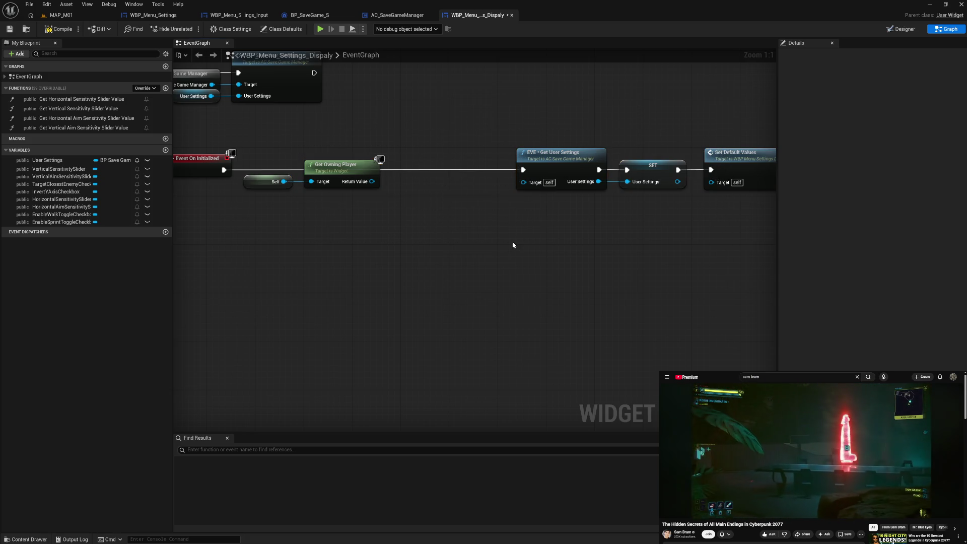
{"action": "left_click_drag", "start_coordinate": [615, 238], "coordinate": [504, 247]}
{"action": "mouse_move", "coordinate": [382, 238]}
{"action": "left_mouse_down"}
{"action": "mouse_move", "coordinate": [360, 233]}
{"action": "mouse_move", "coordinate": [494, 234]}
{"action": "left_mouse_up"}
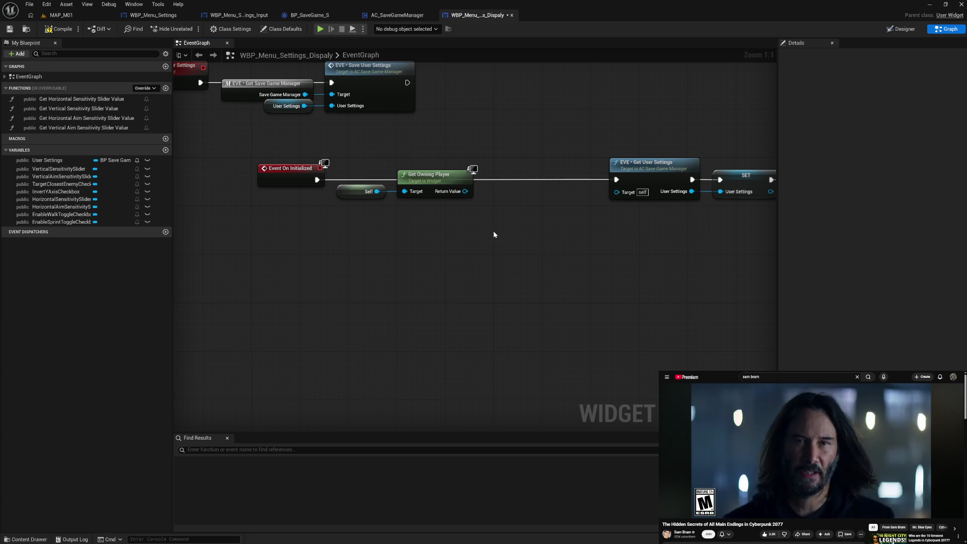
{"action": "left_click_drag", "start_coordinate": [465, 192], "coordinate": [496, 195]}
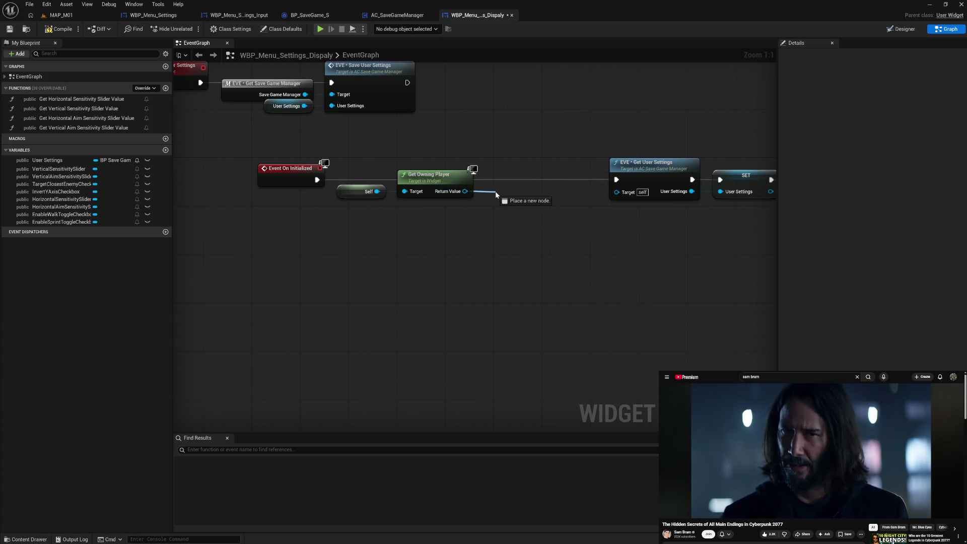
{"action": "left_click_drag", "start_coordinate": [496, 195], "coordinate": [617, 193]}
{"action": "left_click", "coordinate": [588, 236]}
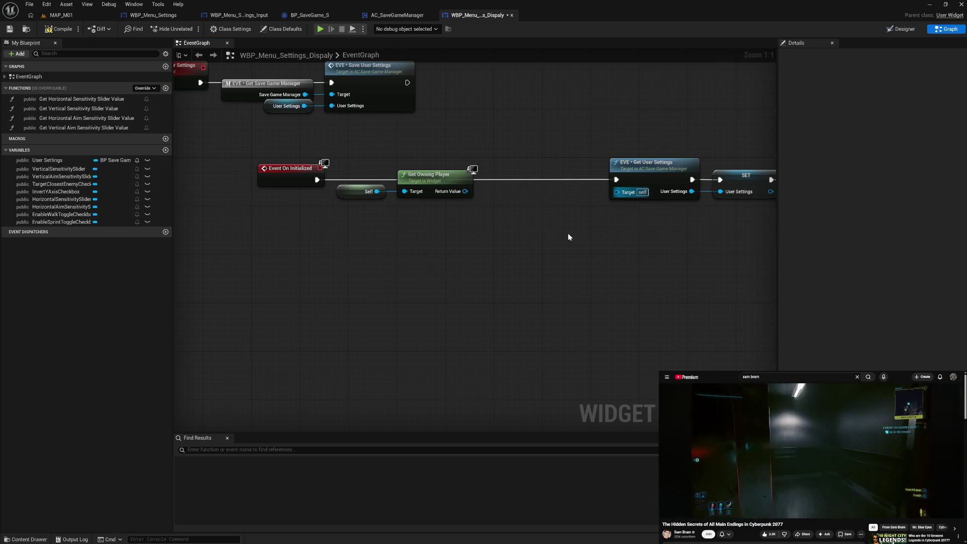
{"action": "left_click_drag", "start_coordinate": [461, 193], "coordinate": [479, 217]}
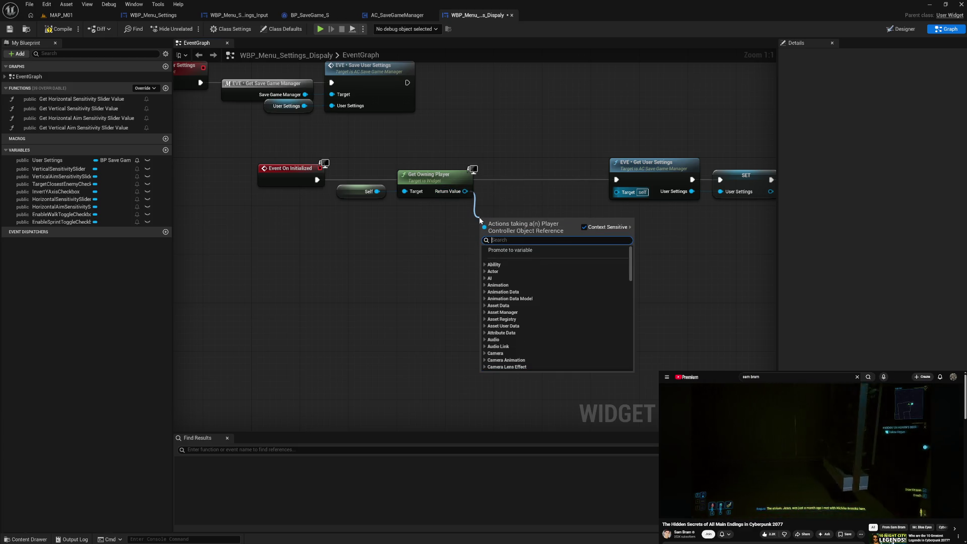
{"action": "left_click", "coordinate": [455, 234]}
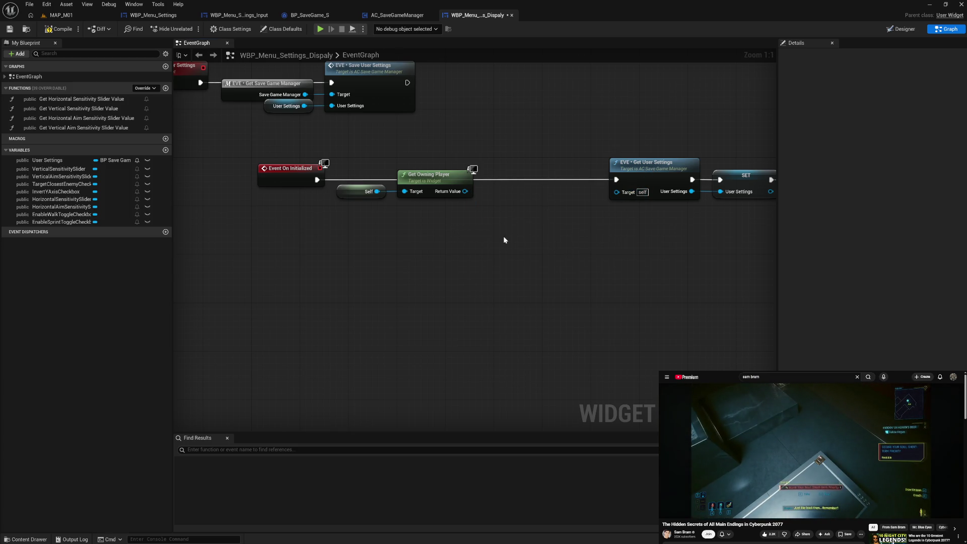
{"action": "left_click_drag", "start_coordinate": [465, 192], "coordinate": [479, 217]}
{"action": "type", "text": "bpi"}
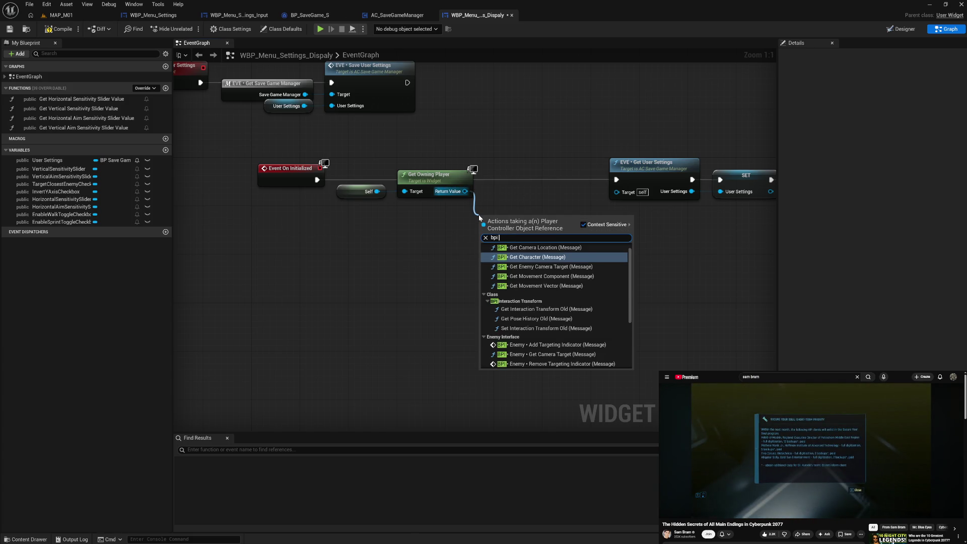
{"action": "type", "text": " get set"}
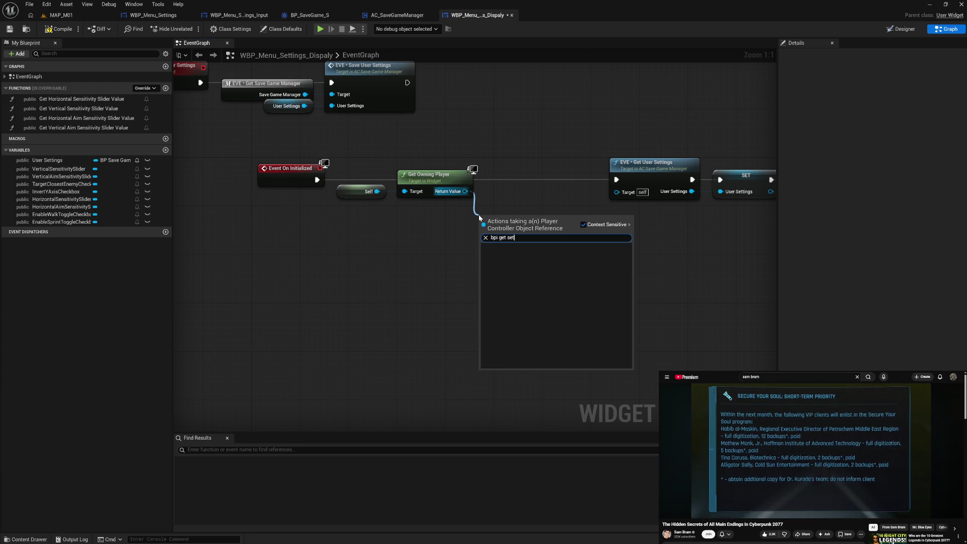
{"action": "left_click", "coordinate": [519, 199]}
{"action": "left_click_drag", "start_coordinate": [465, 191], "coordinate": [489, 211]}
{"action": "type", "text": "eve"}
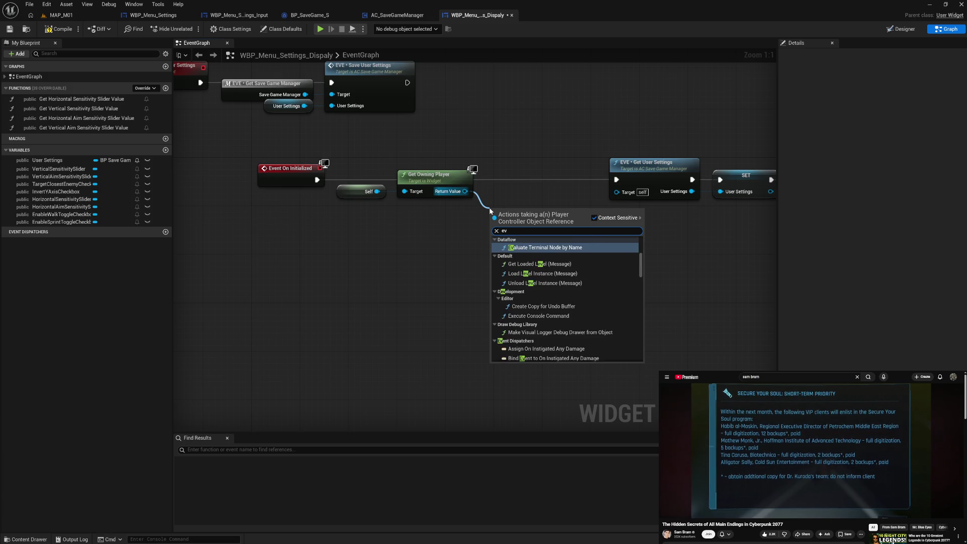
{"action": "key", "text": "Escape"}
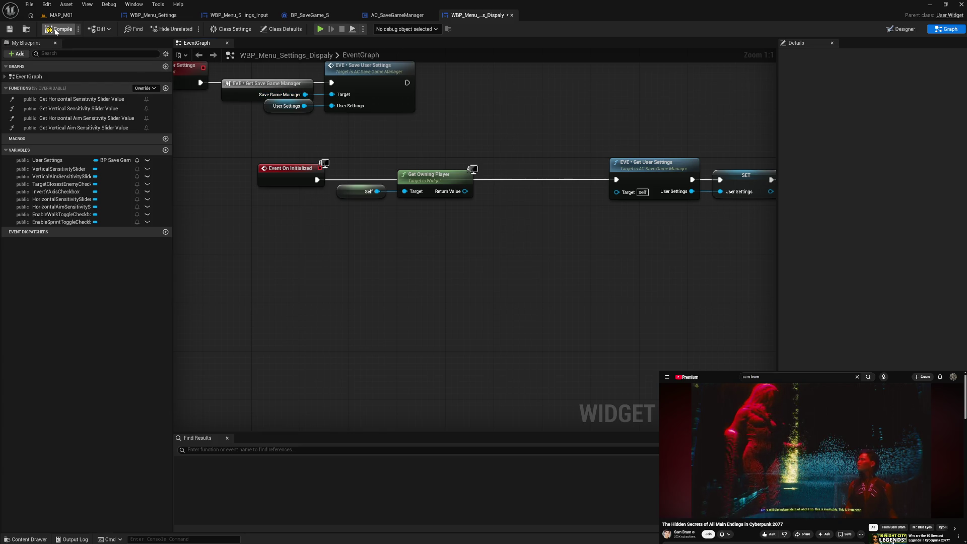
Delete the Display widget's four sensitivity slider-value functions.
{"action": "left_click", "coordinate": [92, 100]}
{"action": "key", "text": "Delete"}
{"action": "left_click", "coordinate": [93, 100]}
{"action": "key", "text": "Delete"}
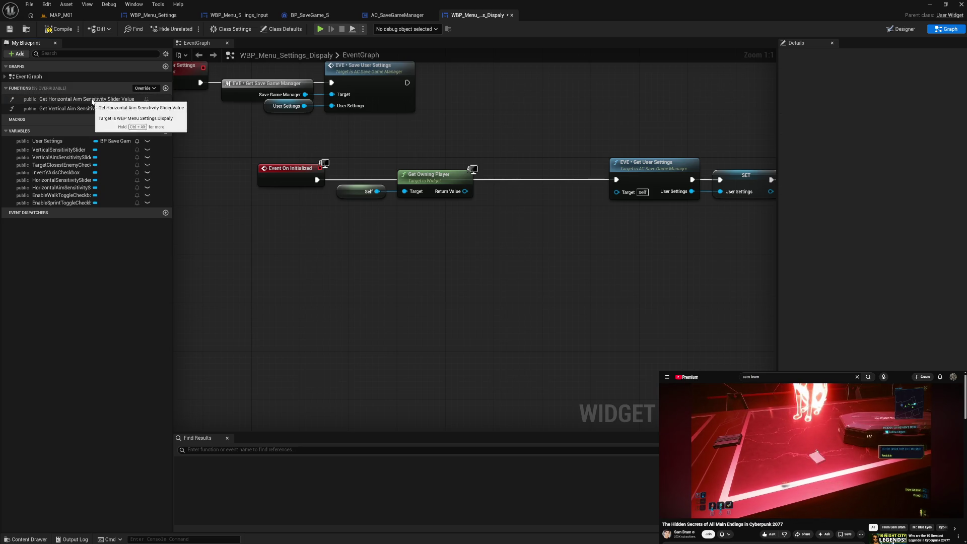
{"action": "left_click", "coordinate": [93, 100]}
{"action": "key", "text": "Delete"}
{"action": "left_click", "coordinate": [93, 100]}
{"action": "key", "text": "Delete"}
{"action": "mouse_move", "coordinate": [343, 162]}
{"action": "left_mouse_down"}
{"action": "mouse_move", "coordinate": [335, 143]}
{"action": "mouse_move", "coordinate": [629, 166]}
{"action": "mouse_move", "coordinate": [523, 132]}
{"action": "left_mouse_up"}
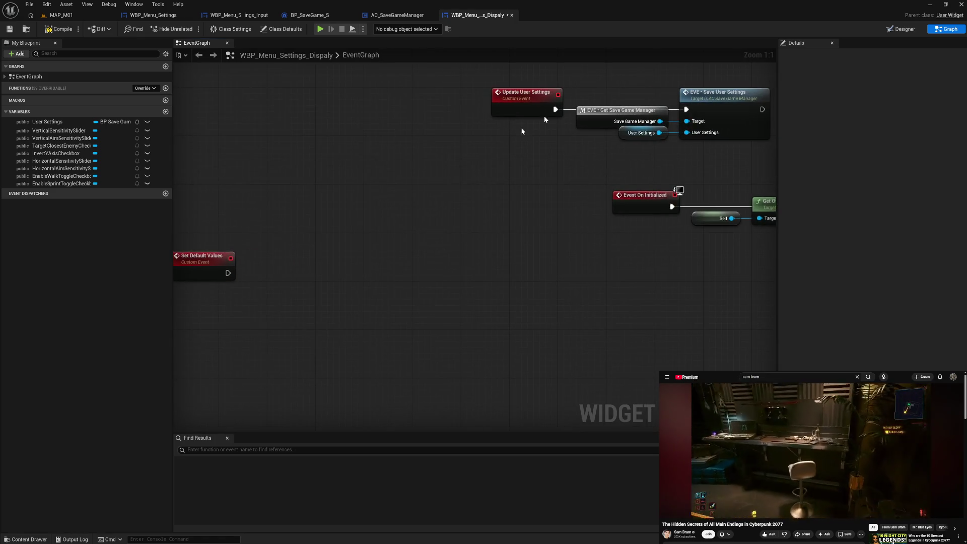
Delete every setting row down to the last checkbox, then compile, hitting an unconnected Target error.
{"action": "left_click", "coordinate": [902, 28]}
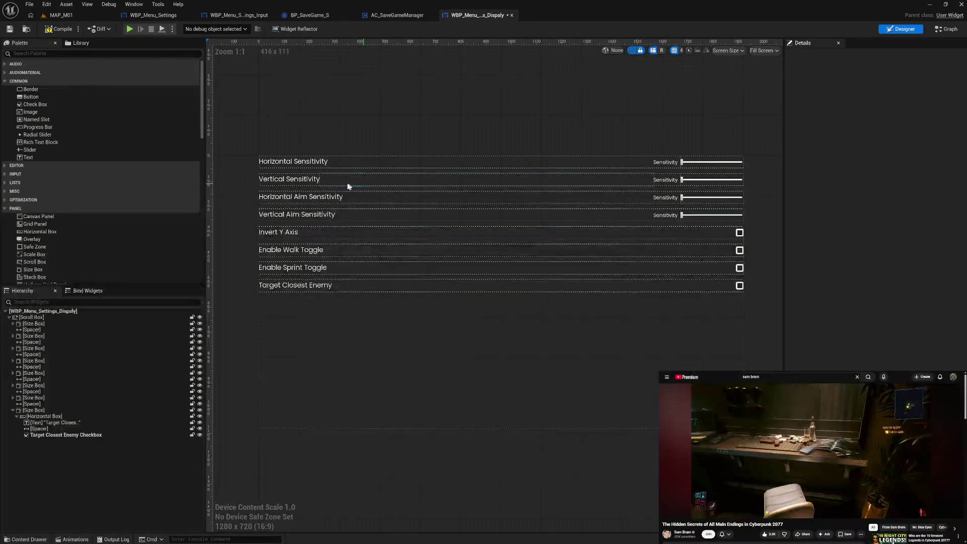
{"action": "left_click", "coordinate": [80, 325]}
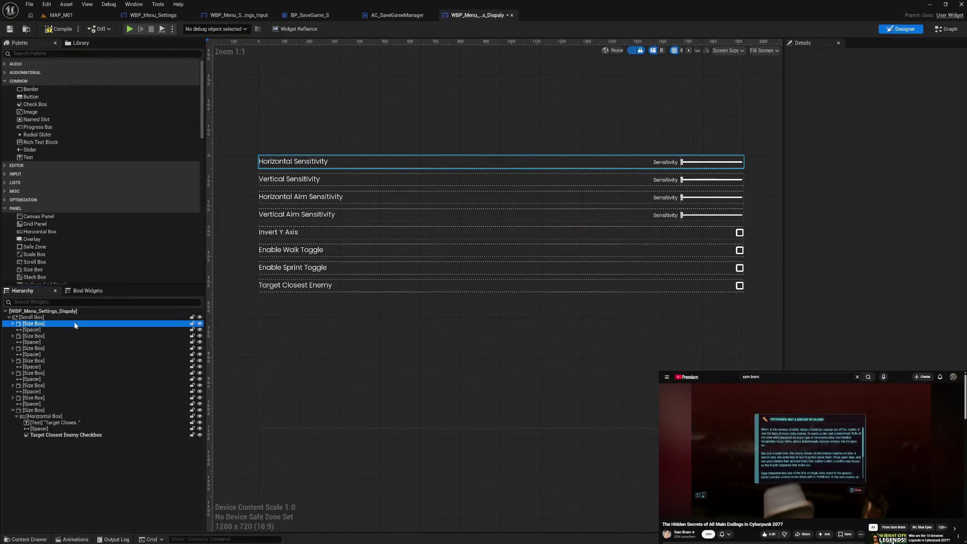
{"action": "left_click", "coordinate": [65, 435], "text": "shift"}
{"action": "key", "text": "Delete"}
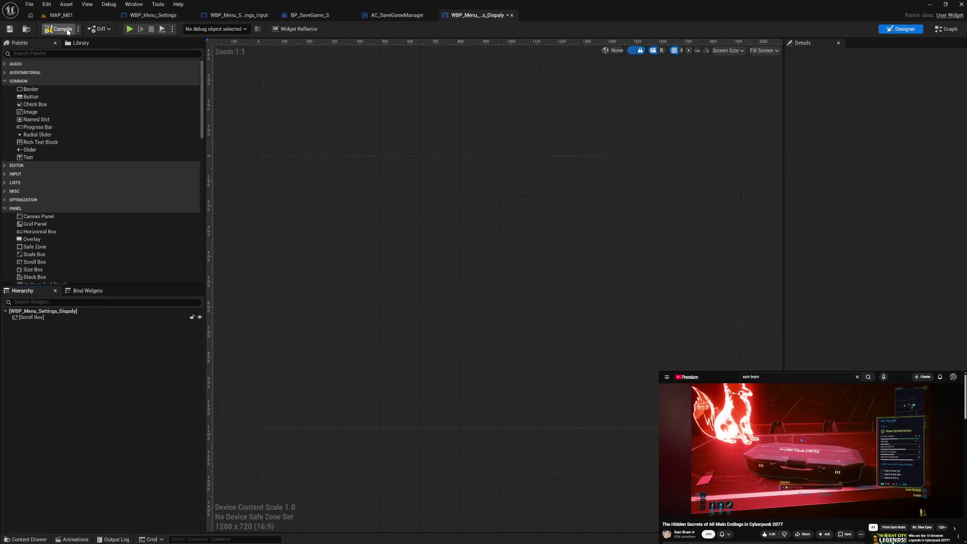
{"action": "left_click", "coordinate": [68, 31]}
{"action": "key", "text": "ctrl+space"}
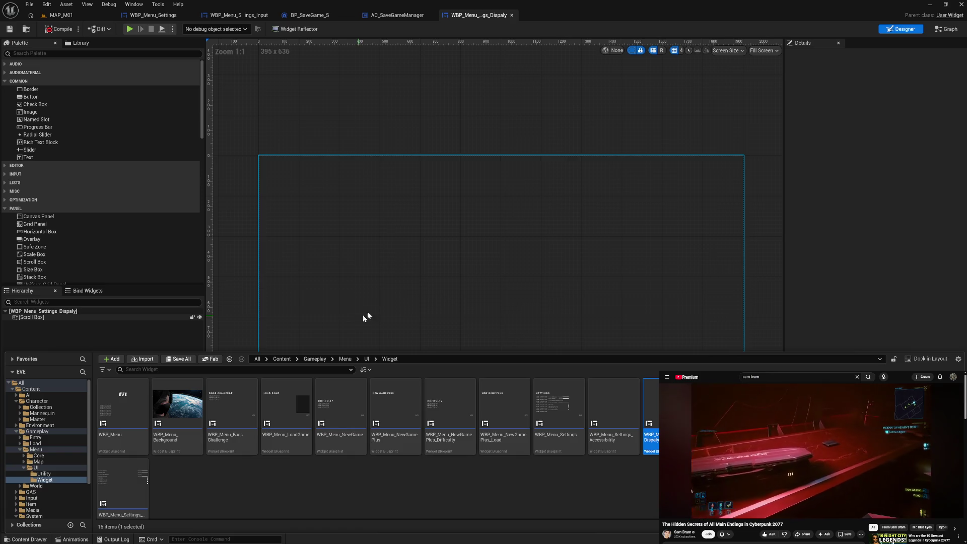
{"action": "left_click", "coordinate": [337, 140]}
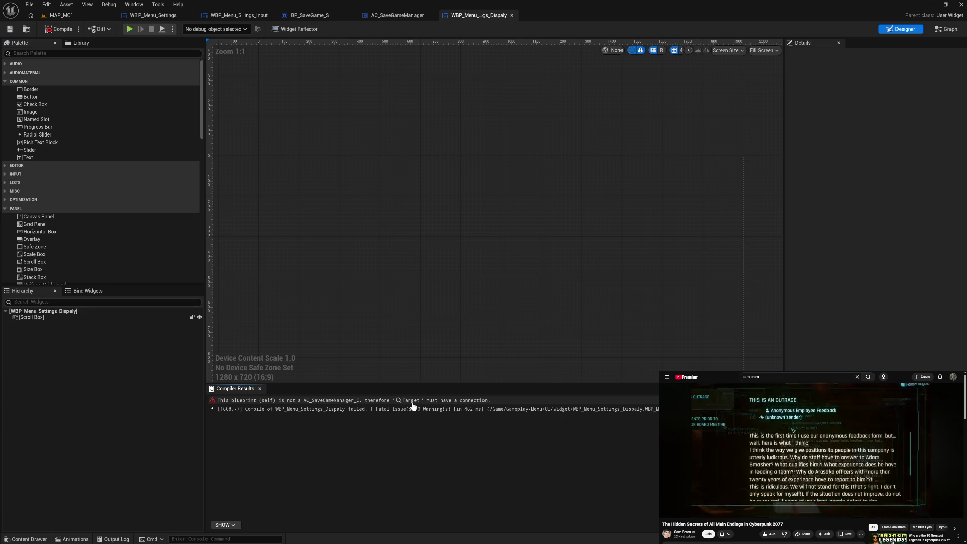
At the error node, add a Get Component by Class node off Get Owning Player's Return Value.
{"action": "left_click", "coordinate": [413, 401]}
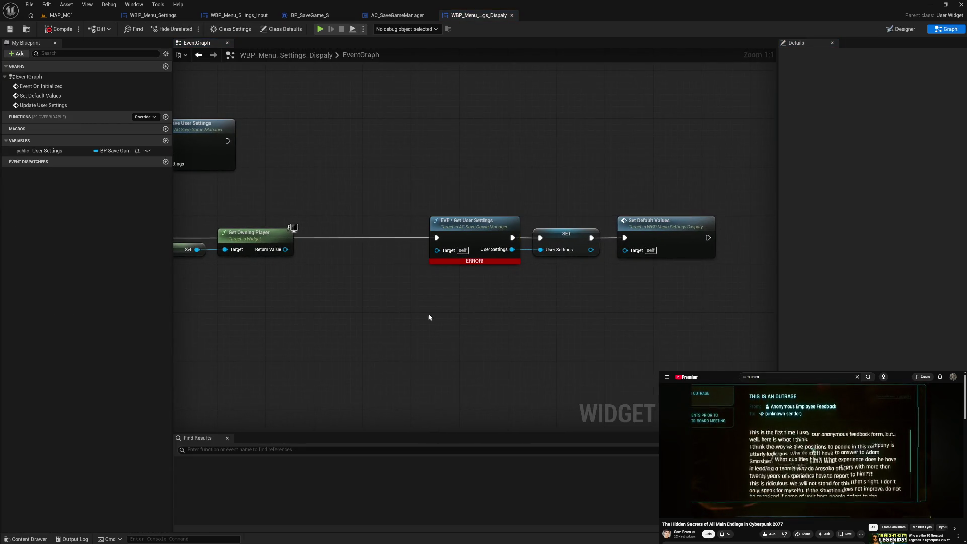
{"action": "left_click_drag", "start_coordinate": [282, 252], "coordinate": [303, 248]}
{"action": "type", "text": "comp c"}
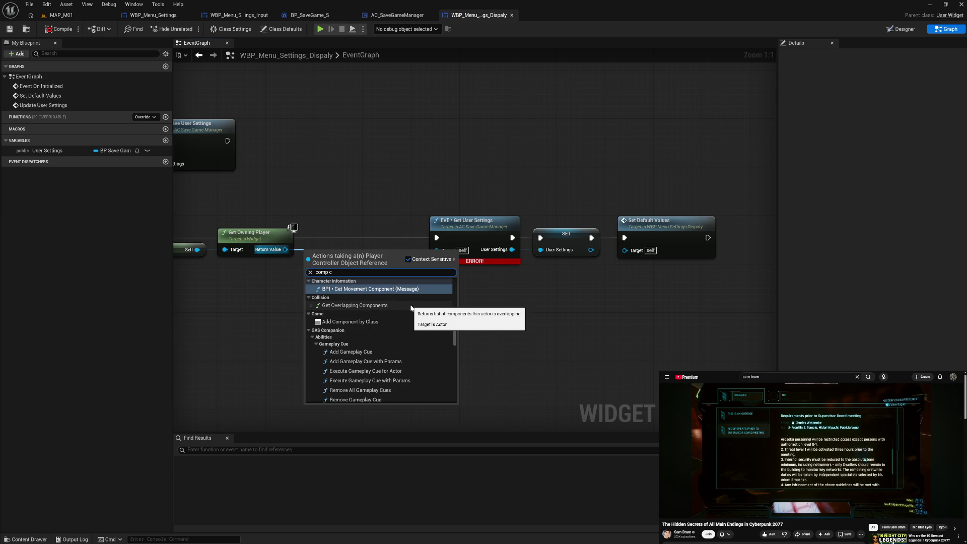
{"action": "type", "text": " get"}
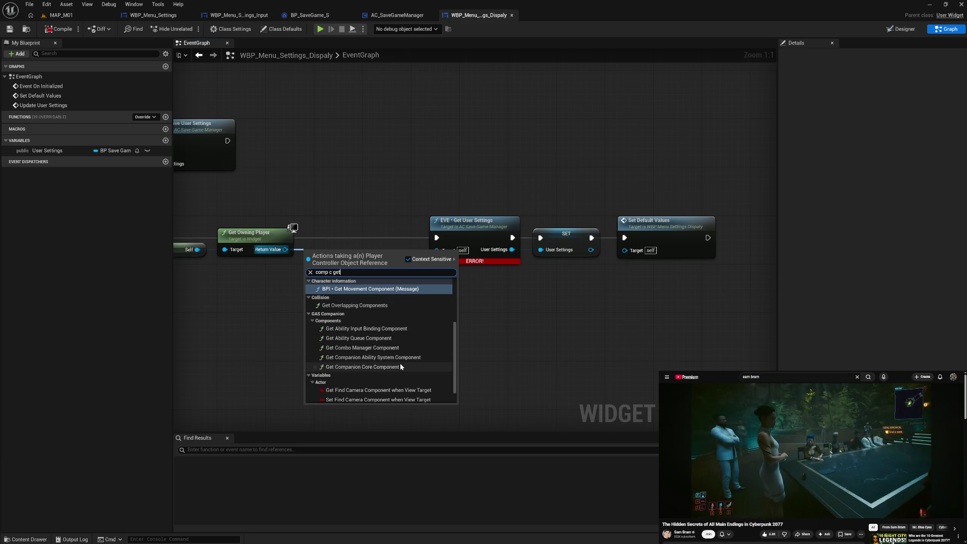
{"action": "scroll", "coordinate": [400, 363], "scroll_direction": "up", "scroll_amount": 5}
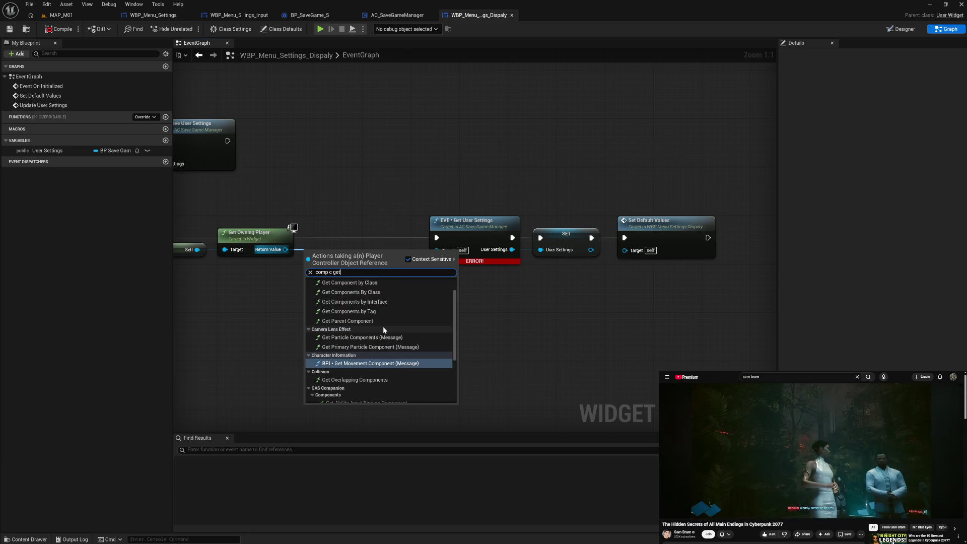
{"action": "left_click", "coordinate": [381, 282]}
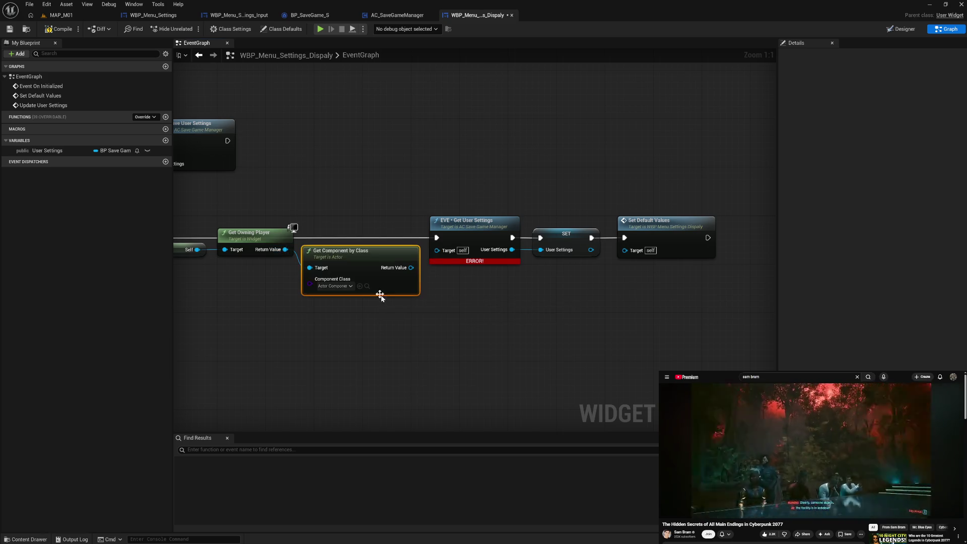
{"action": "key", "text": "q"}
{"action": "left_click_drag", "start_coordinate": [396, 252], "coordinate": [438, 250]}
{"action": "left_click", "coordinate": [429, 294]}
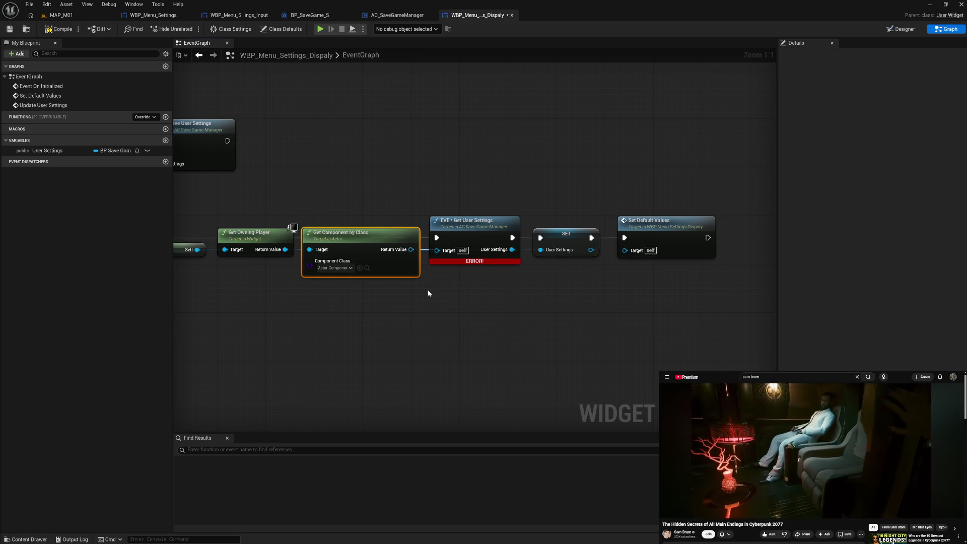
{"action": "left_click", "coordinate": [429, 293]}
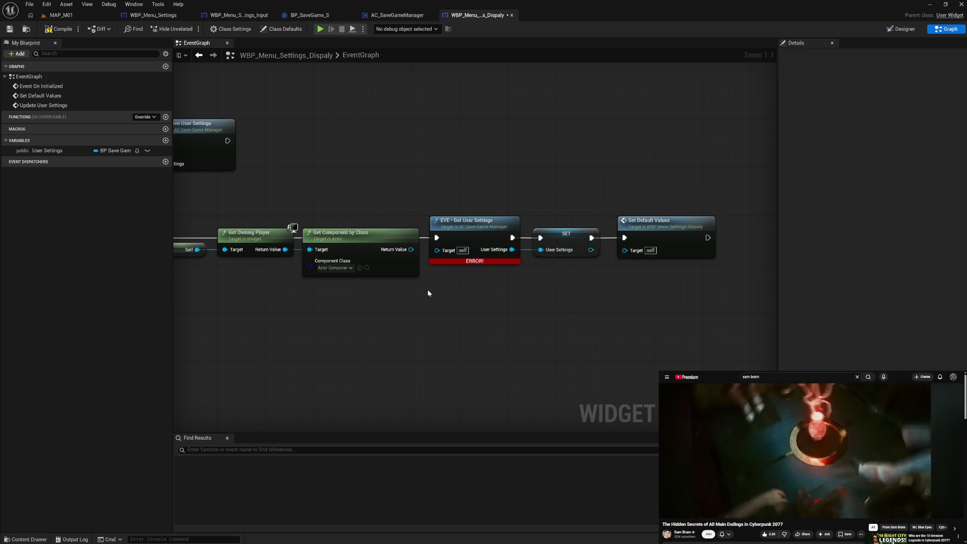
Set the class to AC_SaveGameManager, wire it to Get User Settings' Target, compile and close.
{"action": "left_click", "coordinate": [335, 268]}
{"action": "type", "text": "save"}
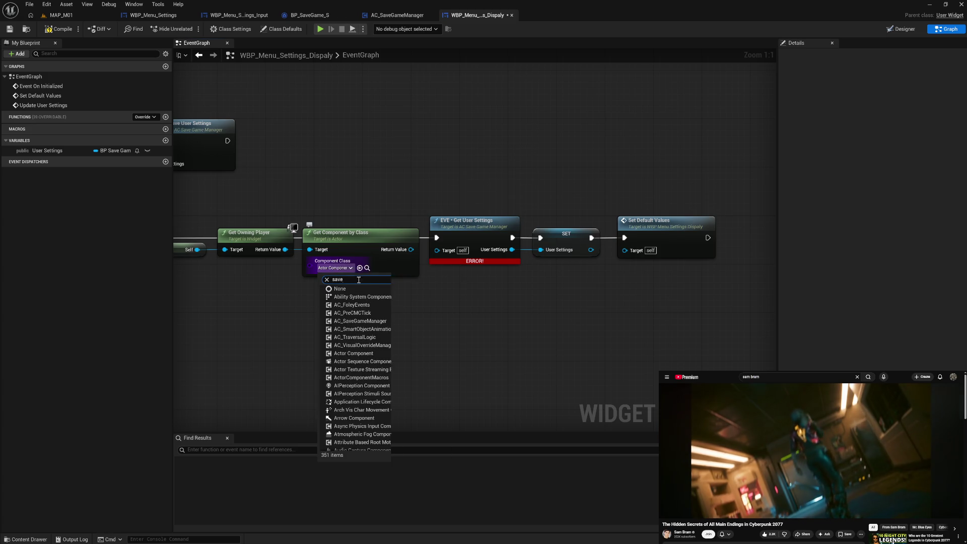
{"action": "left_click", "coordinate": [361, 288]}
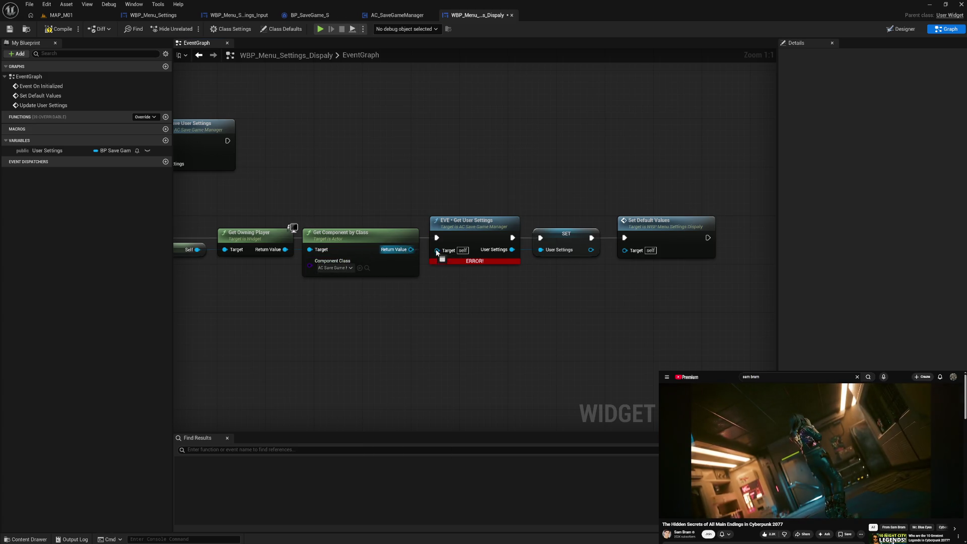
{"action": "left_click_drag", "start_coordinate": [437, 251], "coordinate": [438, 251]}
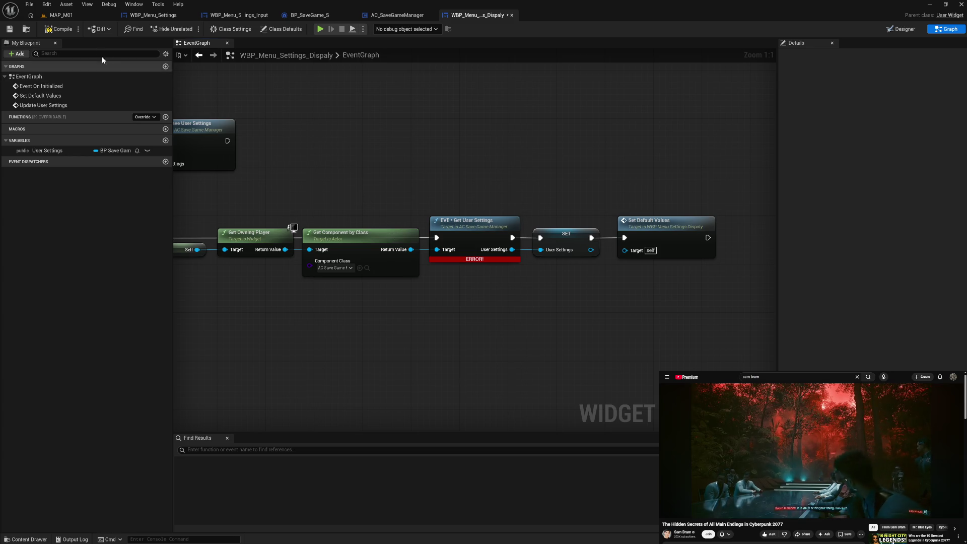
{"action": "left_click", "coordinate": [57, 29]}
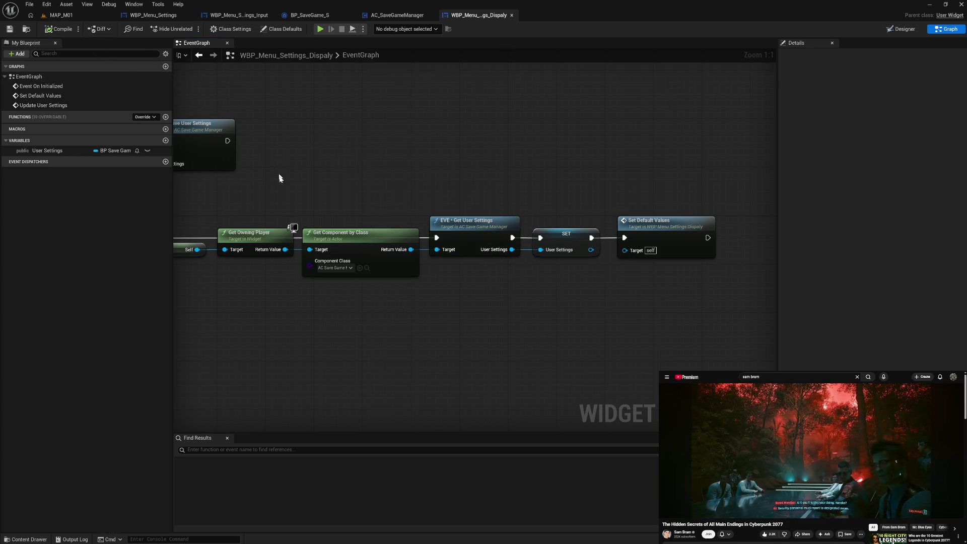
{"action": "left_click_drag", "start_coordinate": [279, 178], "coordinate": [450, 173]}
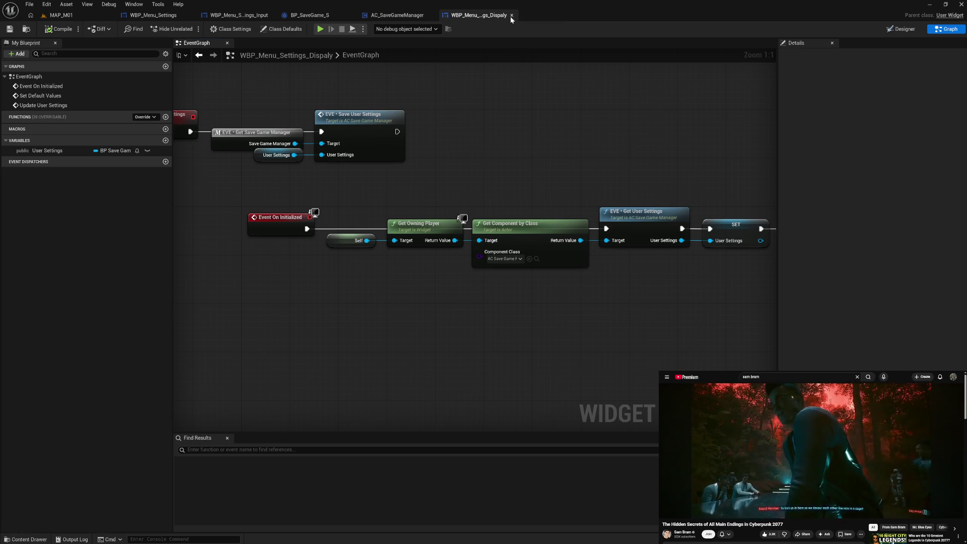
{"action": "left_click", "coordinate": [510, 16]}
{"action": "key", "text": "ctrl+space"}
Delete the Gameplay graph's value-loading, getter and eight change-event node groups.
{"action": "left_click", "coordinate": [499, 377]}
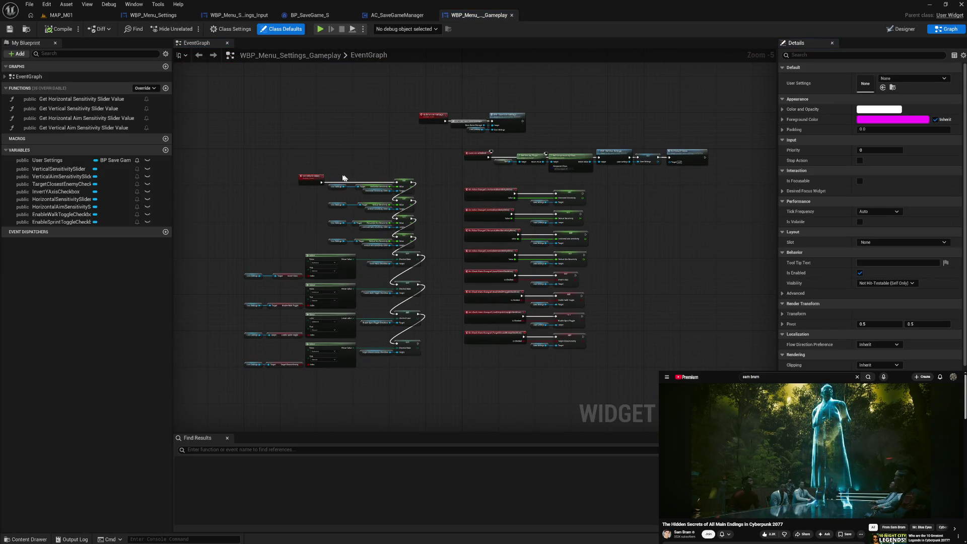
{"action": "left_click_drag", "start_coordinate": [345, 178], "coordinate": [396, 382]}
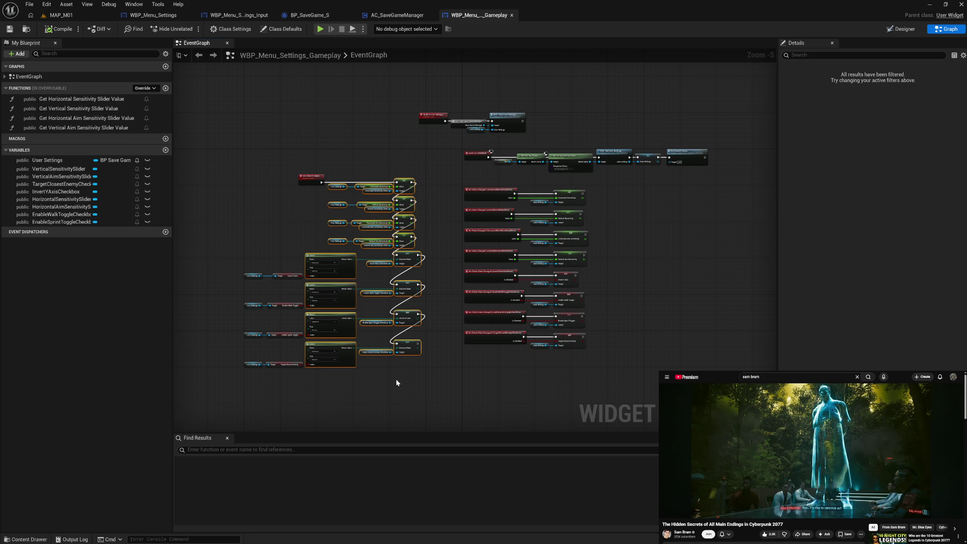
{"action": "key", "text": "Delete"}
{"action": "left_click_drag", "start_coordinate": [244, 254], "coordinate": [310, 395]}
{"action": "key", "text": "Delete"}
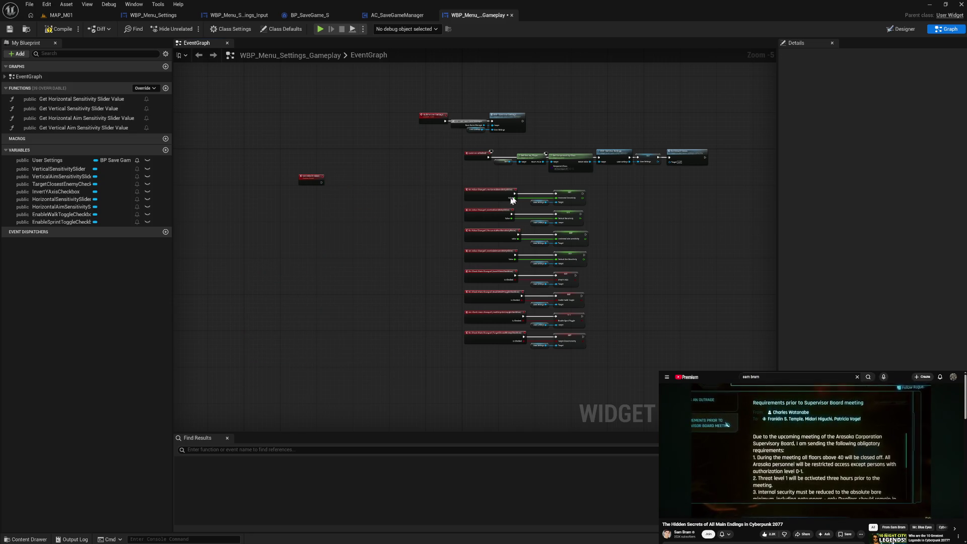
{"action": "left_click_drag", "start_coordinate": [454, 177], "coordinate": [633, 383]}
{"action": "key", "text": "Delete"}
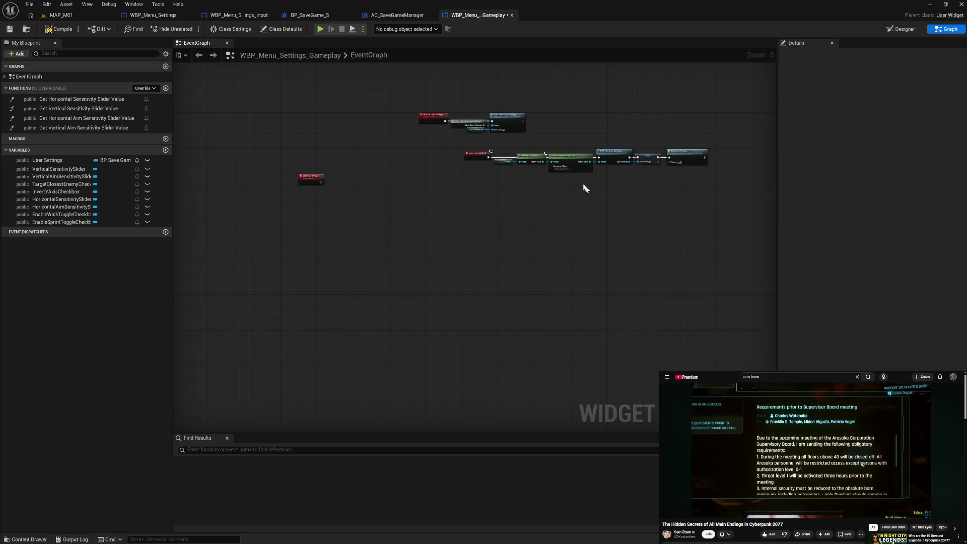
{"action": "scroll", "coordinate": [585, 188], "scroll_direction": "up", "scroll_amount": 6}
{"action": "scroll", "coordinate": [579, 183], "scroll_direction": "down", "scroll_amount": 1}
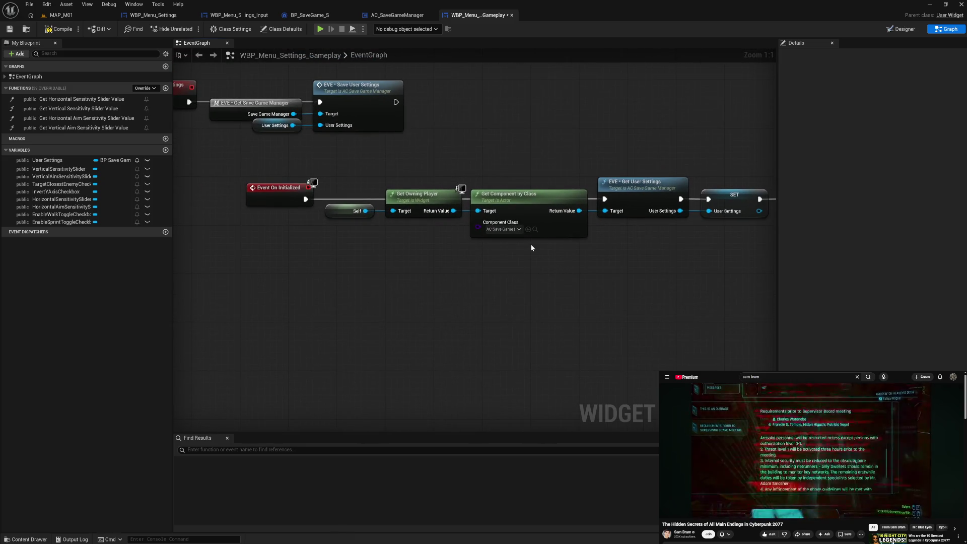
{"action": "left_click_drag", "start_coordinate": [371, 287], "coordinate": [471, 301]}
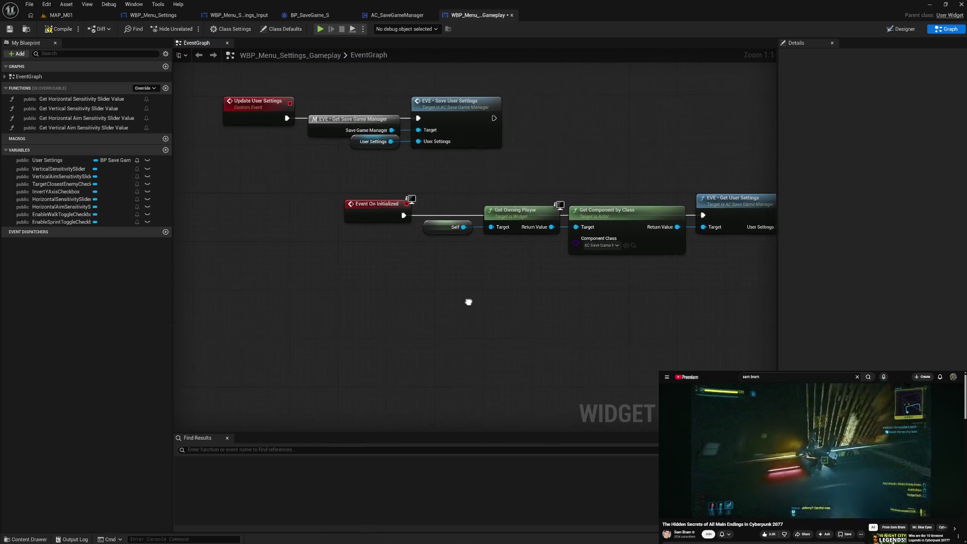
{"action": "mouse_move", "coordinate": [624, 314]}
{"action": "left_mouse_down"}
{"action": "mouse_move", "coordinate": [379, 296]}
{"action": "mouse_move", "coordinate": [618, 294]}
{"action": "left_mouse_up"}
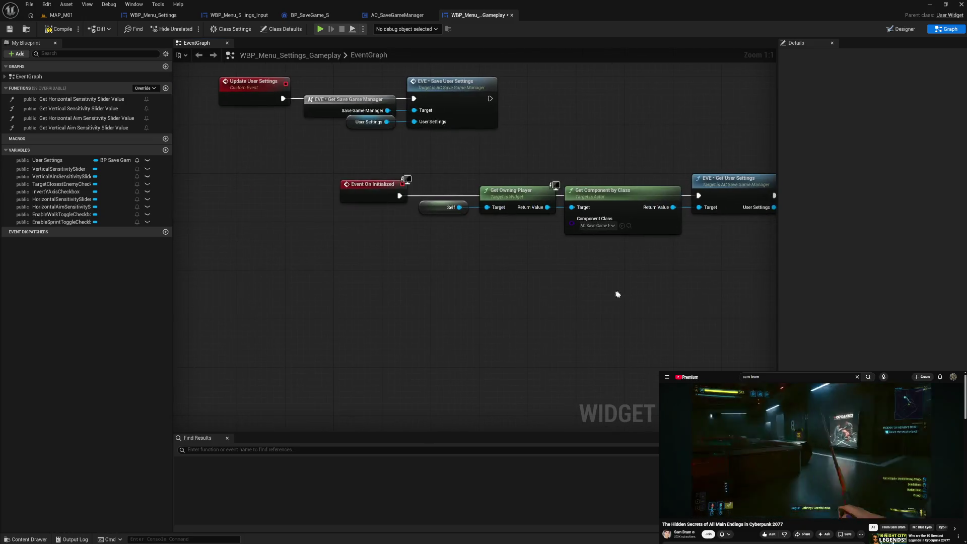
Delete the four horizontal, vertical and aim sensitivity slider-value functions.
{"action": "left_click", "coordinate": [59, 99]}
{"action": "key", "text": "Delete"}
{"action": "left_click", "coordinate": [59, 100]}
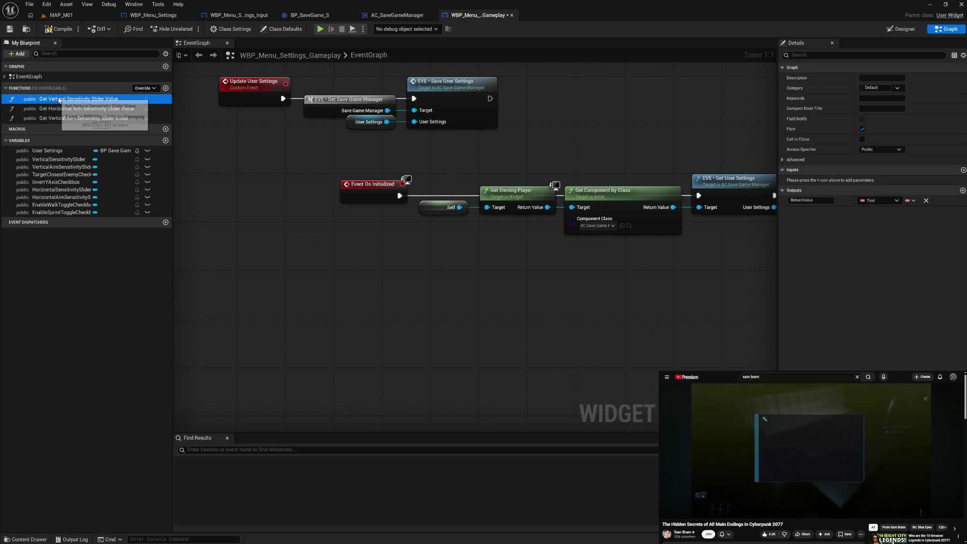
{"action": "key", "text": "Delete"}
{"action": "left_click", "coordinate": [58, 99]}
{"action": "key", "text": "Delete"}
{"action": "left_click", "coordinate": [59, 99]}
{"action": "key", "text": "Delete"}
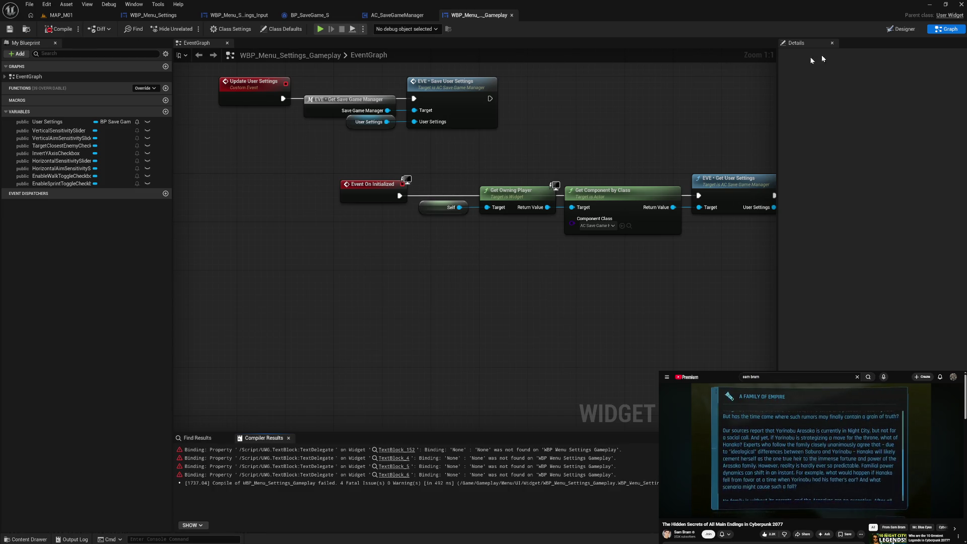
Delete every setting row through Target Closest Enemy Checkbox in the designer, then close the widget.
{"action": "left_click", "coordinate": [901, 29]}
{"action": "left_click", "coordinate": [31, 317]}
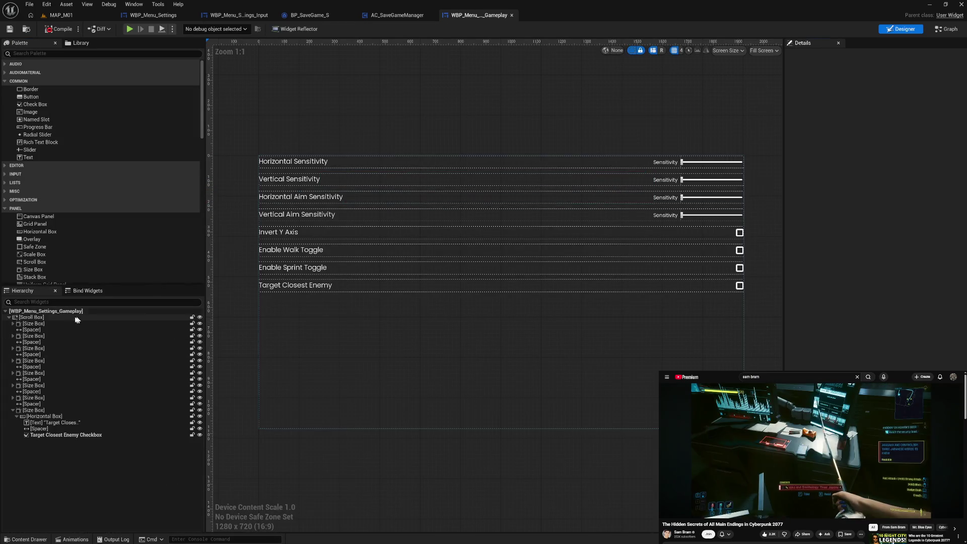
{"action": "left_click", "coordinate": [33, 324]}
{"action": "left_click", "coordinate": [66, 435], "text": "shift"}
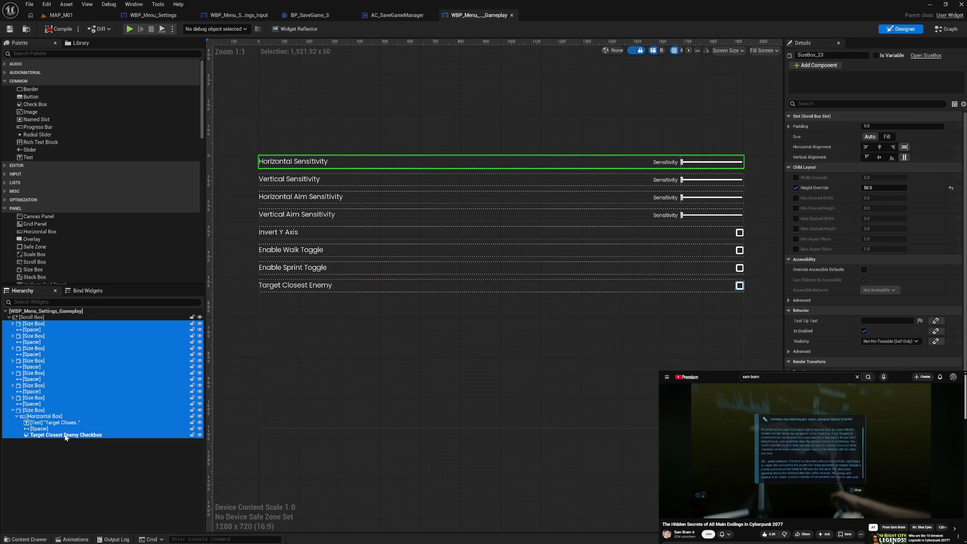
{"action": "key", "text": "Delete"}
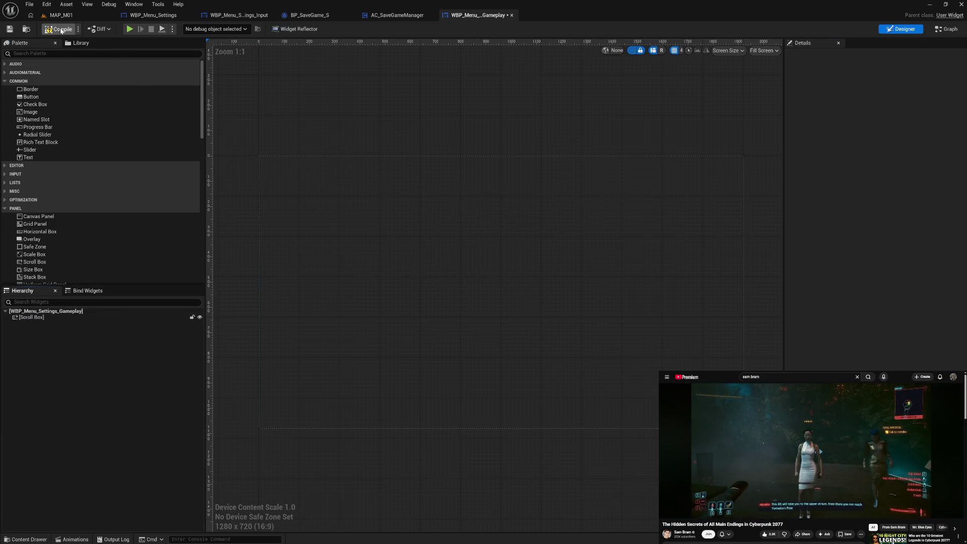
{"action": "left_click", "coordinate": [512, 15]}
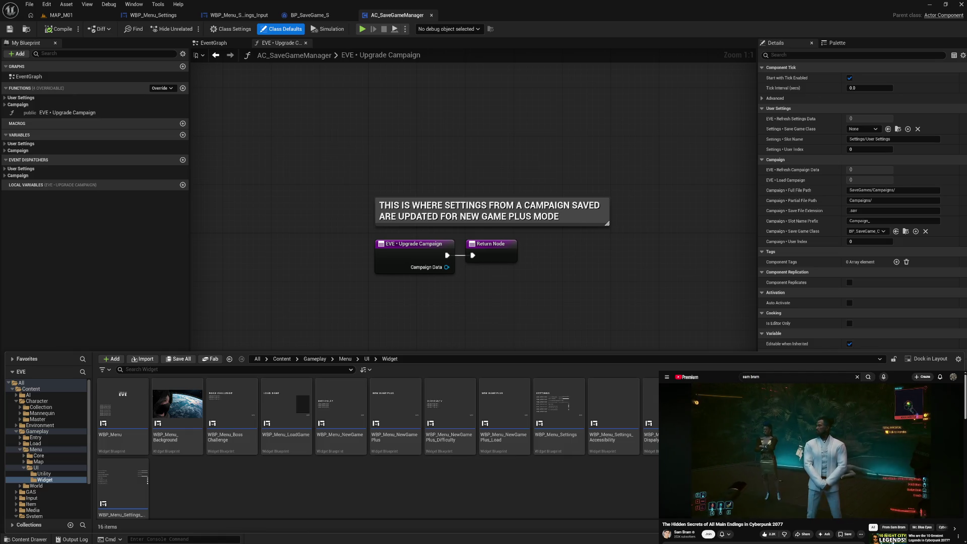
Open WBP_Menu_Settings_Graphics and delete its node chain and change-event nodes from the graph.
{"action": "double_click", "coordinate": [122, 483]}
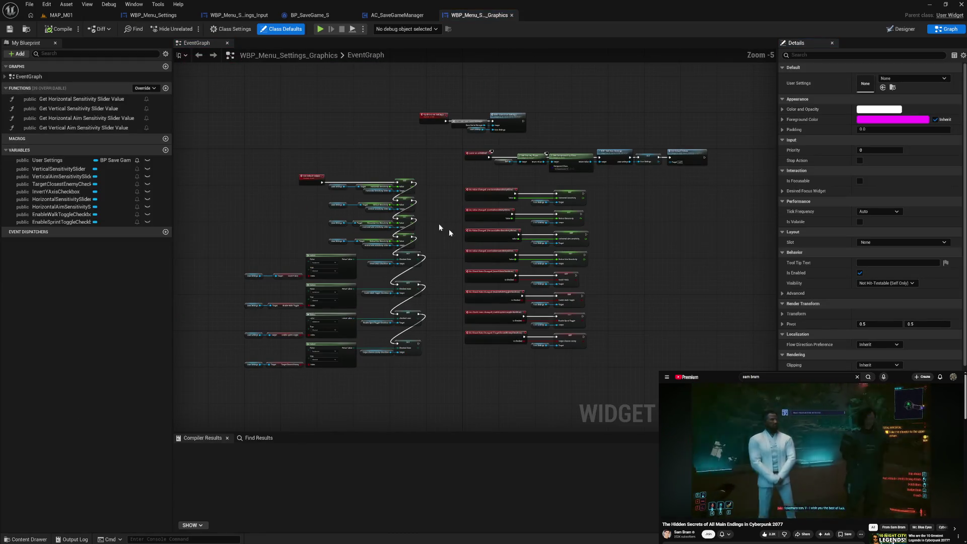
{"action": "left_click_drag", "start_coordinate": [343, 170], "coordinate": [403, 383]}
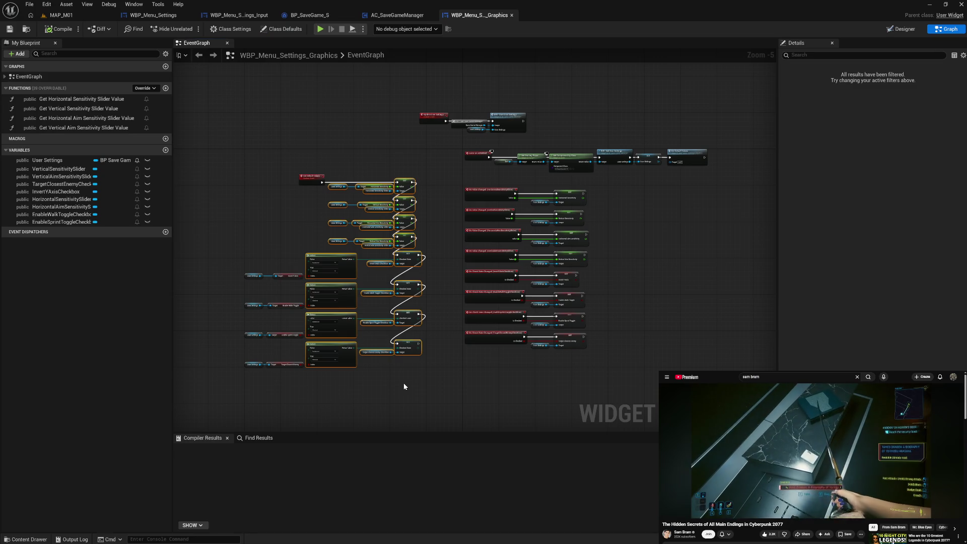
{"action": "key", "text": "Delete"}
{"action": "left_click_drag", "start_coordinate": [446, 186], "coordinate": [619, 371]}
{"action": "key", "text": "Delete"}
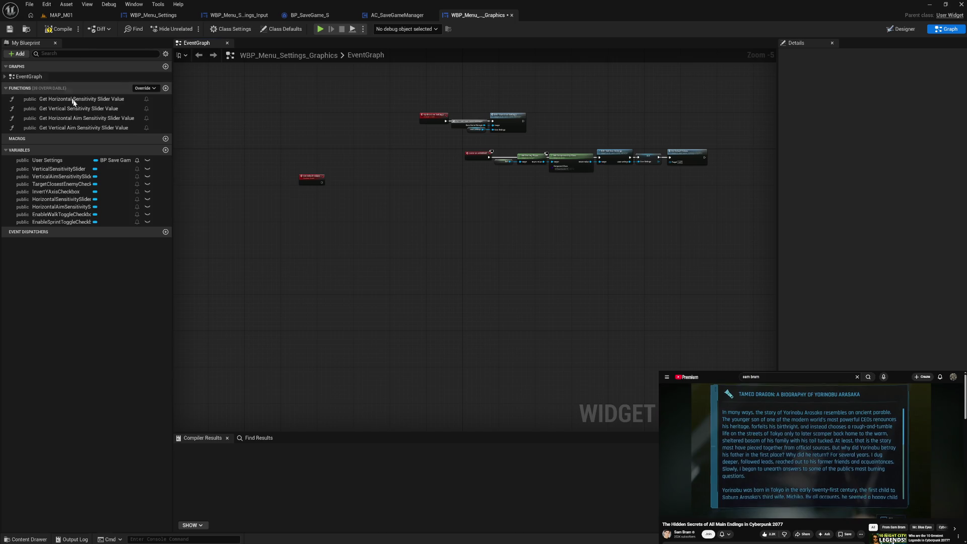
Delete the four slider-value functions, starting with Horizontal and Vertical Sensitivity.
{"action": "left_click", "coordinate": [73, 100]}
{"action": "key", "text": "Delete"}
{"action": "left_click", "coordinate": [74, 100]}
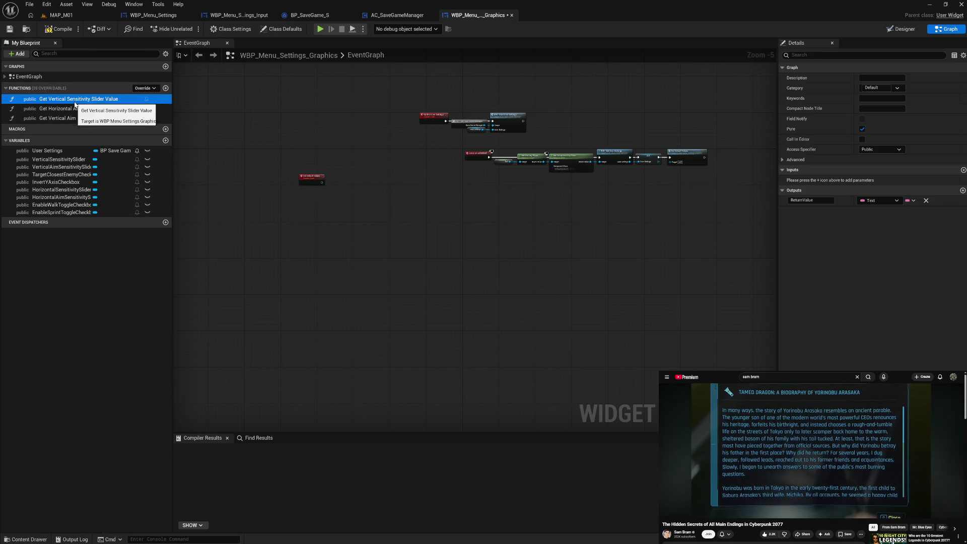
{"action": "key", "text": "Delete"}
{"action": "left_click", "coordinate": [74, 100]}
{"action": "key", "text": "Delete"}
{"action": "left_click", "coordinate": [74, 100]}
{"action": "key", "text": "Delete"}
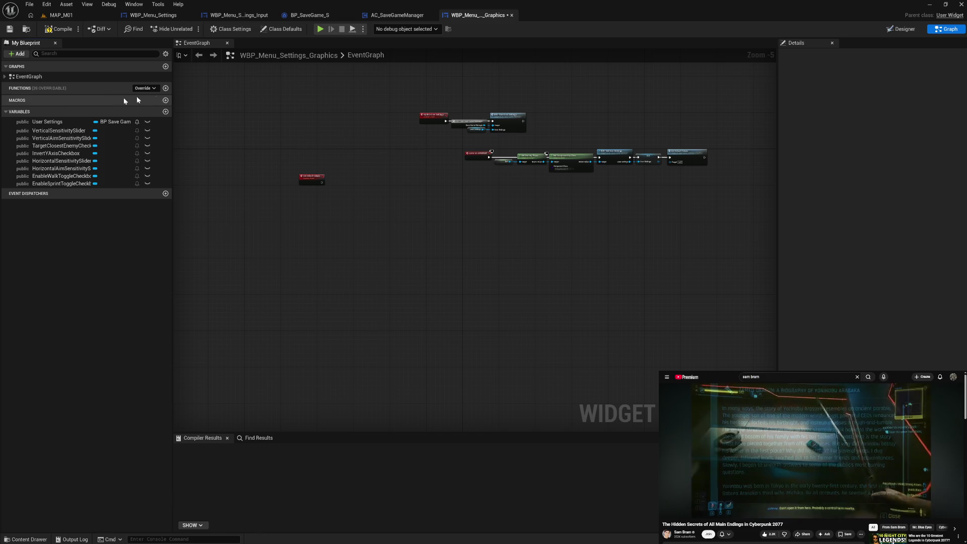
In the Designer, delete every setting-row Size Box and Spacer under the Scroll Box.
{"action": "left_click", "coordinate": [901, 29]}
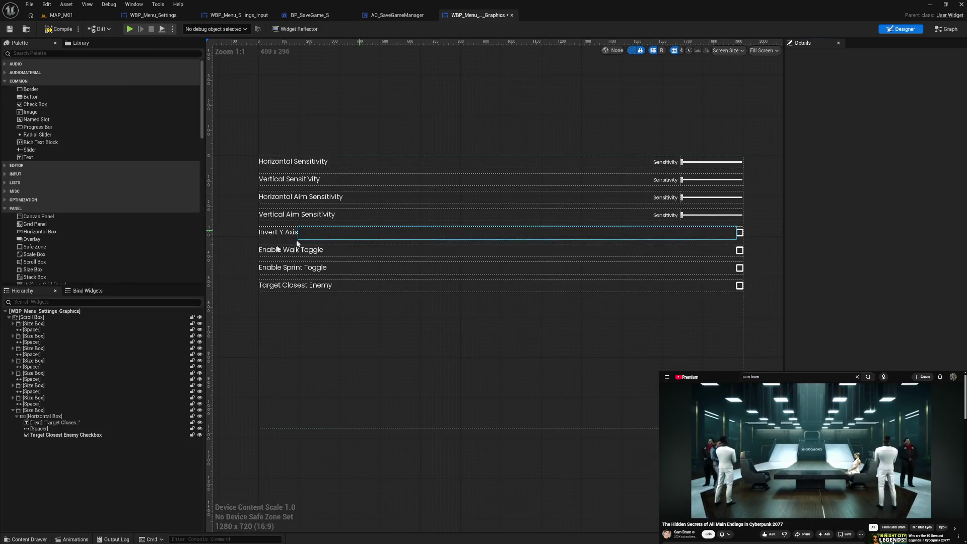
{"action": "left_click", "coordinate": [60, 325]}
{"action": "left_click", "coordinate": [63, 435], "text": "shift"}
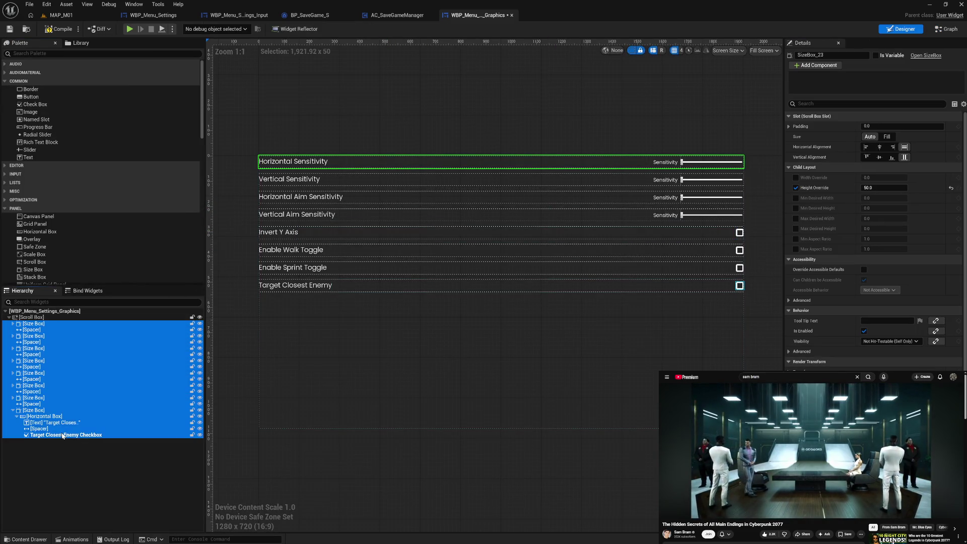
{"action": "key", "text": "Delete"}
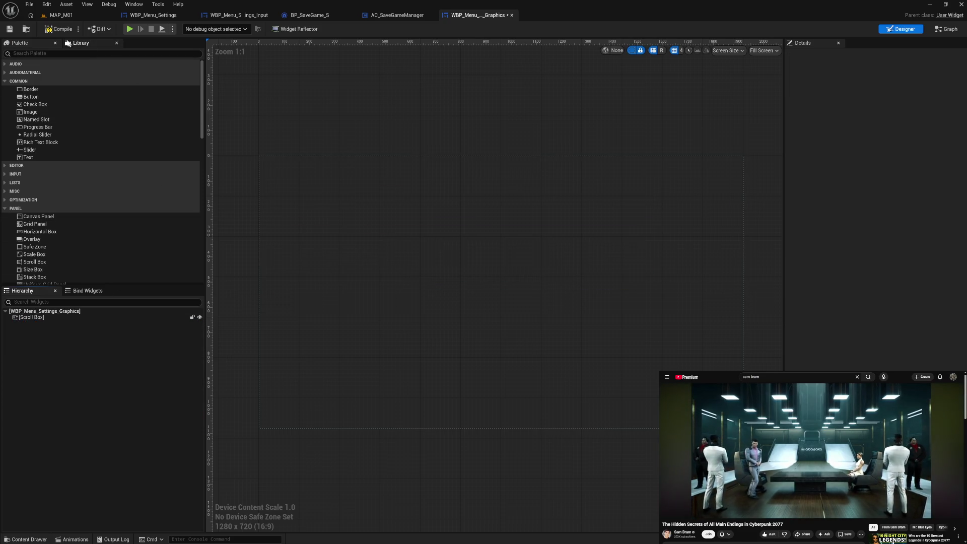
Compile and close the Graphics widget, then open WBP_Menu_Settings_Interface from the content drawer.
{"action": "left_click", "coordinate": [57, 31]}
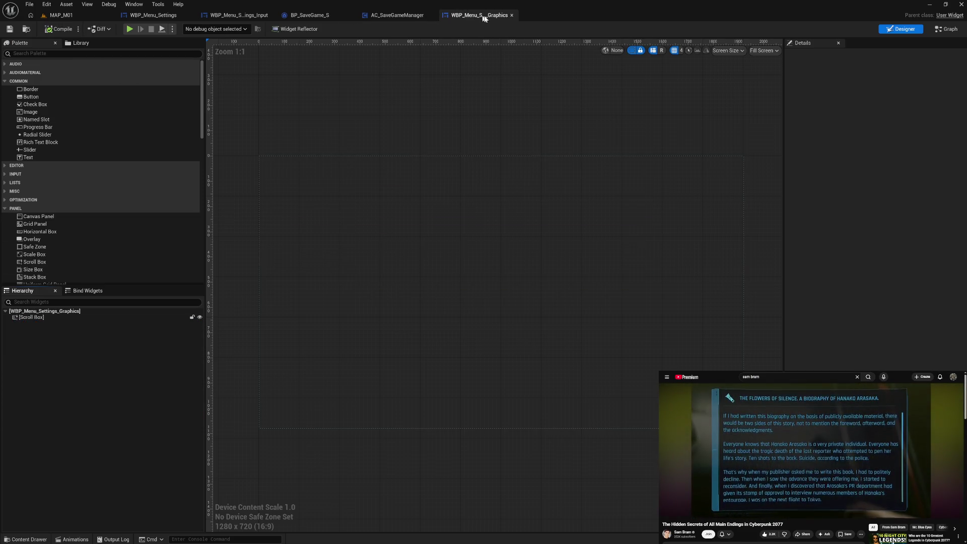
{"action": "left_click", "coordinate": [510, 16]}
{"action": "key", "text": "ctrl+space"}
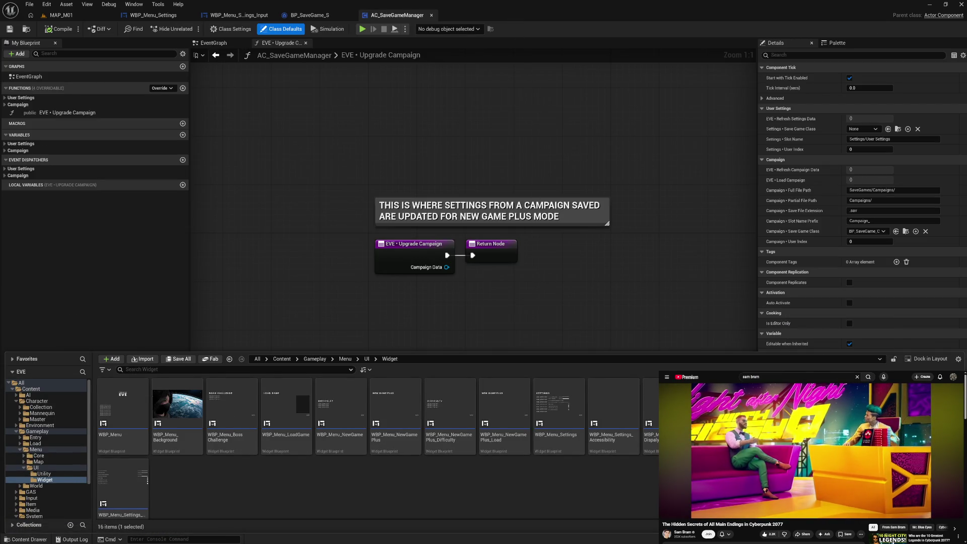
{"action": "double_click", "coordinate": [123, 484]}
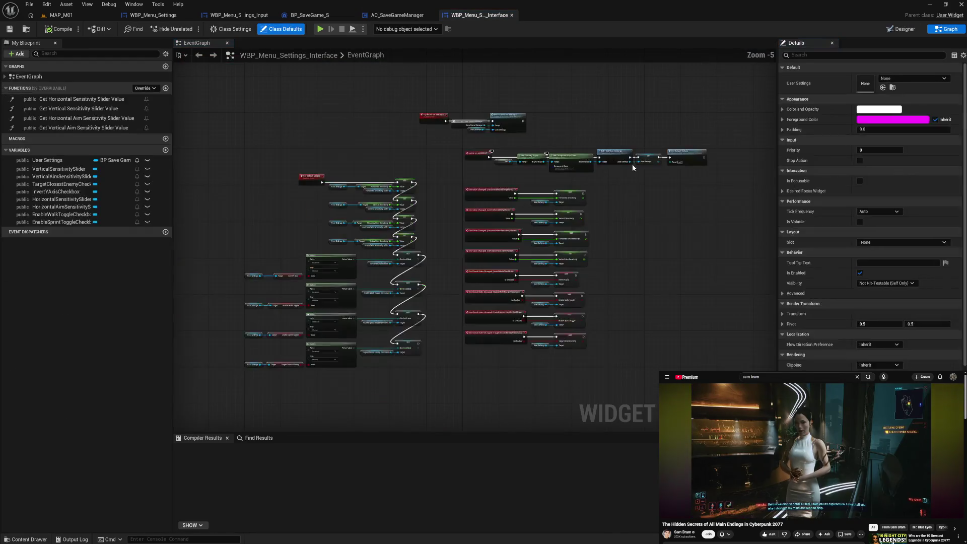
Delete all graph nodes from the Interface widget, including the ten event and setter nodes.
{"action": "left_click_drag", "start_coordinate": [336, 175], "coordinate": [421, 367]}
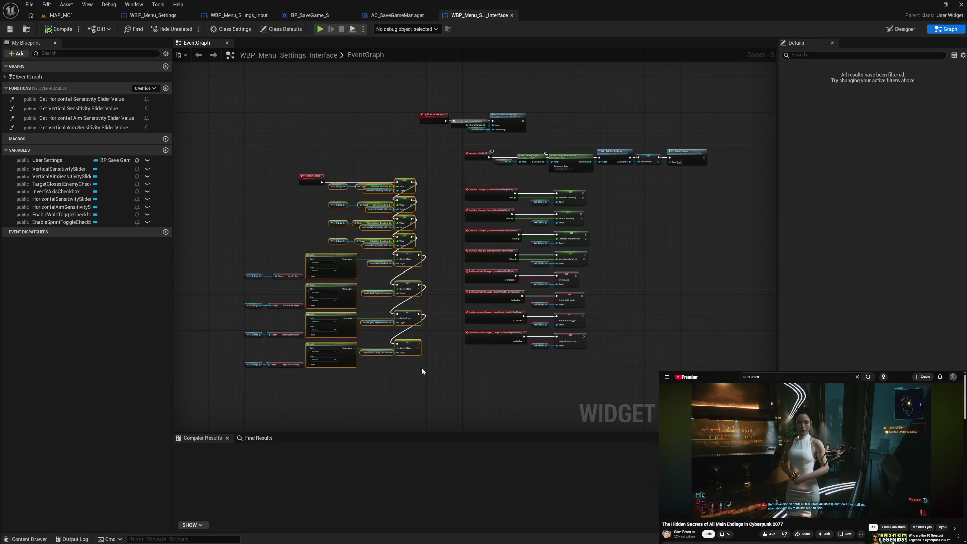
{"action": "key", "text": "Delete"}
{"action": "left_click_drag", "start_coordinate": [217, 259], "coordinate": [315, 396]}
{"action": "key", "text": "Delete"}
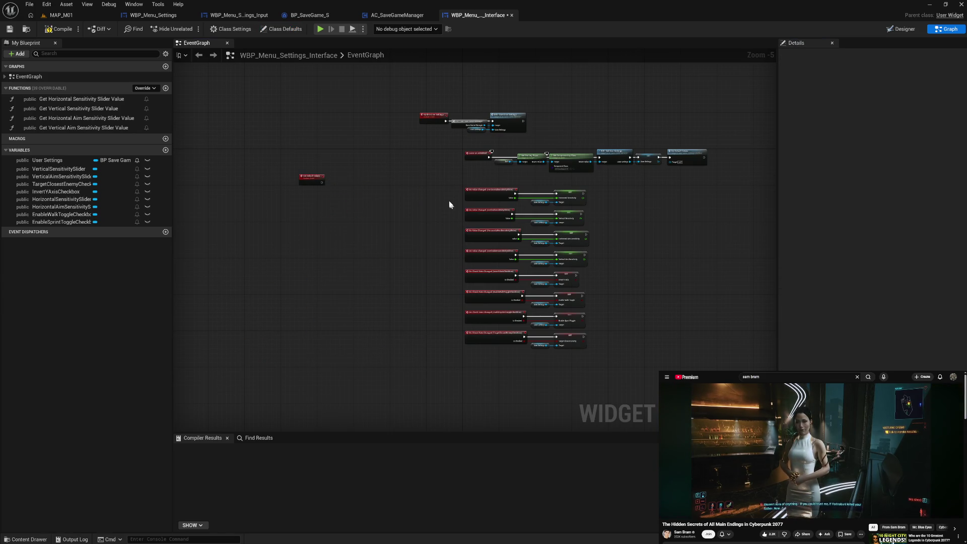
{"action": "left_click_drag", "start_coordinate": [450, 204], "coordinate": [572, 339]}
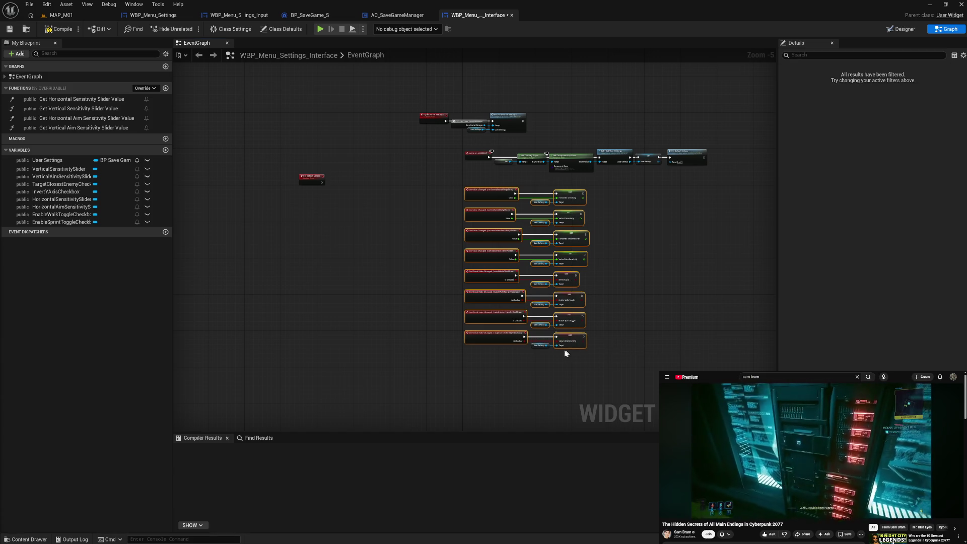
{"action": "key", "text": "Delete"}
Delete the Horizontal/Vertical Sensitivity and Horizontal/Vertical Aim Sensitivity slider-value functions.
{"action": "left_click", "coordinate": [75, 100]}
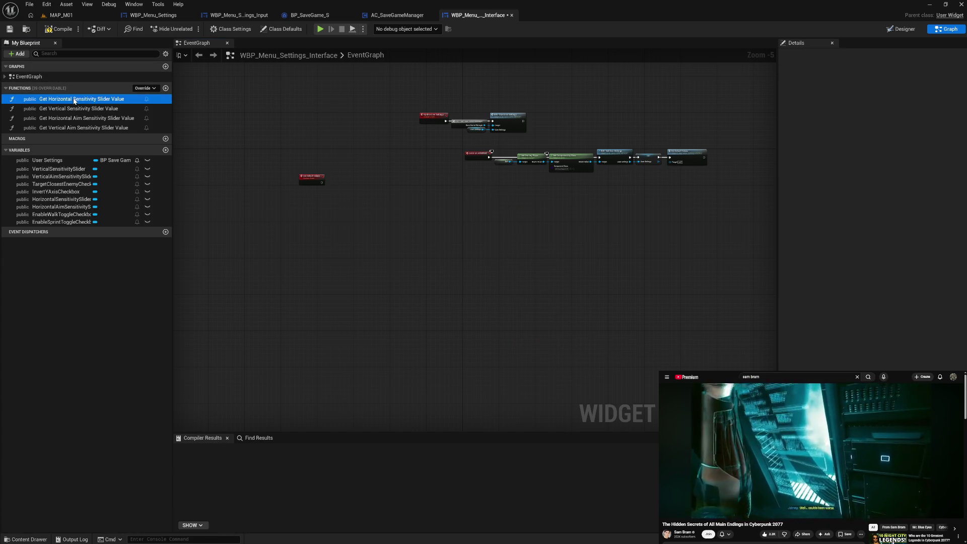
{"action": "key", "text": "Delete"}
{"action": "left_click", "coordinate": [75, 100]}
{"action": "key", "text": "Delete"}
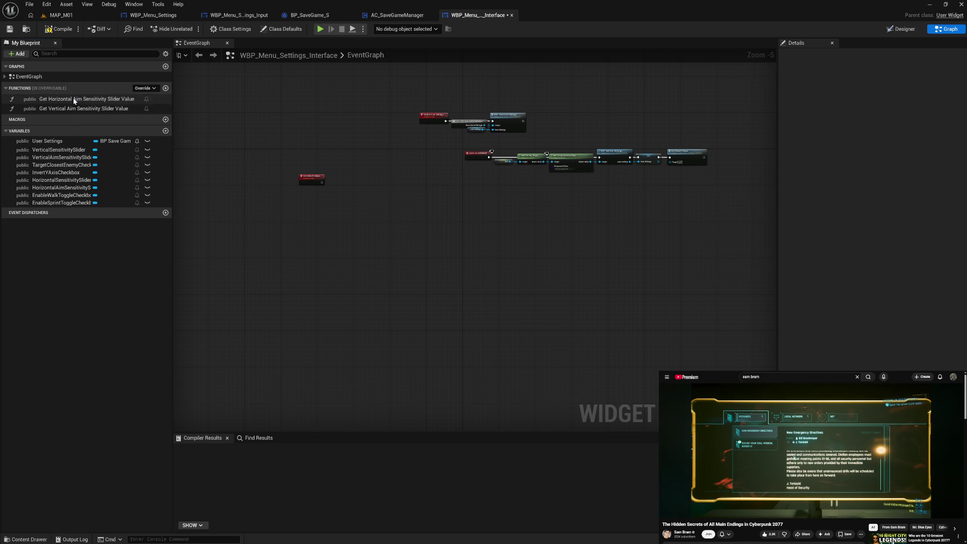
{"action": "left_click", "coordinate": [74, 100]}
{"action": "key", "text": "Delete"}
{"action": "left_click", "coordinate": [75, 100]}
{"action": "key", "text": "Delete"}
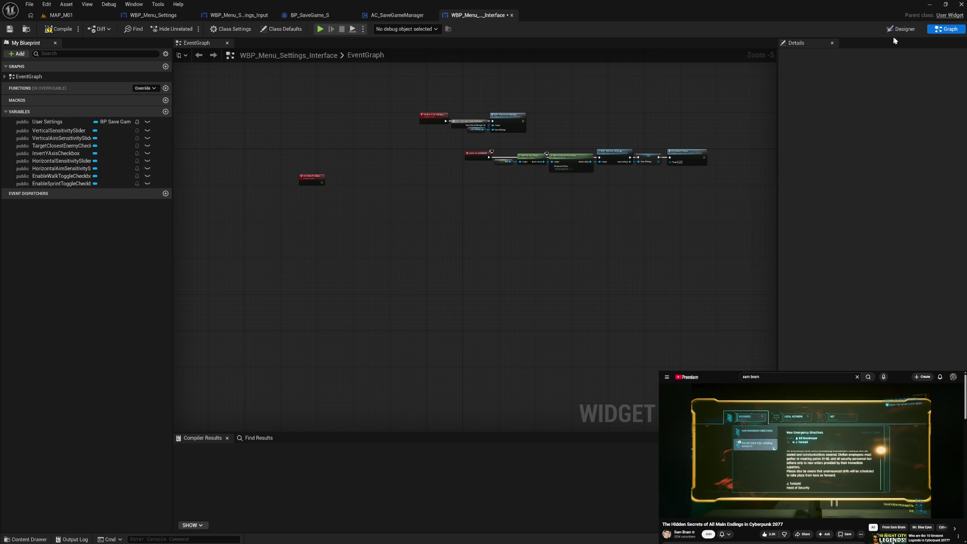
Delete the setting rows down to Target Closest Enemy Checkbox, then compile and close.
{"action": "left_click", "coordinate": [901, 29]}
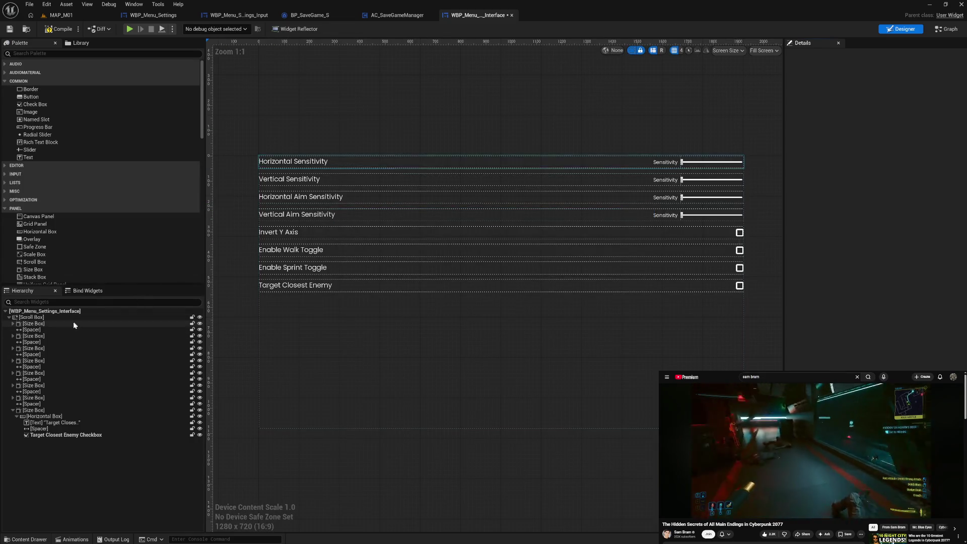
{"action": "left_click", "coordinate": [71, 323]}
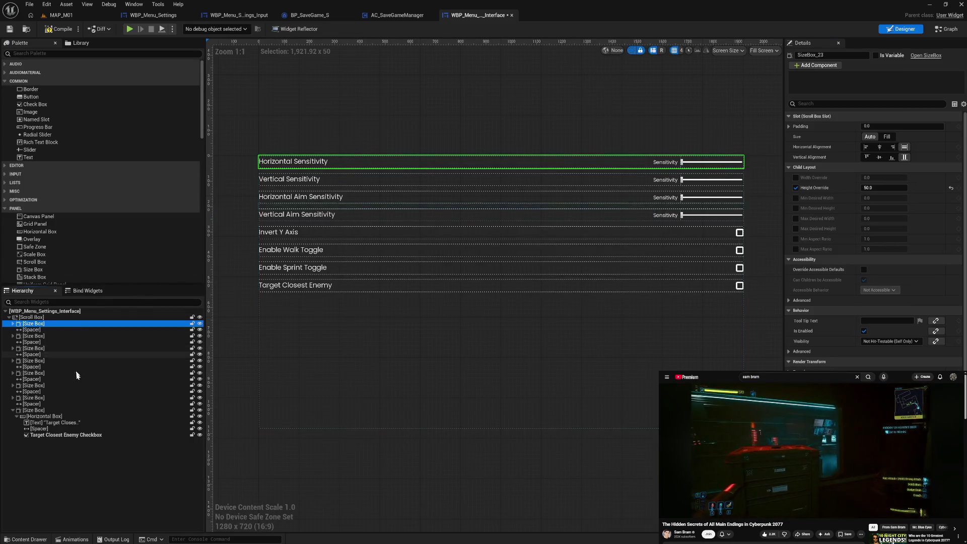
{"action": "left_click", "coordinate": [76, 435], "text": "shift"}
{"action": "key", "text": "Delete"}
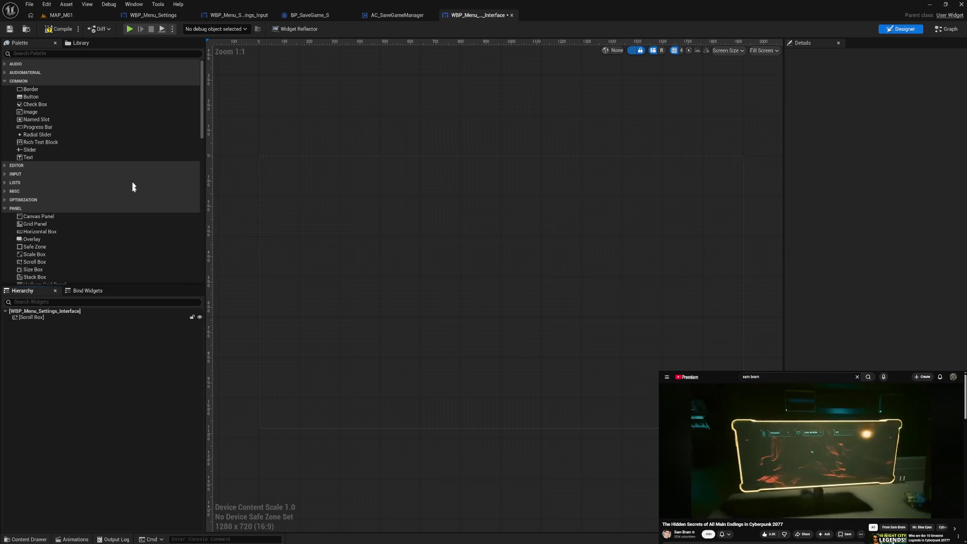
{"action": "left_click", "coordinate": [51, 32]}
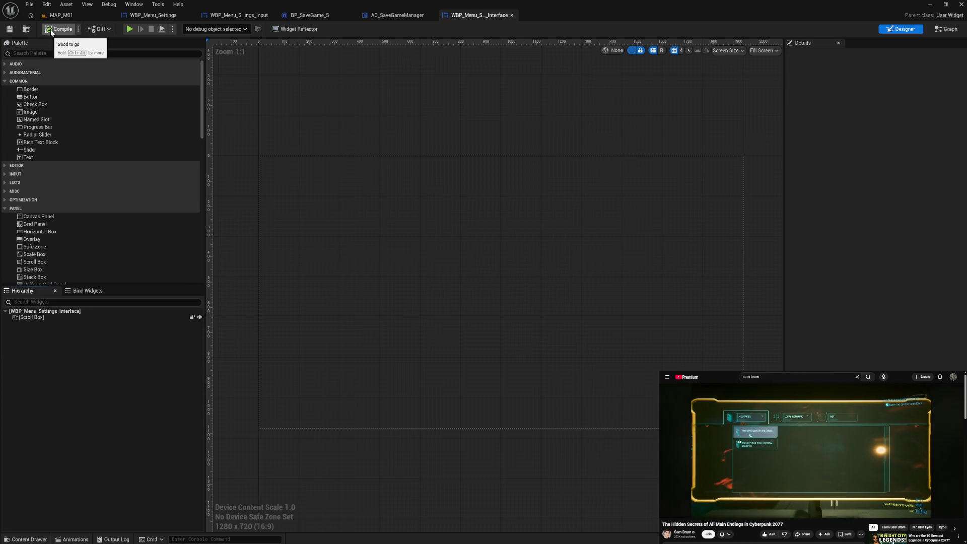
{"action": "left_click", "coordinate": [513, 16]}
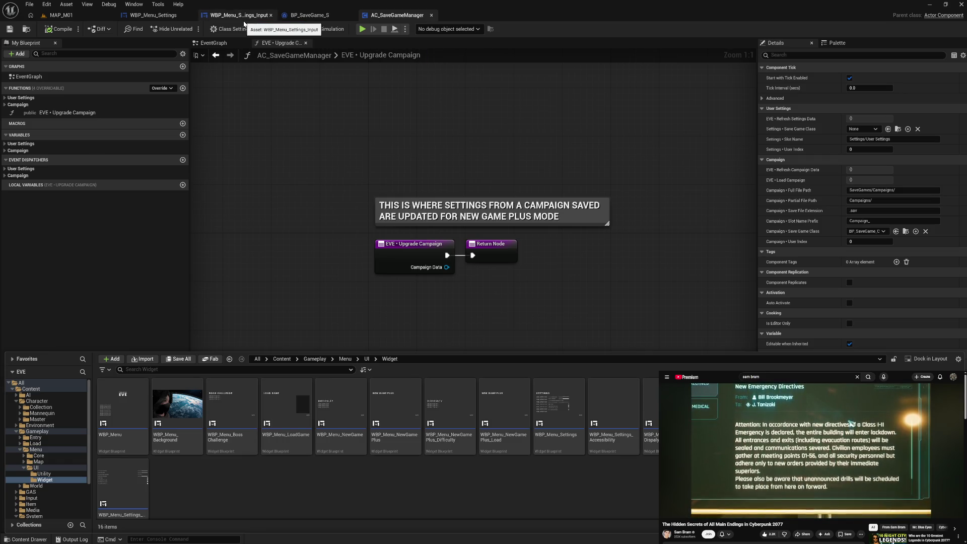
Add the Display, Graphics and Sound settings widgets into the Settings Panel Widget Switcher.
{"action": "left_click", "coordinate": [155, 20]}
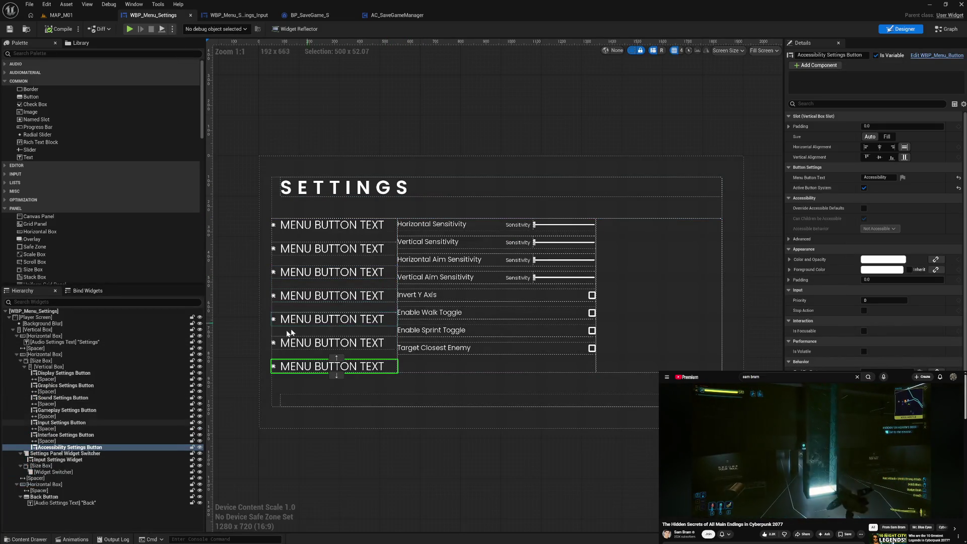
{"action": "left_click", "coordinate": [81, 454]}
{"action": "scroll", "coordinate": [117, 265], "scroll_direction": "down", "scroll_amount": 3}
{"action": "scroll", "coordinate": [117, 265], "scroll_direction": "down", "scroll_amount": 15}
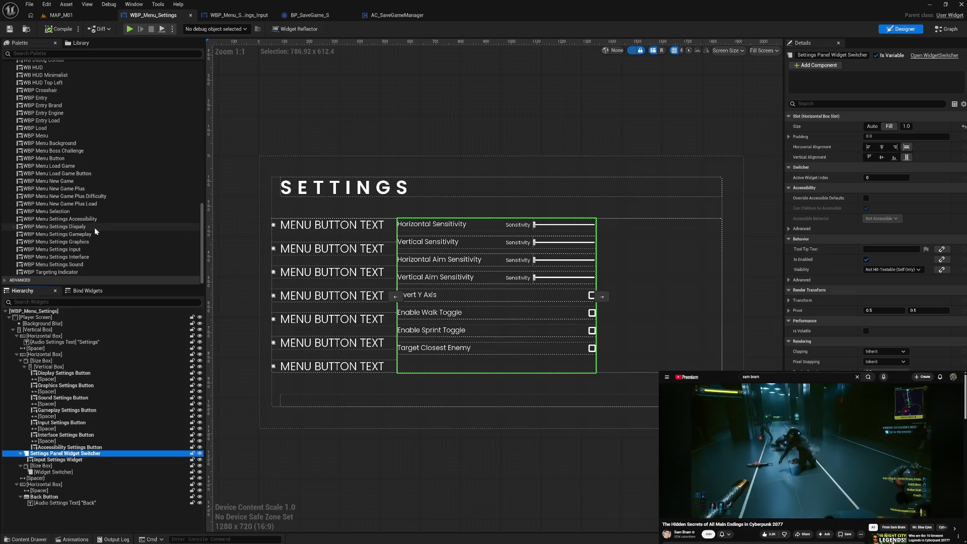
{"action": "mouse_move", "coordinate": [74, 228]}
{"action": "left_mouse_down"}
{"action": "mouse_move", "coordinate": [56, 471]}
{"action": "mouse_move", "coordinate": [66, 460]}
{"action": "left_mouse_up"}
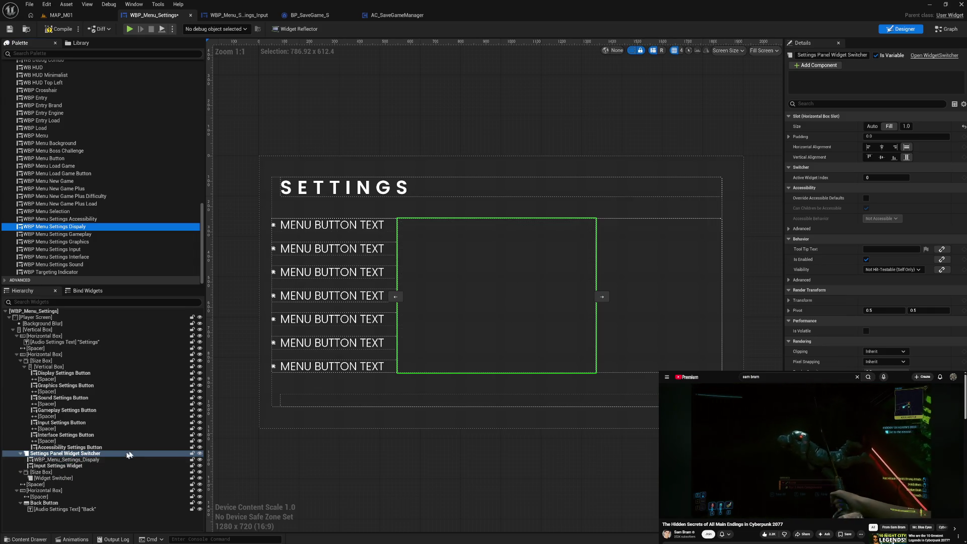
{"action": "left_click_drag", "start_coordinate": [86, 243], "coordinate": [76, 467]}
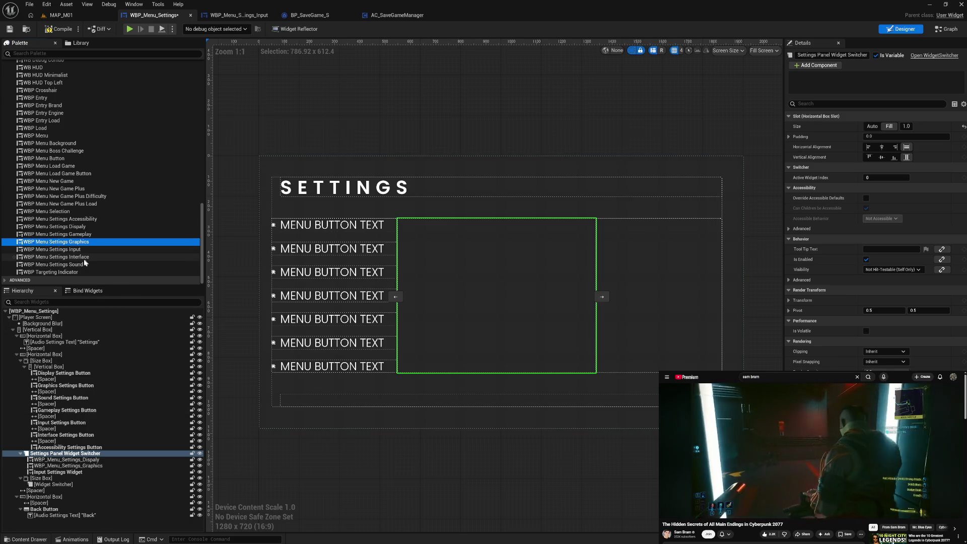
{"action": "left_click_drag", "start_coordinate": [83, 264], "coordinate": [67, 472]}
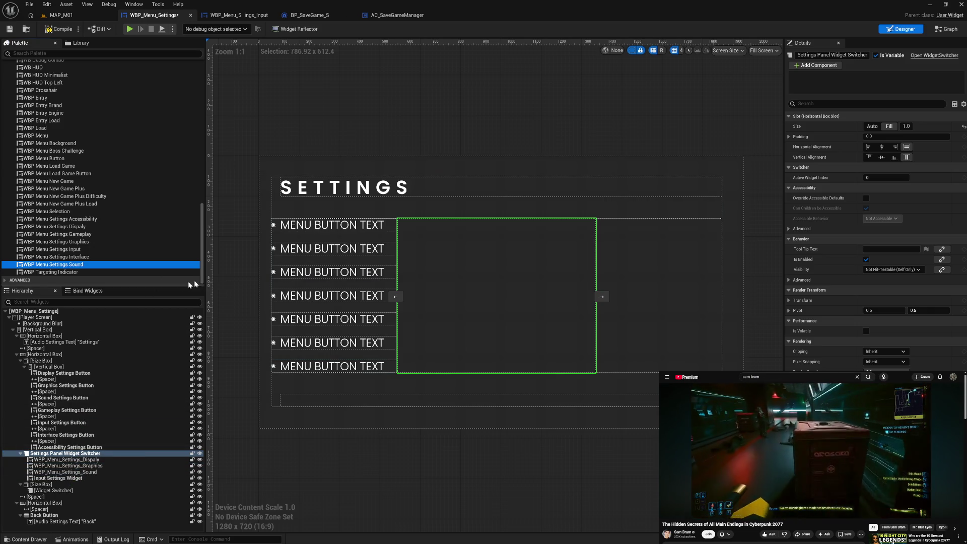
Check the menu button order: Sound, Gameplay, Input, then Interface.
{"action": "left_click", "coordinate": [306, 274]}
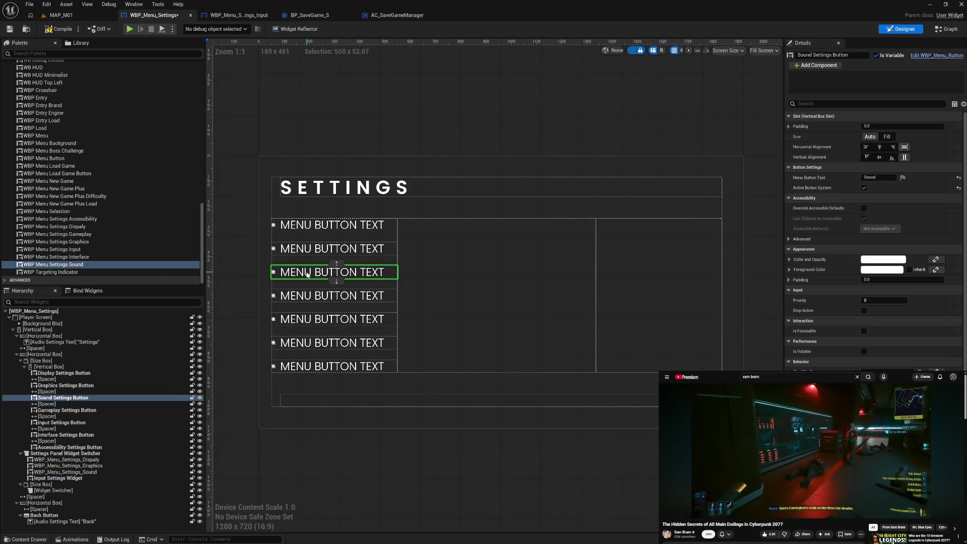
{"action": "left_click", "coordinate": [316, 303]}
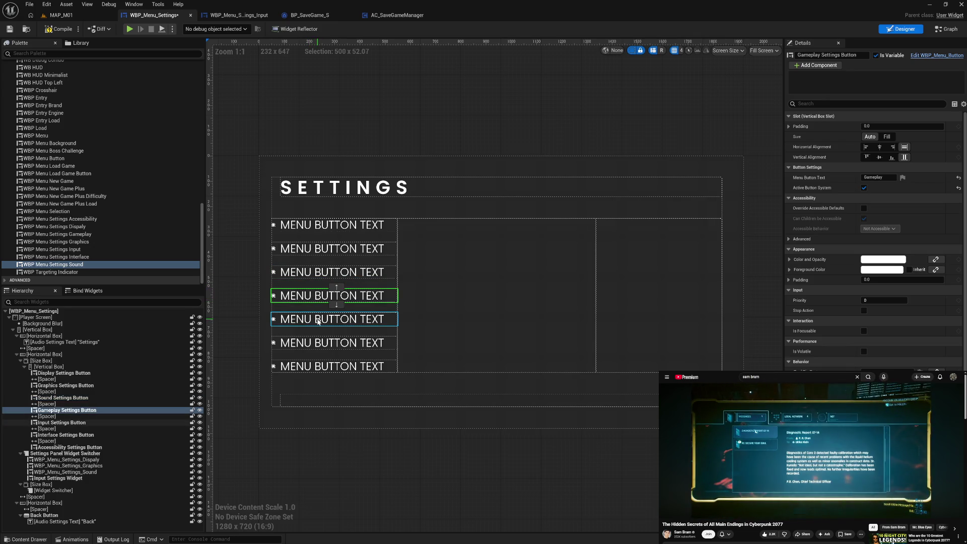
{"action": "left_click", "coordinate": [319, 322]}
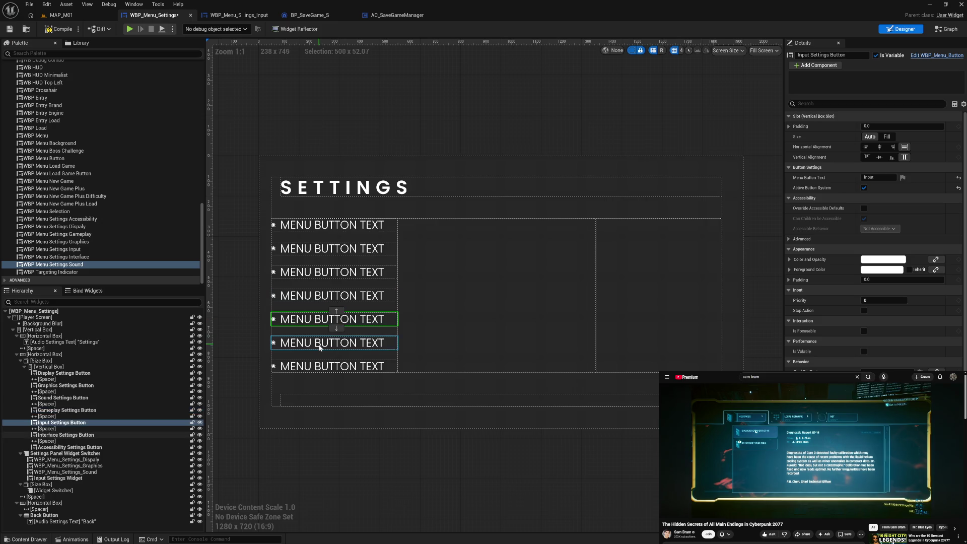
{"action": "left_click", "coordinate": [319, 345]}
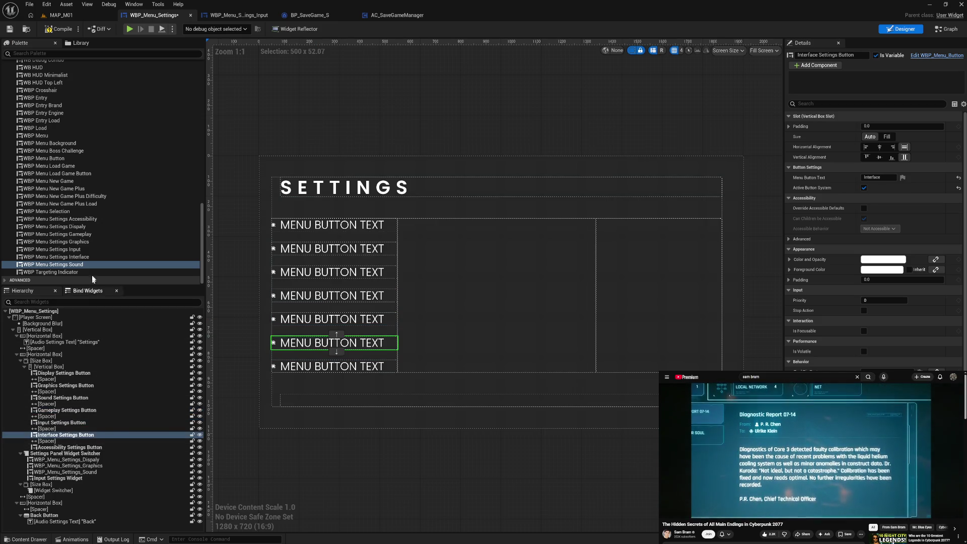
Add the Gameplay, Interface and Accessibility settings widgets to the switcher, then select Display.
{"action": "mouse_move", "coordinate": [81, 235]}
{"action": "left_mouse_down"}
{"action": "mouse_move", "coordinate": [81, 379]}
{"action": "mouse_move", "coordinate": [64, 478]}
{"action": "left_mouse_up"}
{"action": "left_click_drag", "start_coordinate": [84, 258], "coordinate": [60, 455]}
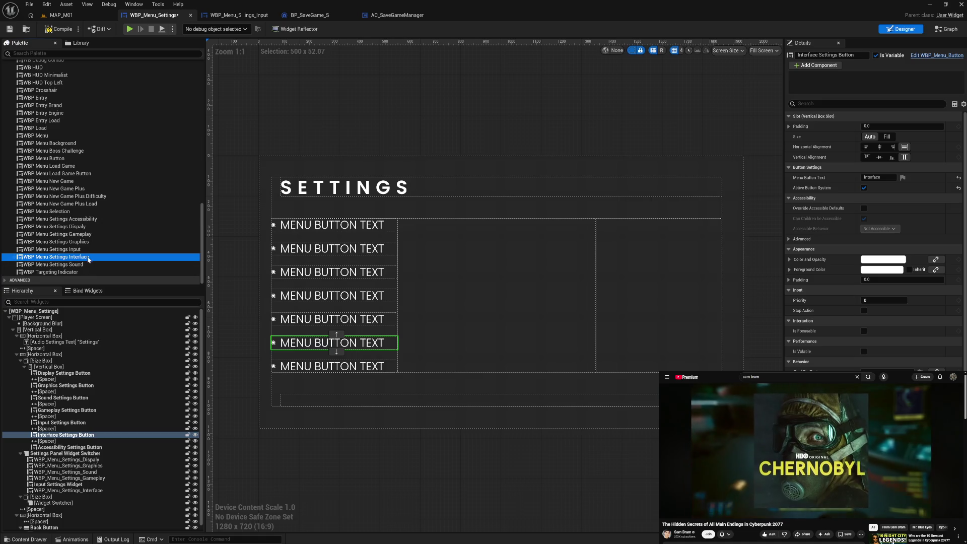
{"action": "left_click_drag", "start_coordinate": [96, 220], "coordinate": [61, 456]}
{"action": "left_click", "coordinate": [76, 459]}
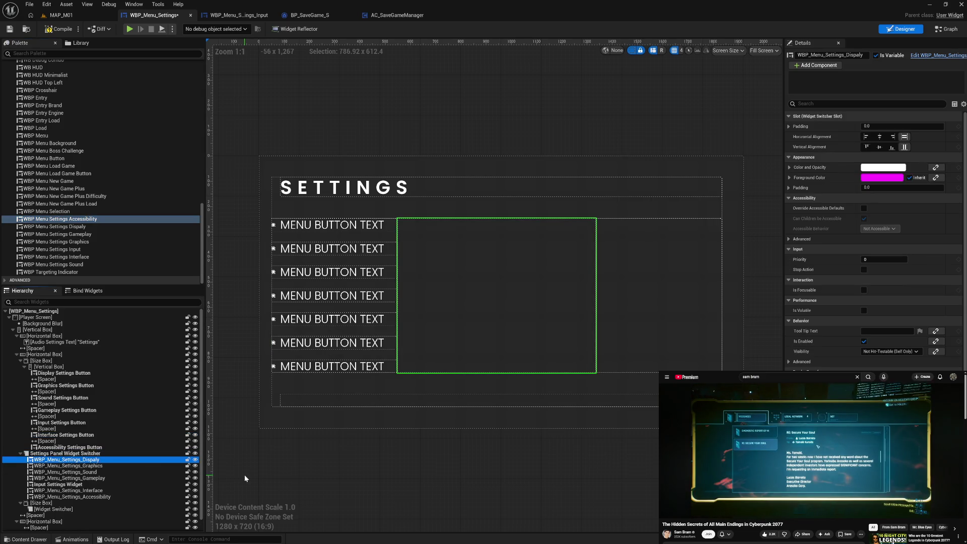
Rename the first three switcher children to Display, Graphics and Sound Settings Widget.
{"action": "key", "text": "F2"}
{"action": "type", "text": "Displa"}
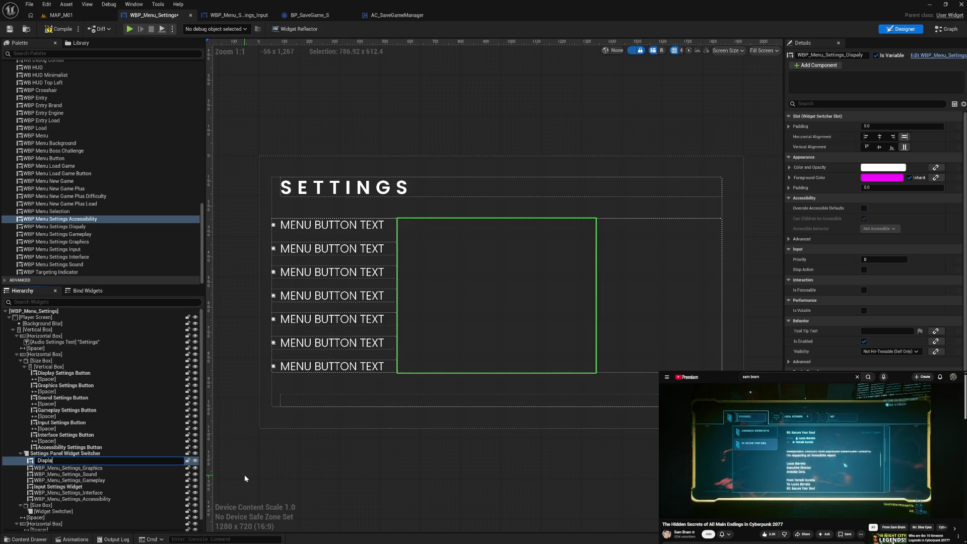
{"action": "type", "text": "y Settings Wid"}
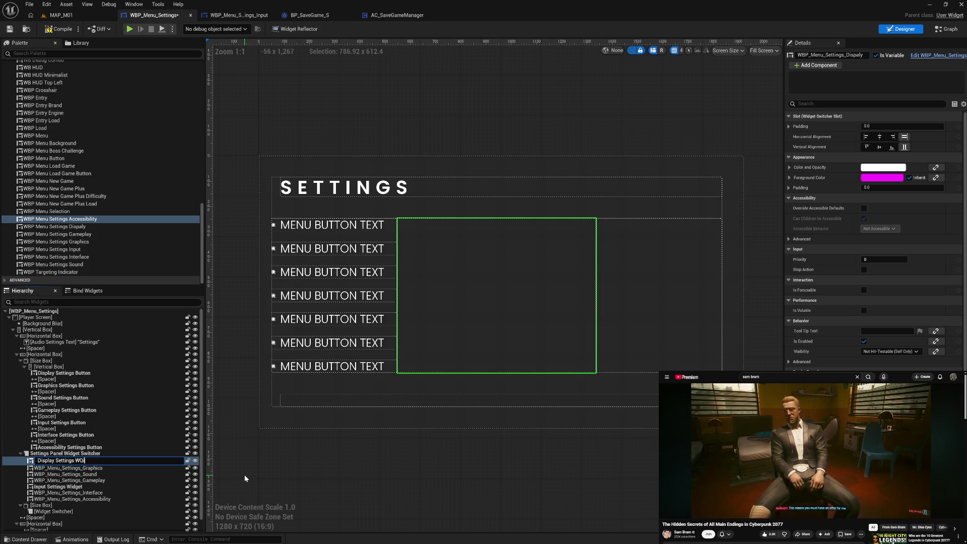
{"action": "type", "text": "et"}
{"action": "key", "text": "Return"}
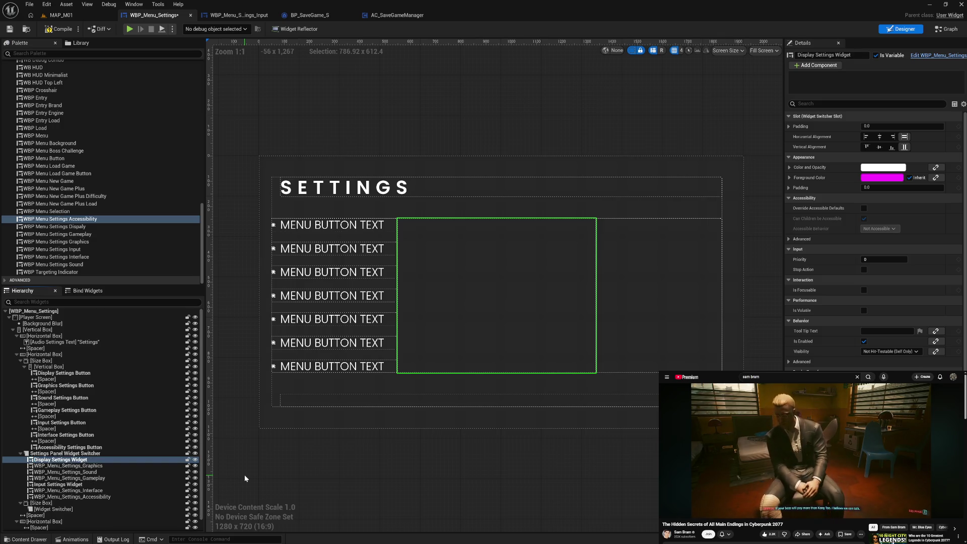
{"action": "key", "text": "Down"}
{"action": "key", "text": "F2"}
{"action": "type", "text": "Graphics Settin"}
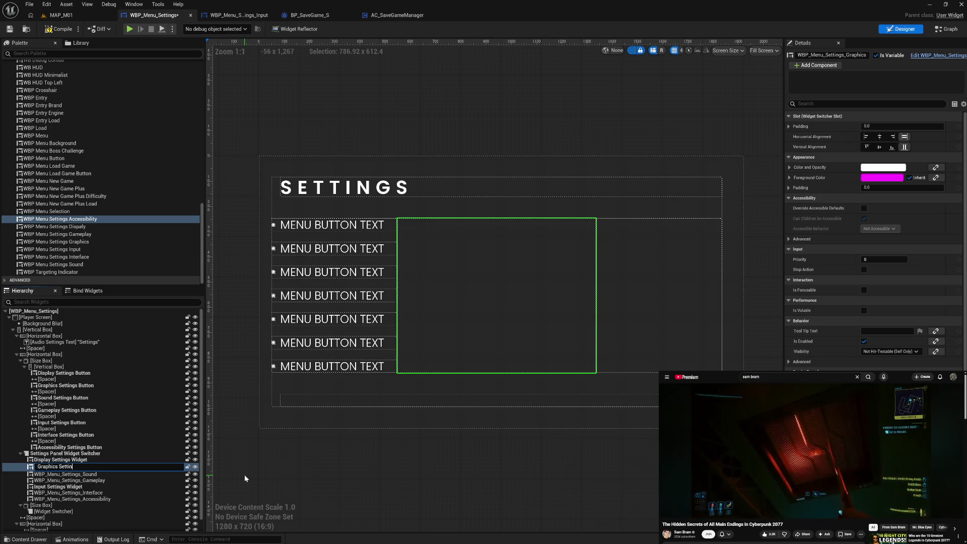
{"action": "type", "text": "gs Widget"}
{"action": "key", "text": "Return"}
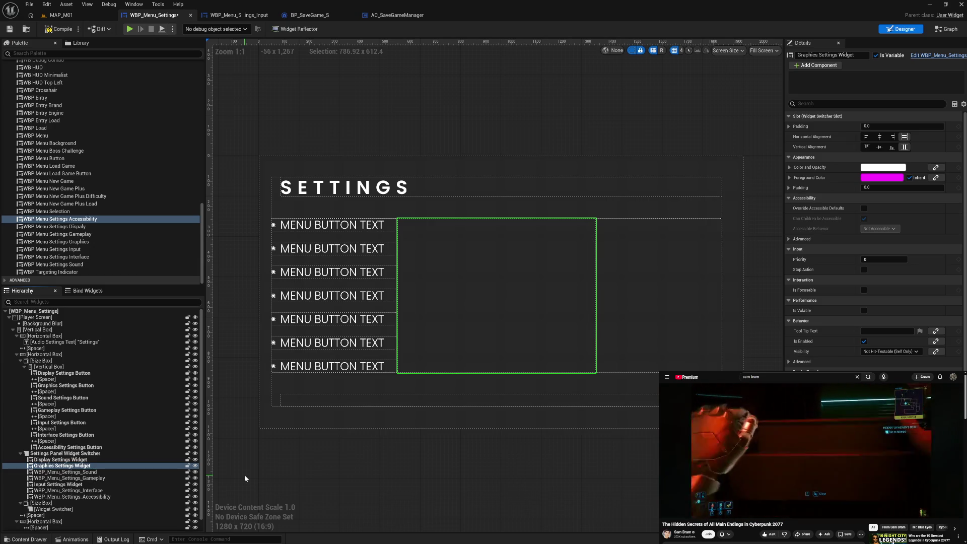
{"action": "key", "text": "Down"}
{"action": "key", "text": "F2"}
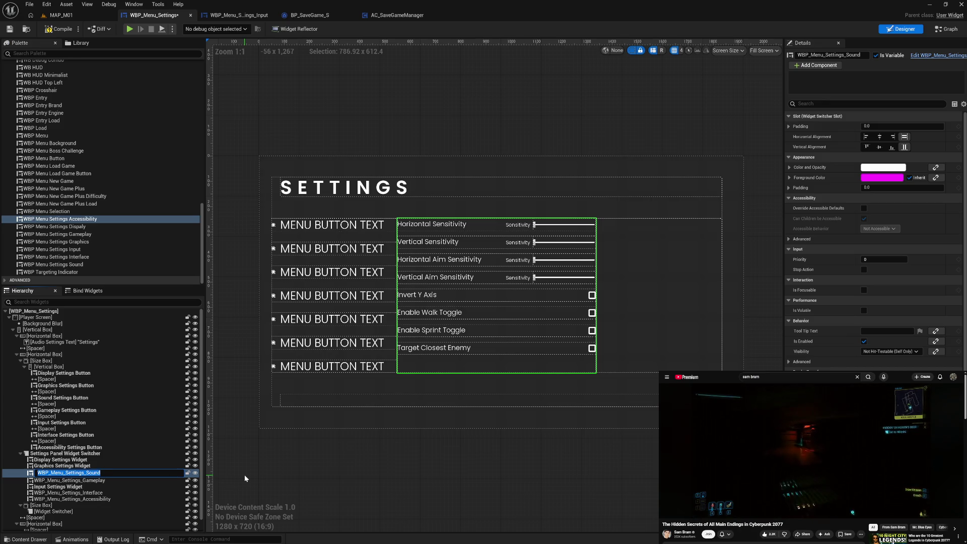
{"action": "type", "text": "Sound Settings Widget"}
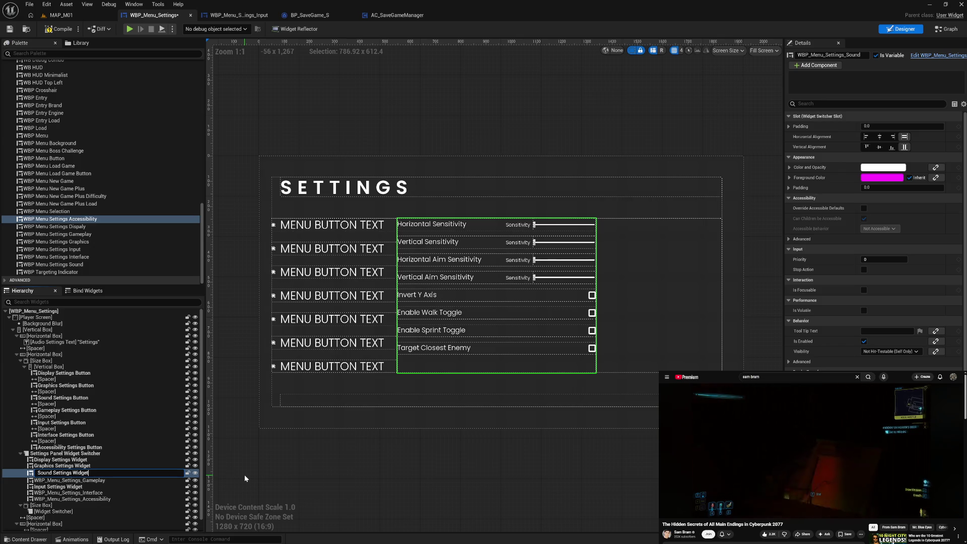
{"action": "key", "text": "Return"}
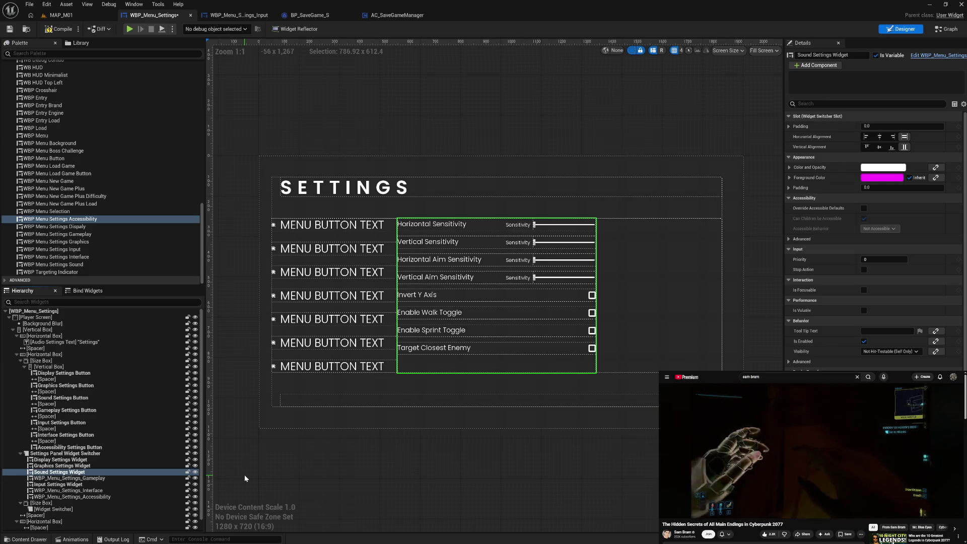
Rename the next two children to Gameplay Settings Widget and Interface Settings Widget.
{"action": "key", "text": "Down"}
{"action": "key", "text": "F2"}
{"action": "type", "text": "Gameplay"}
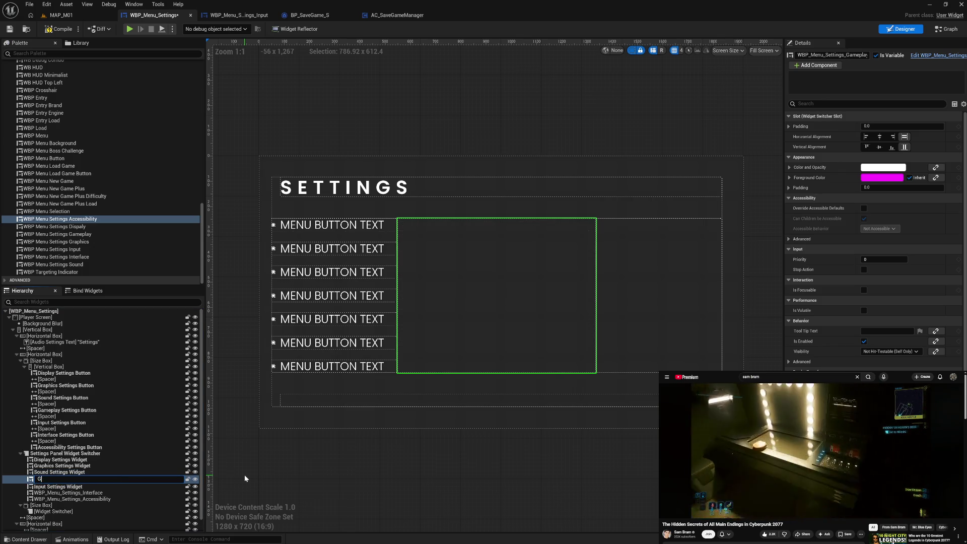
{"action": "key", "text": "BackSpace"}
{"action": "key", "text": "BackSpace"}
{"action": "key", "text": "BackSpace"}
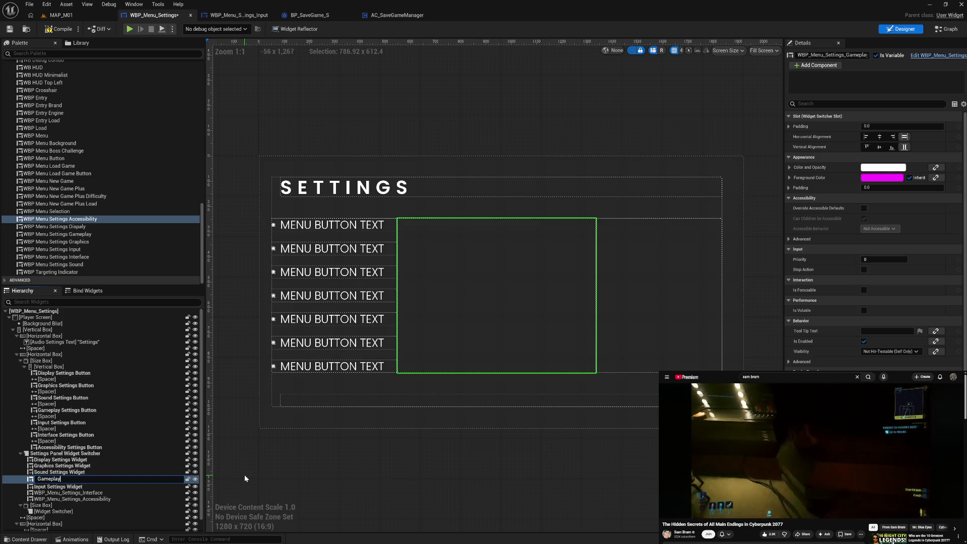
{"action": "type", "text": "Widget"}
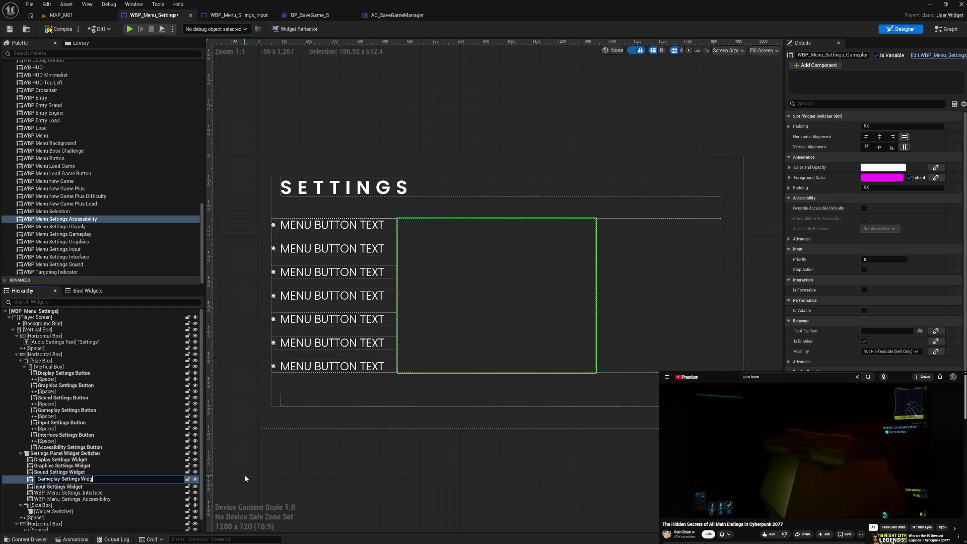
{"action": "key", "text": "Return"}
{"action": "key", "text": "Down"}
{"action": "key", "text": "Down"}
{"action": "key", "text": "F2"}
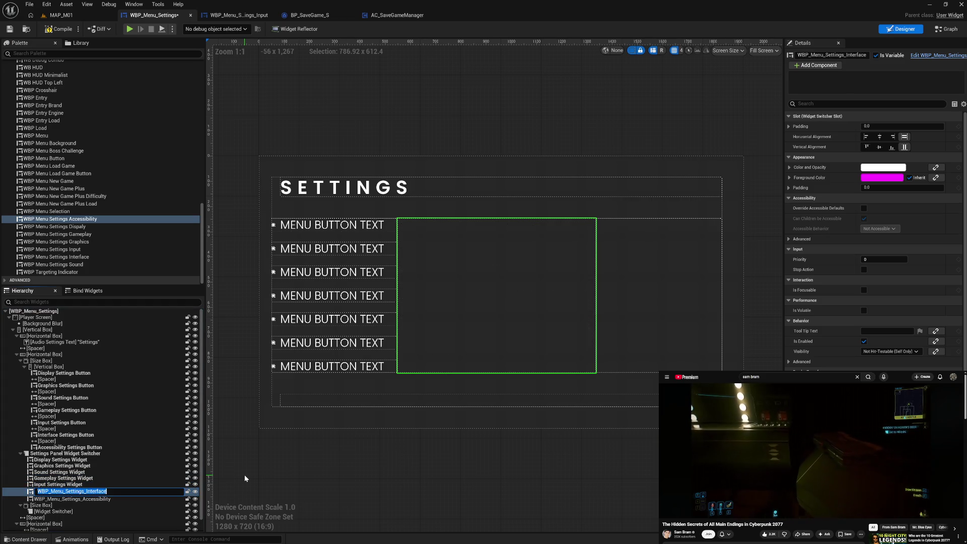
{"action": "type", "text": "Interface Settings"}
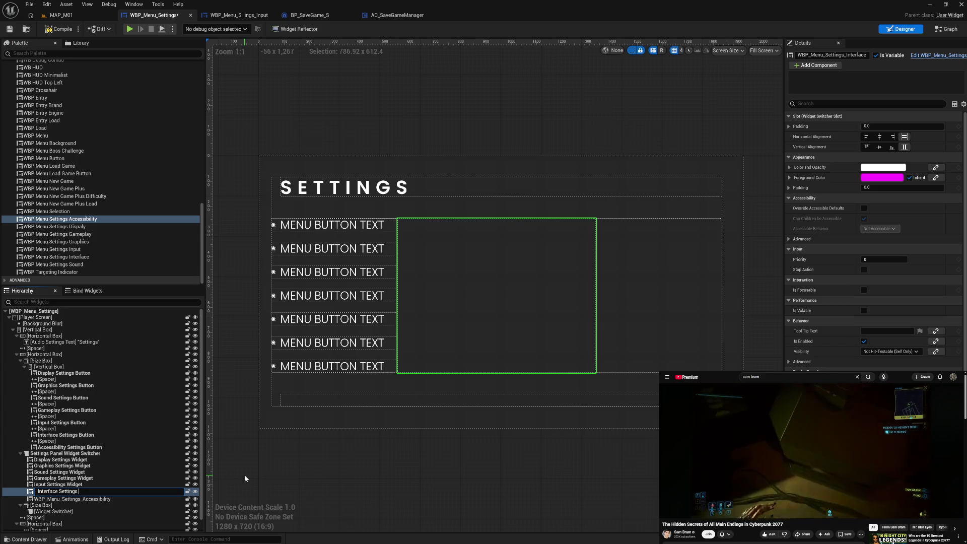
{"action": "type", "text": "get"}
{"action": "key", "text": "Return"}
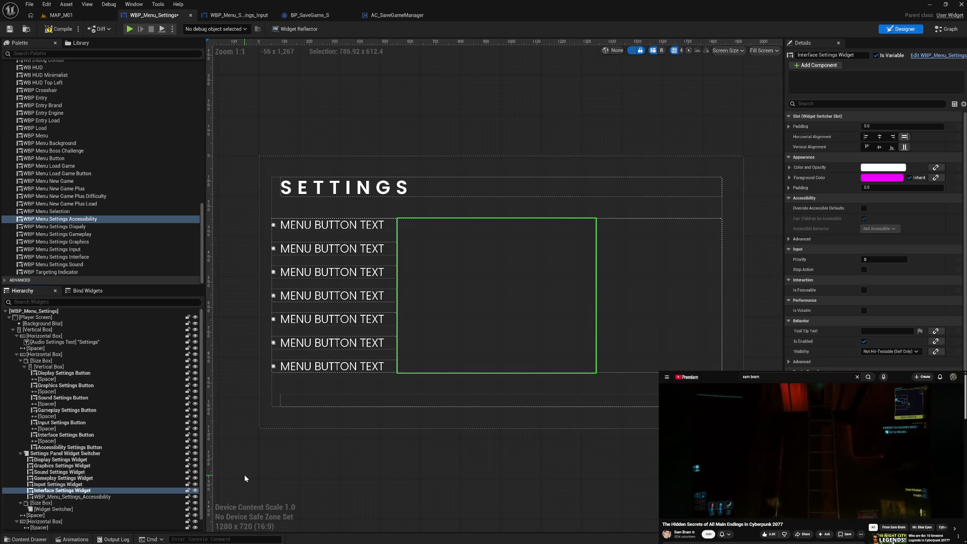
Rename the last child to Accessibility Settings Widget and switch to the event graph.
{"action": "key", "text": "Down"}
{"action": "key", "text": "F2"}
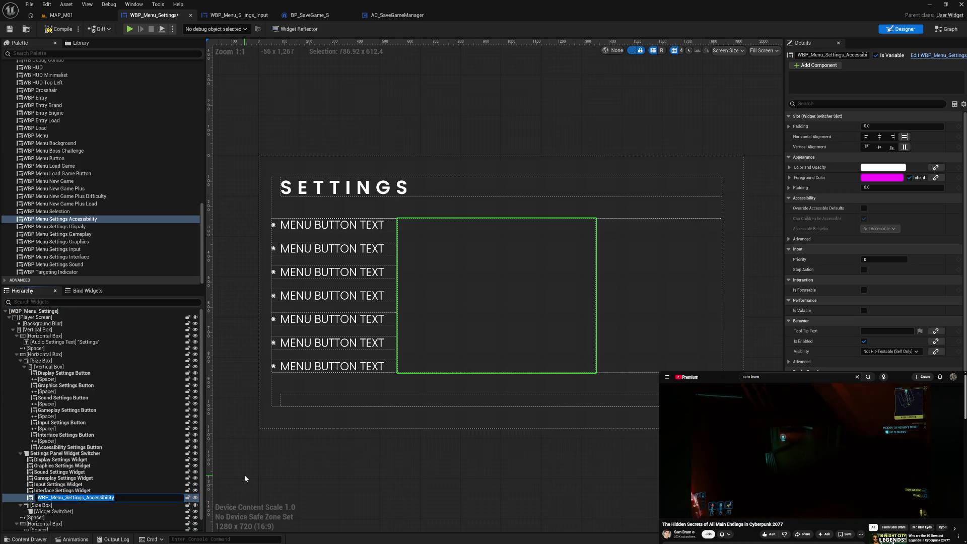
{"action": "type", "text": "Accessibility Settings W"}
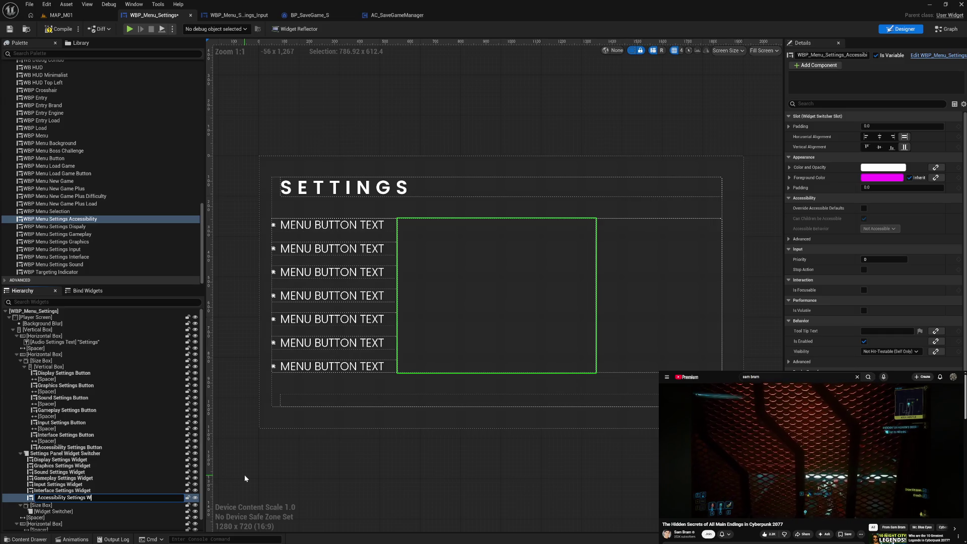
{"action": "type", "text": "idget"}
{"action": "key", "text": "Return"}
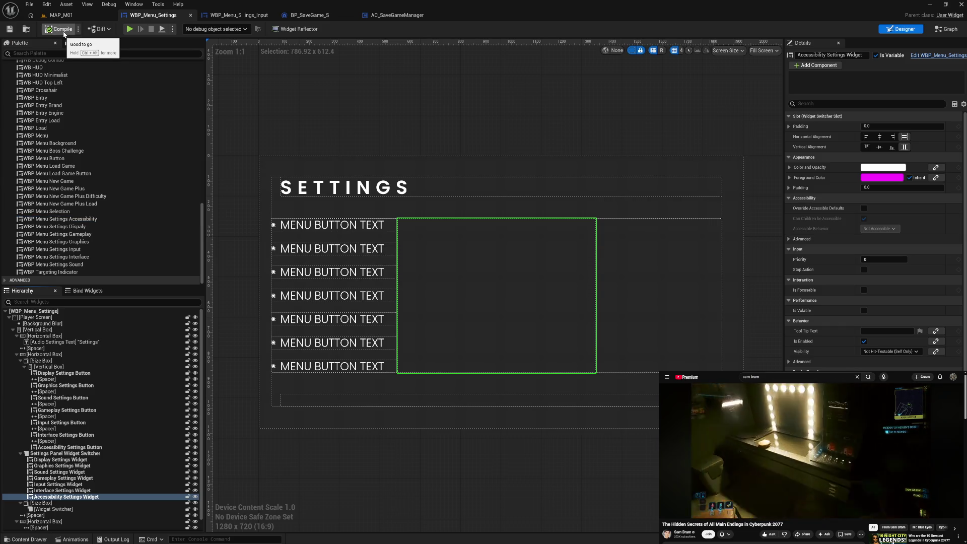
{"action": "left_click", "coordinate": [946, 29]}
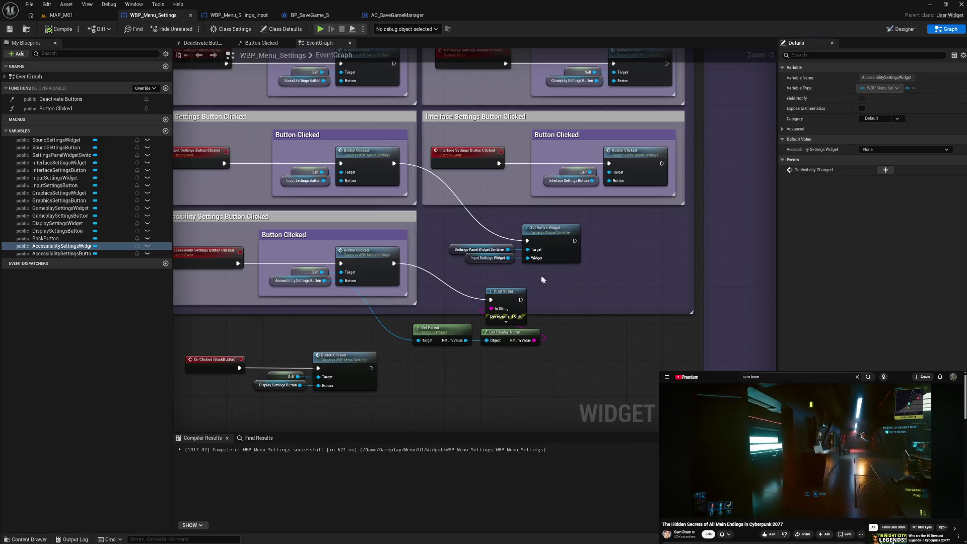
Delete the Print String, Get Parent and Get Display Name nodes, then compile.
{"action": "mouse_move", "coordinate": [471, 221]}
{"action": "left_mouse_down"}
{"action": "mouse_move", "coordinate": [541, 263]}
{"action": "mouse_move", "coordinate": [516, 226]}
{"action": "mouse_move", "coordinate": [524, 231]}
{"action": "left_mouse_up"}
{"action": "left_click_drag", "start_coordinate": [443, 281], "coordinate": [531, 374]}
{"action": "key", "text": "Delete"}
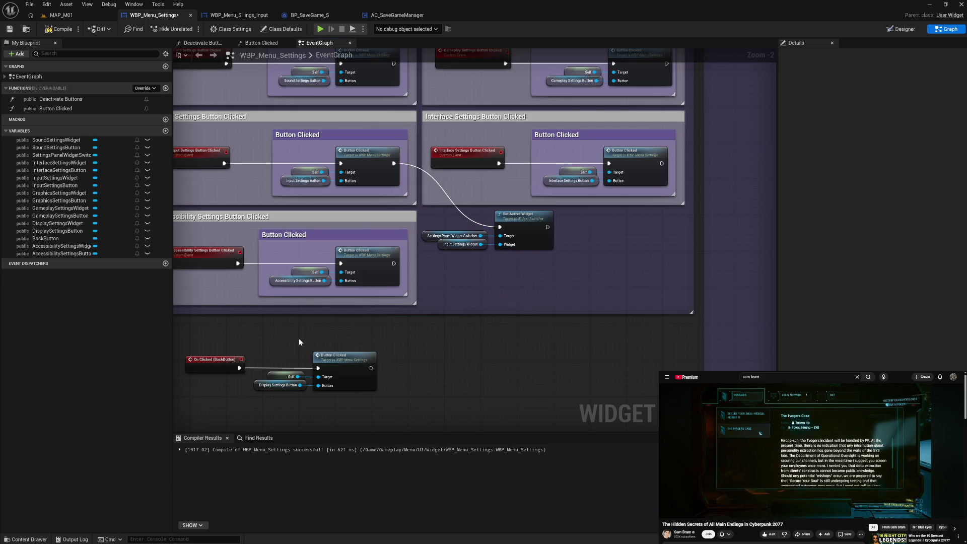
{"action": "left_click", "coordinate": [59, 29]}
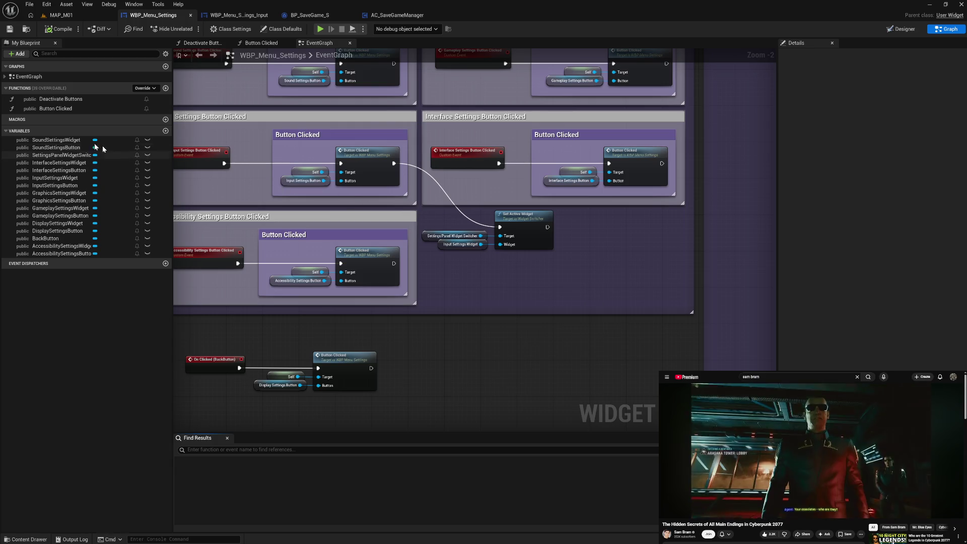
Start changing the SoundSettingsWidget variable's Category to a new Widgets category.
{"action": "left_click", "coordinate": [74, 142]}
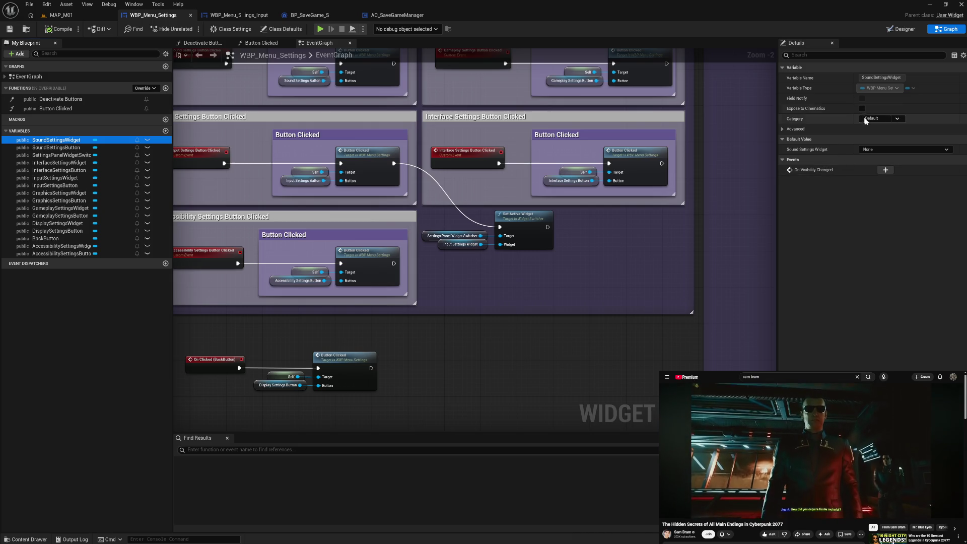
{"action": "left_click", "coordinate": [881, 119]}
{"action": "type", "text": "W"}
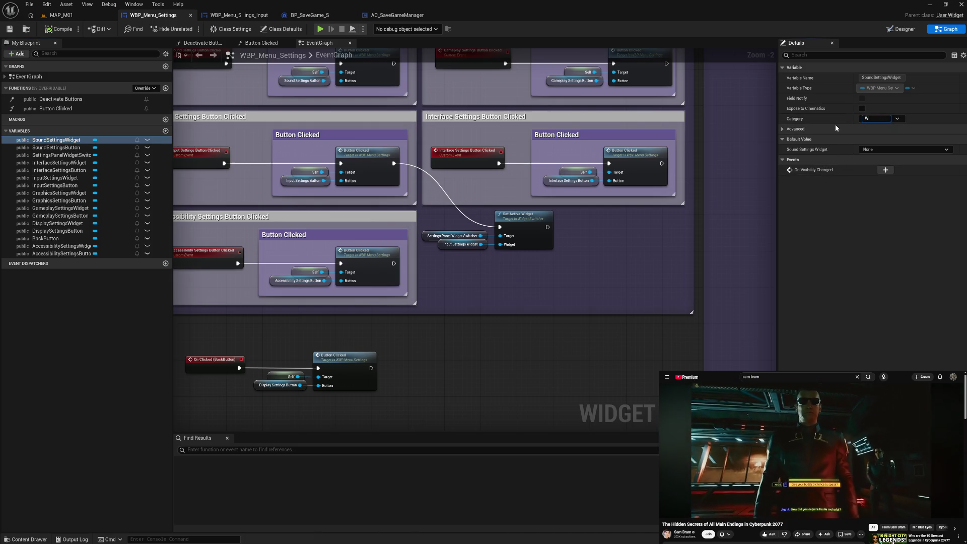
{"action": "type", "text": "idgets"}
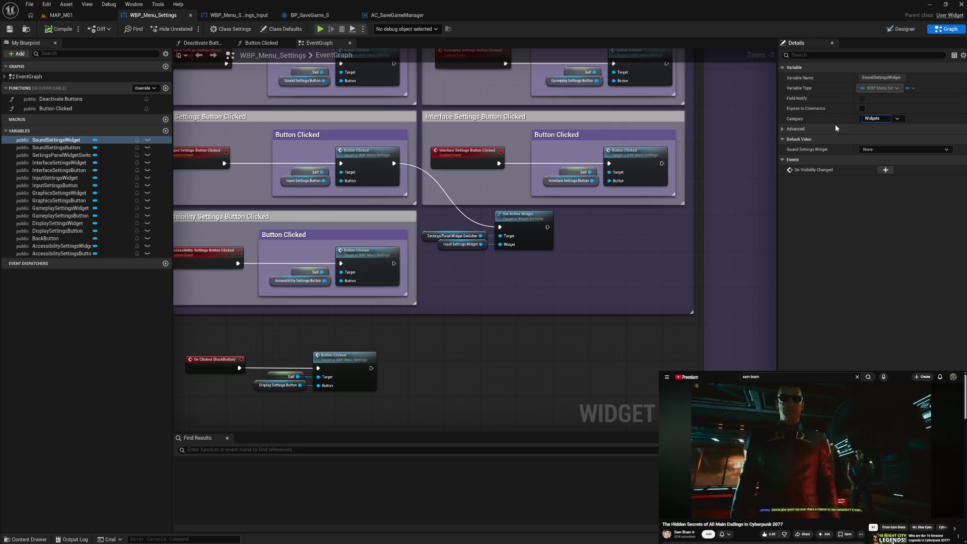
Confirm the Widgets category and move Interface, Input, Graphics, Gameplay and Display settings-widget variables into it.
{"action": "key", "text": "Return"}
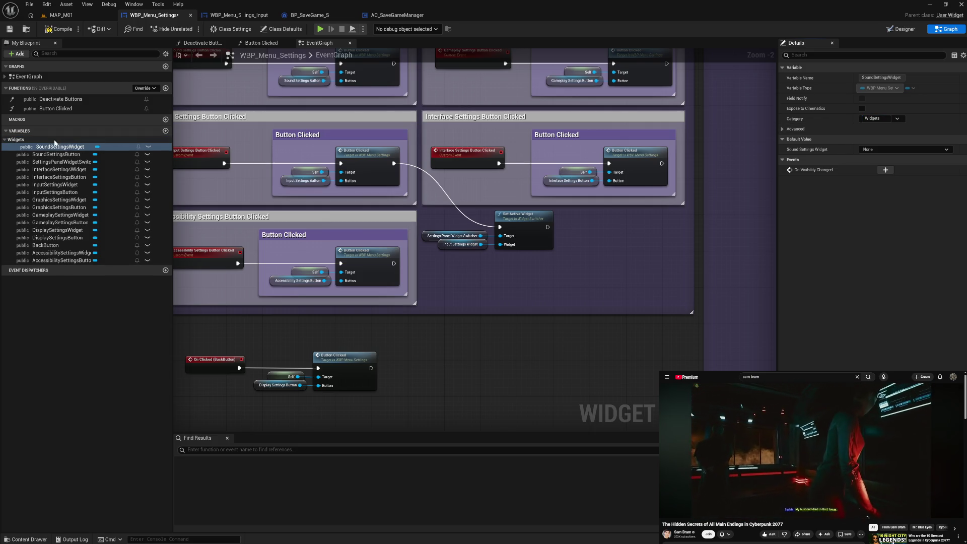
{"action": "left_click_drag", "start_coordinate": [61, 172], "coordinate": [94, 151]}
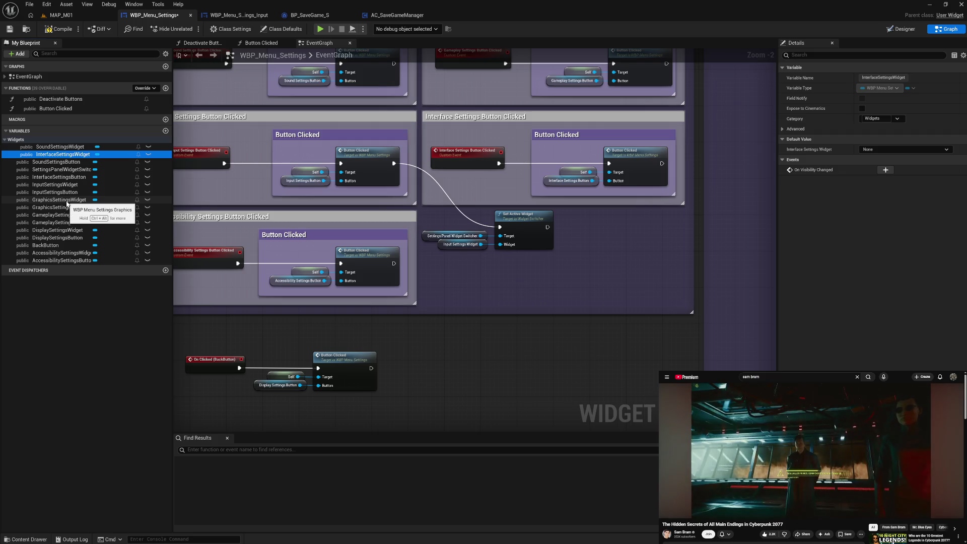
{"action": "left_click_drag", "start_coordinate": [58, 185], "coordinate": [23, 147]}
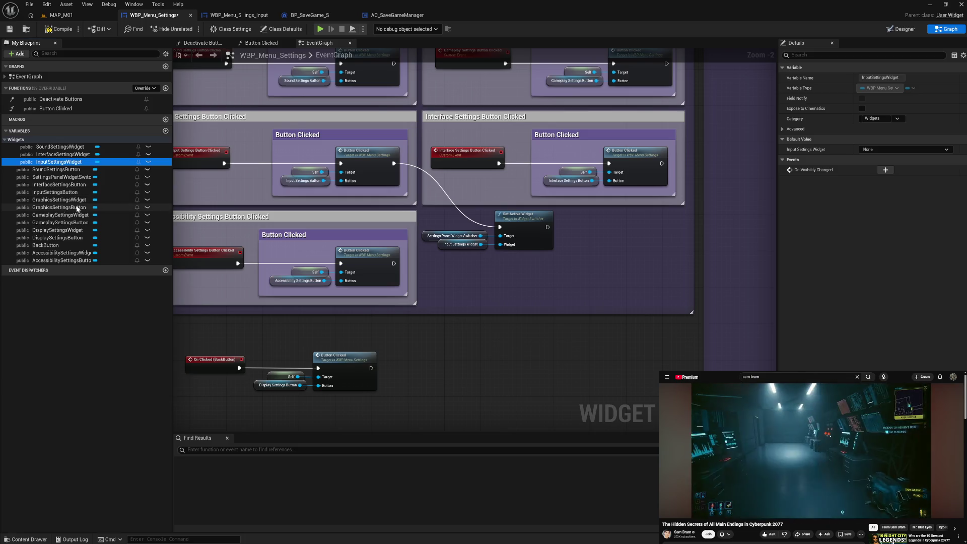
{"action": "left_click_drag", "start_coordinate": [70, 199], "coordinate": [23, 147]}
{"action": "left_click_drag", "start_coordinate": [66, 215], "coordinate": [25, 144]}
{"action": "left_click_drag", "start_coordinate": [57, 229], "coordinate": [20, 142]}
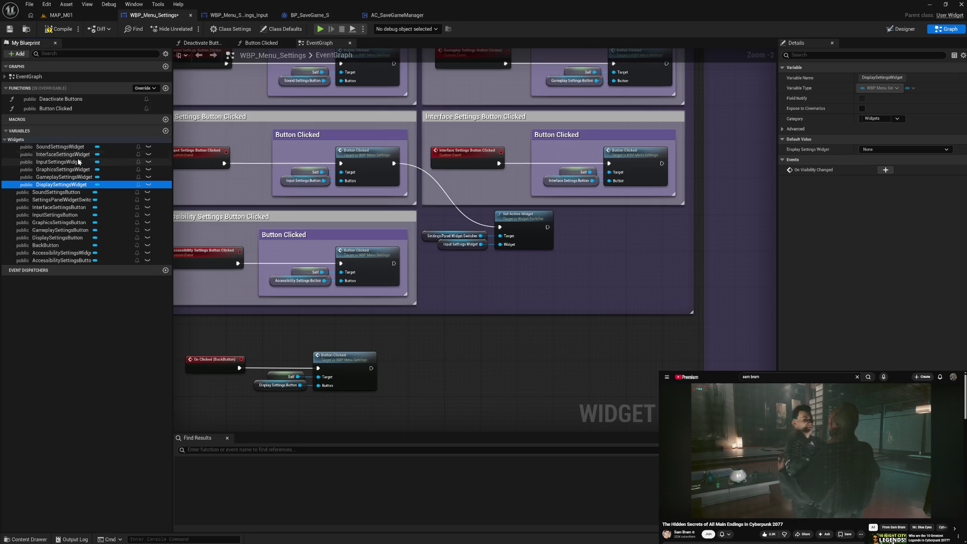
{"action": "left_click", "coordinate": [5, 140]}
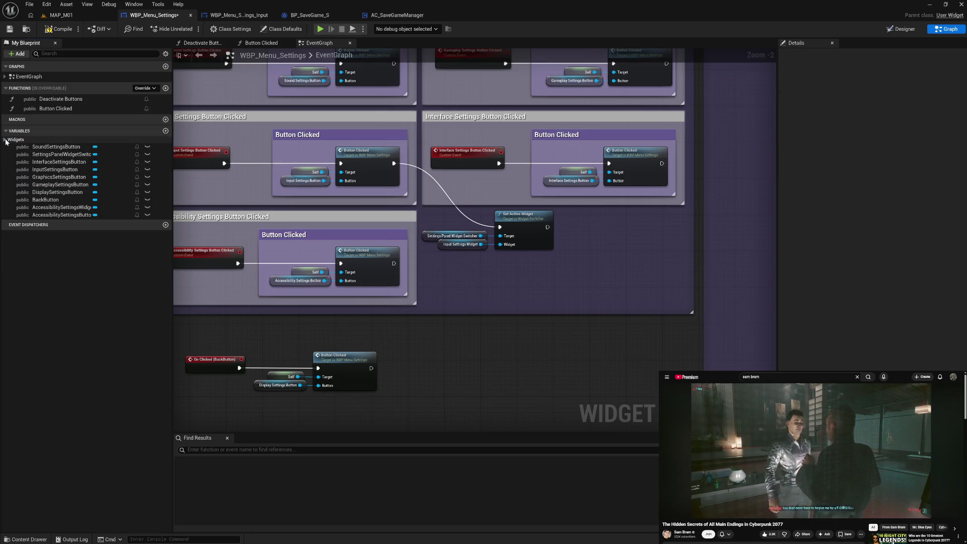
Group Sound, Interface, Gameplay, Back and Accessibility buttons under Buttons; add AccessibilitySettingsWidget to Widgets.
{"action": "left_click", "coordinate": [69, 147]}
{"action": "left_click", "coordinate": [875, 118]}
{"action": "type", "text": "Butt"}
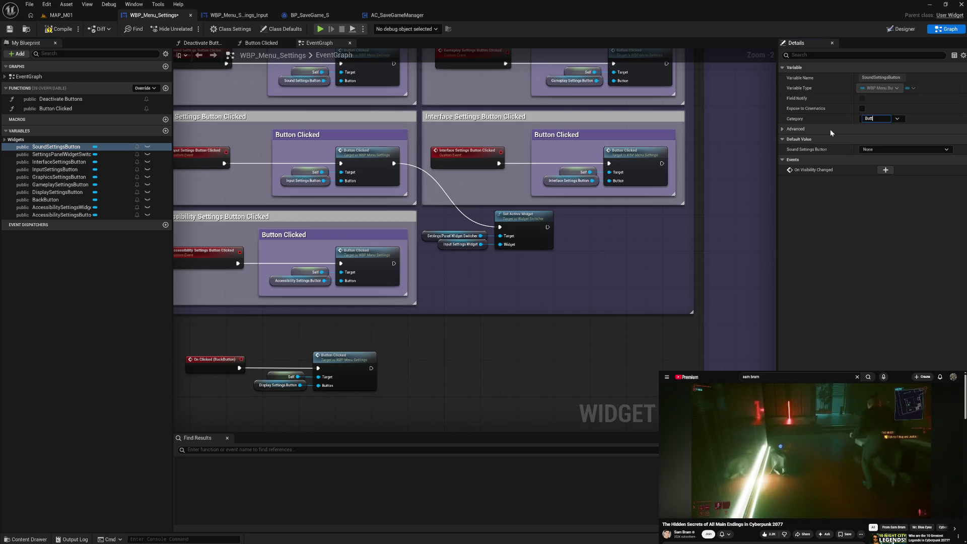
{"action": "type", "text": "ons"}
{"action": "key", "text": "Return"}
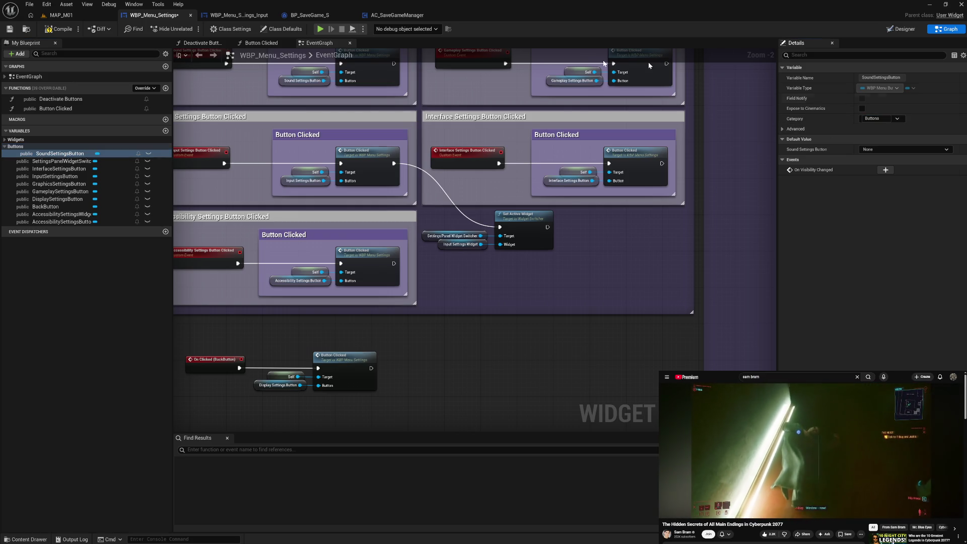
{"action": "mouse_move", "coordinate": [55, 169]}
{"action": "left_mouse_down"}
{"action": "mouse_move", "coordinate": [18, 150]}
{"action": "mouse_move", "coordinate": [53, 184]}
{"action": "mouse_move", "coordinate": [25, 148]}
{"action": "left_mouse_up"}
{"action": "left_click_drag", "start_coordinate": [54, 191], "coordinate": [26, 148]}
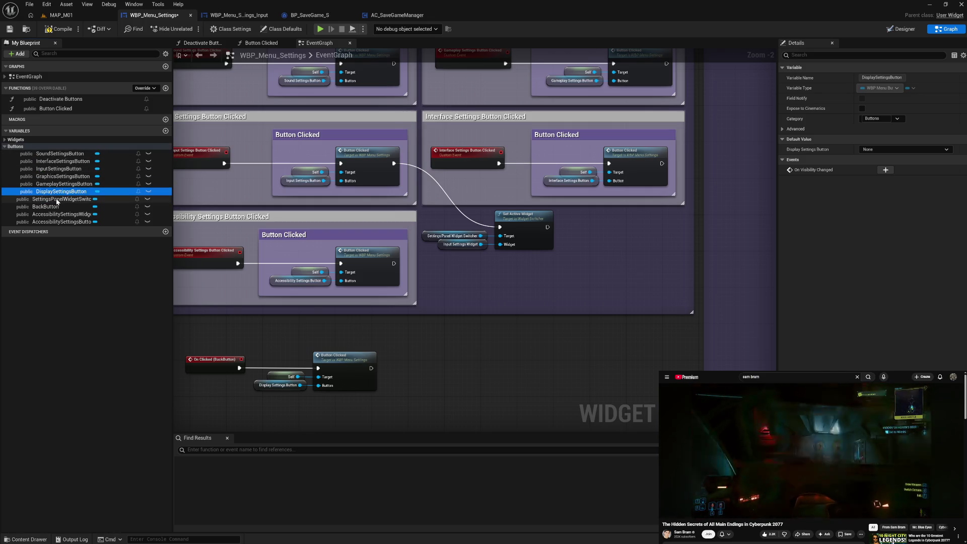
{"action": "left_click_drag", "start_coordinate": [53, 210], "coordinate": [27, 148]}
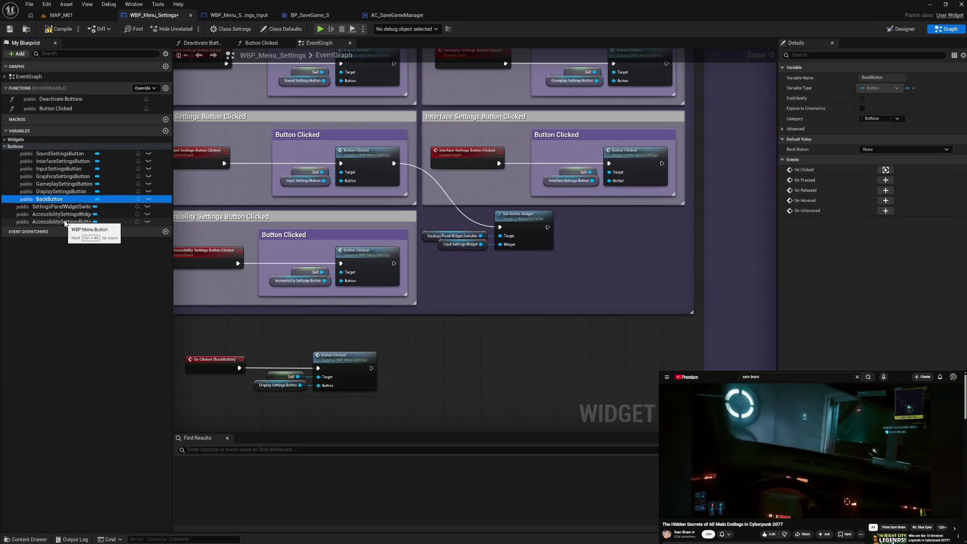
{"action": "left_click_drag", "start_coordinate": [67, 221], "coordinate": [20, 148]}
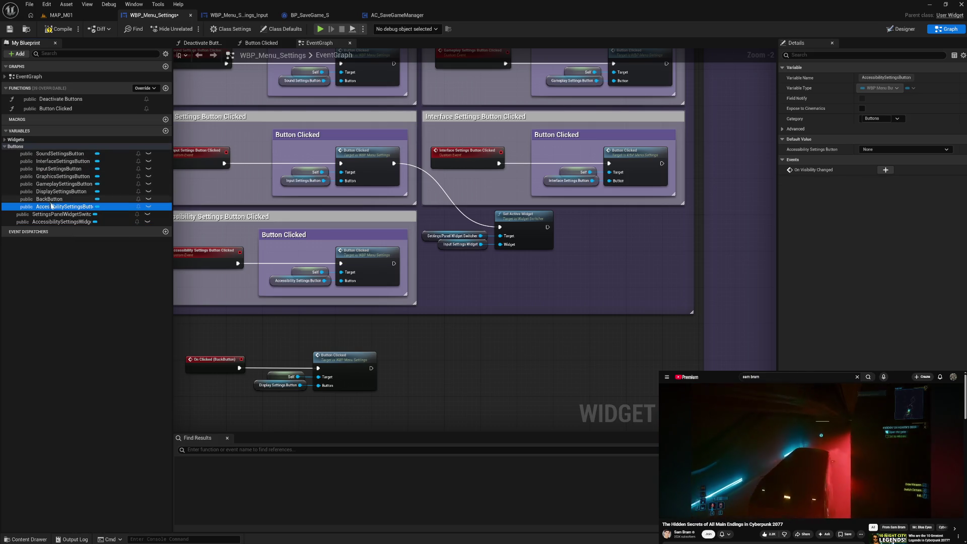
{"action": "left_click_drag", "start_coordinate": [61, 222], "coordinate": [15, 142]}
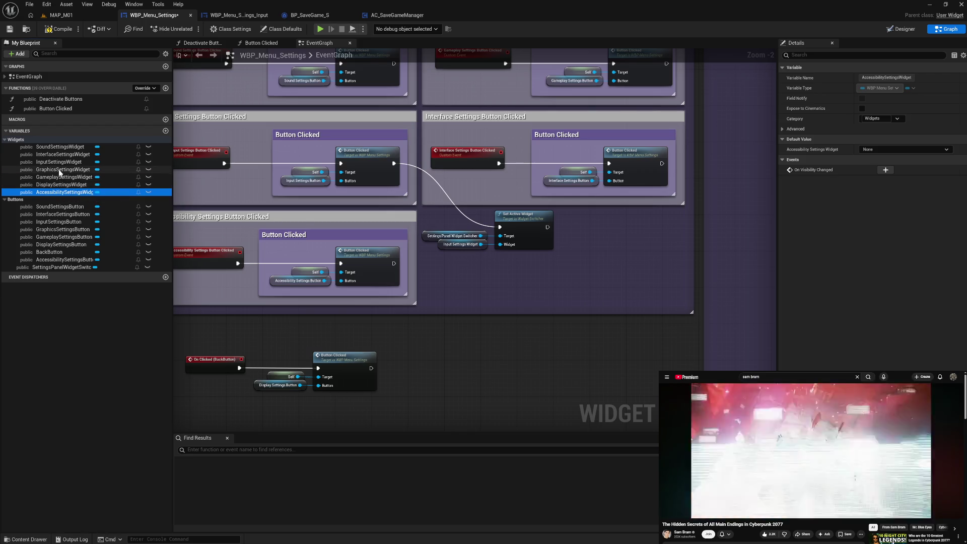
Set SettingsPanelWidgetSwitcher's Category to 'Widget Switchers' and compile the blueprint.
{"action": "left_click", "coordinate": [63, 267]}
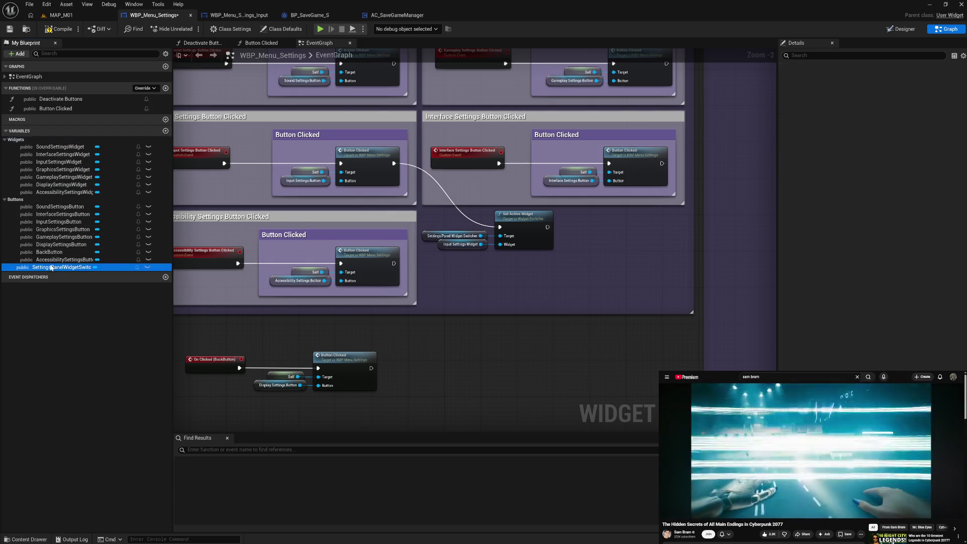
{"action": "left_click", "coordinate": [874, 118]}
{"action": "type", "text": "Se"}
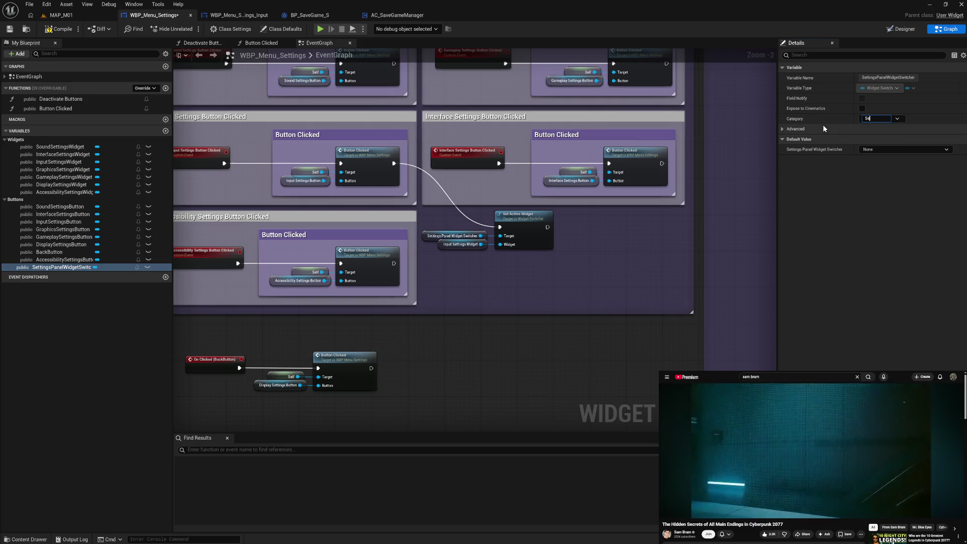
{"action": "type", "text": "ttings "}
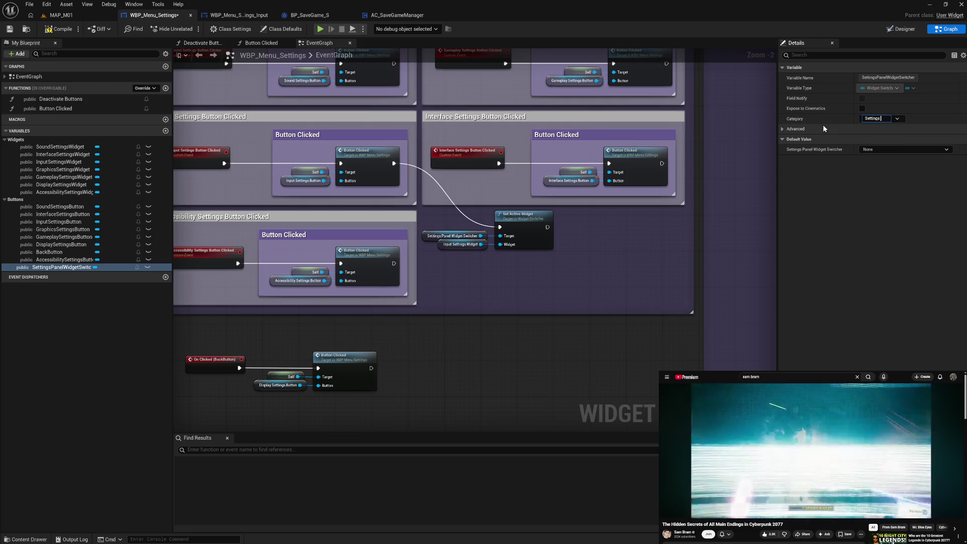
{"action": "type", "text": "Widg"}
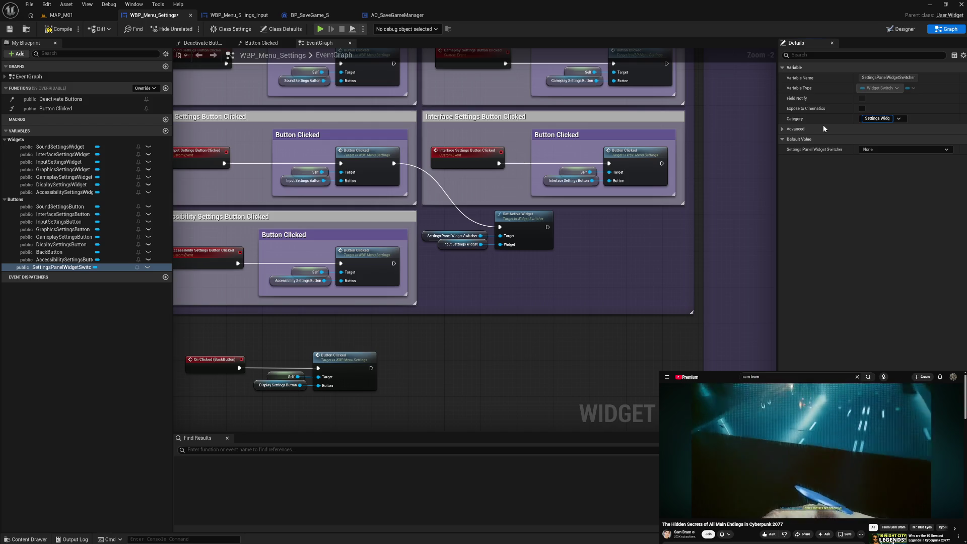
{"action": "key", "text": "BackSpace"}
{"action": "key", "text": "BackSpace"}
{"action": "key", "text": "BackSpace"}
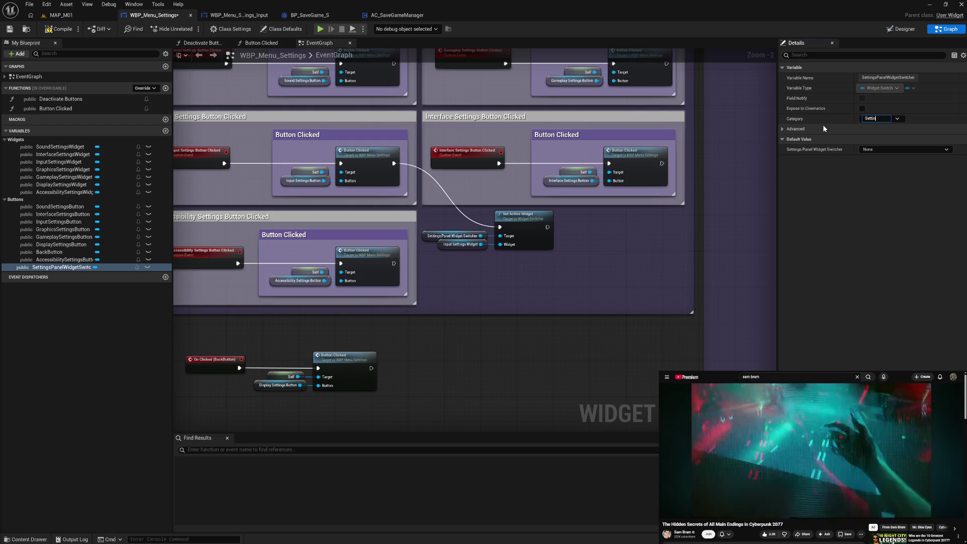
{"action": "type", "text": "Widget Sw"}
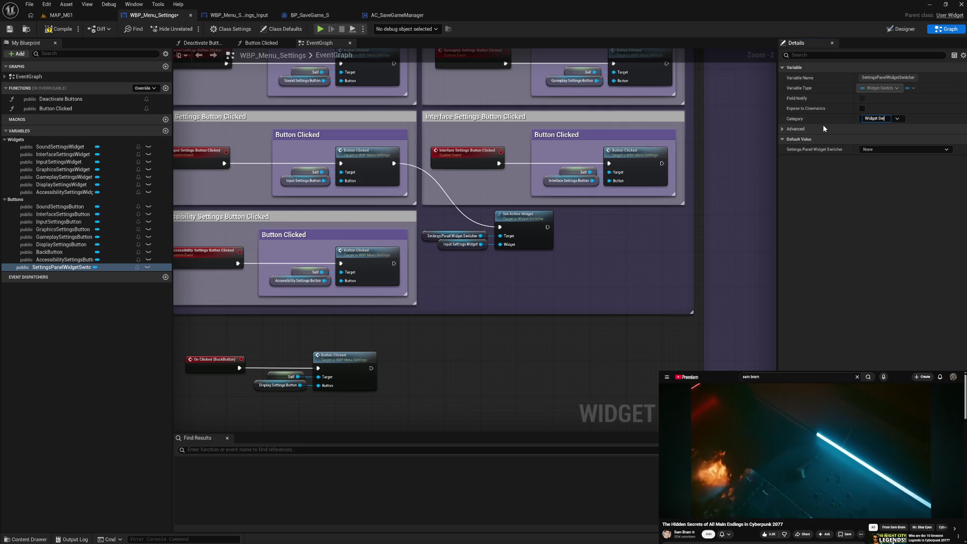
{"action": "type", "text": "itchers"}
{"action": "key", "text": "Return"}
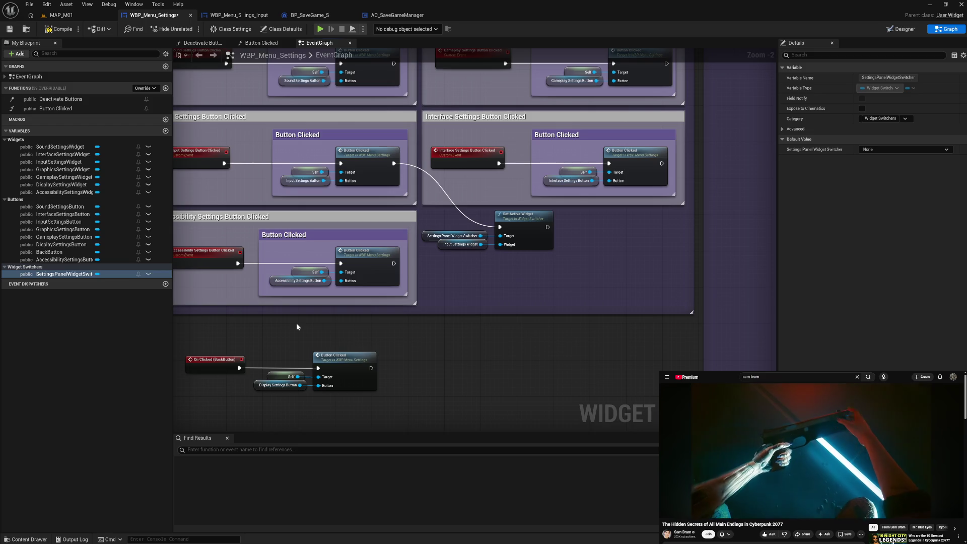
{"action": "left_click", "coordinate": [62, 30]}
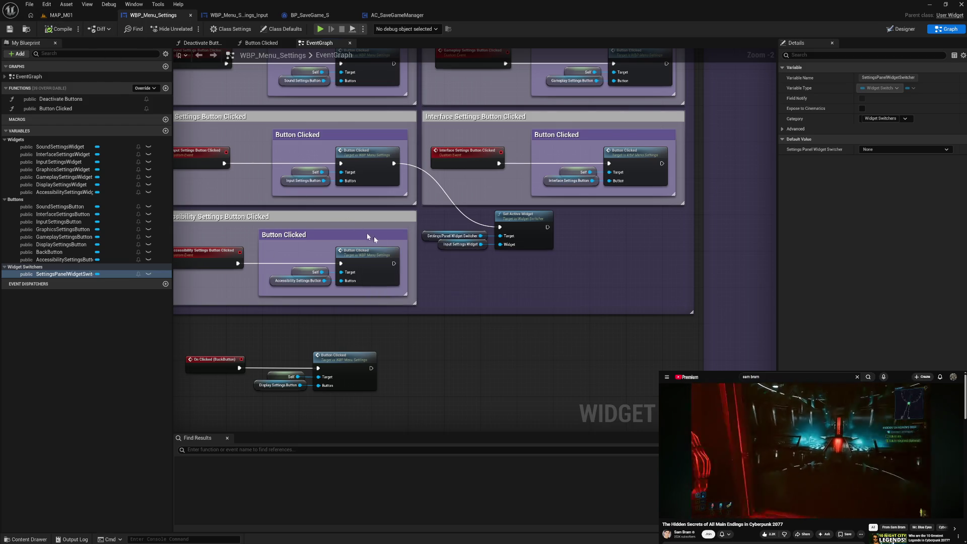
Duplicate the switcher getter and Set Active Widget nodes beside the Accessibility group.
{"action": "left_click_drag", "start_coordinate": [465, 286], "coordinate": [474, 260]}
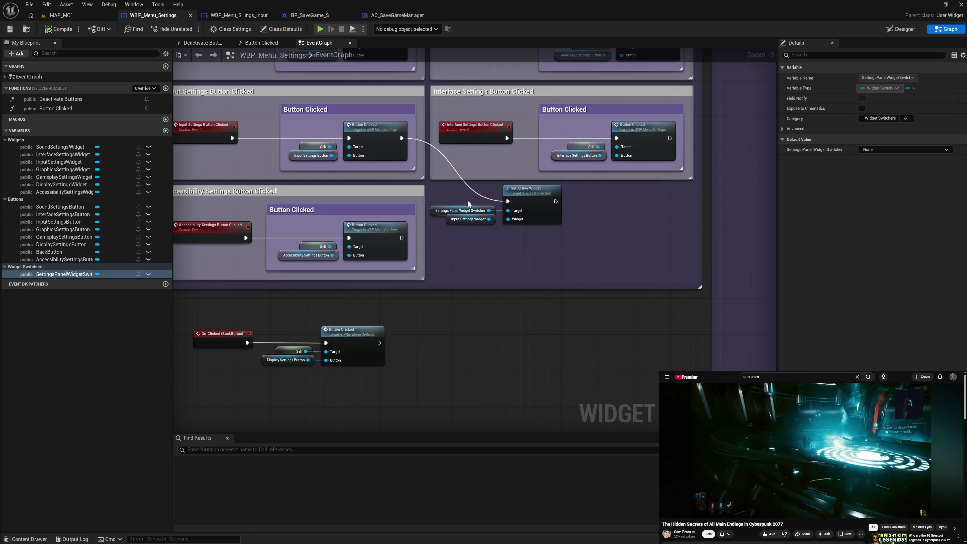
{"action": "left_click_drag", "start_coordinate": [468, 201], "coordinate": [514, 209]}
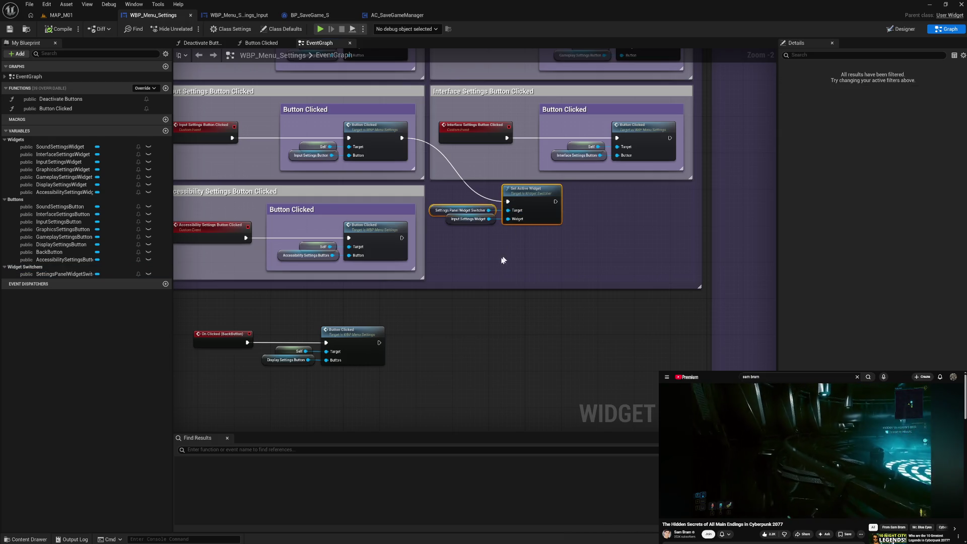
{"action": "key", "text": "ctrl+c"}
{"action": "key", "text": "ctrl+v"}
{"action": "left_click_drag", "start_coordinate": [549, 267], "coordinate": [531, 258]}
{"action": "scroll", "coordinate": [463, 307], "scroll_direction": "up", "scroll_amount": 1}
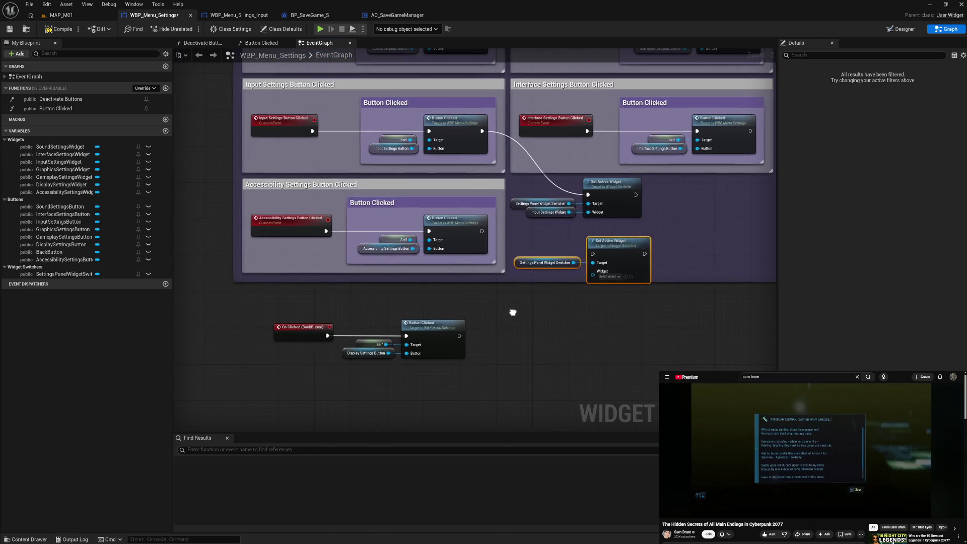
{"action": "scroll", "coordinate": [460, 335], "scroll_direction": "down", "scroll_amount": 1}
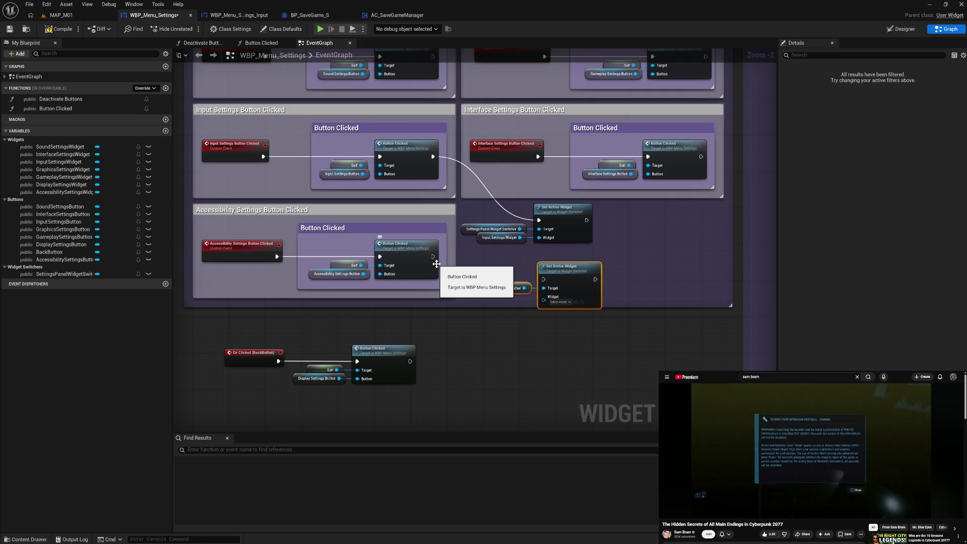
Wire the Accessibility event into Set Active Widget with AccessibilitySettingsWidget, and wrap it in a comment.
{"action": "mouse_move", "coordinate": [433, 256]}
{"action": "left_mouse_down"}
{"action": "mouse_move", "coordinate": [529, 287]}
{"action": "mouse_move", "coordinate": [543, 280]}
{"action": "left_mouse_up"}
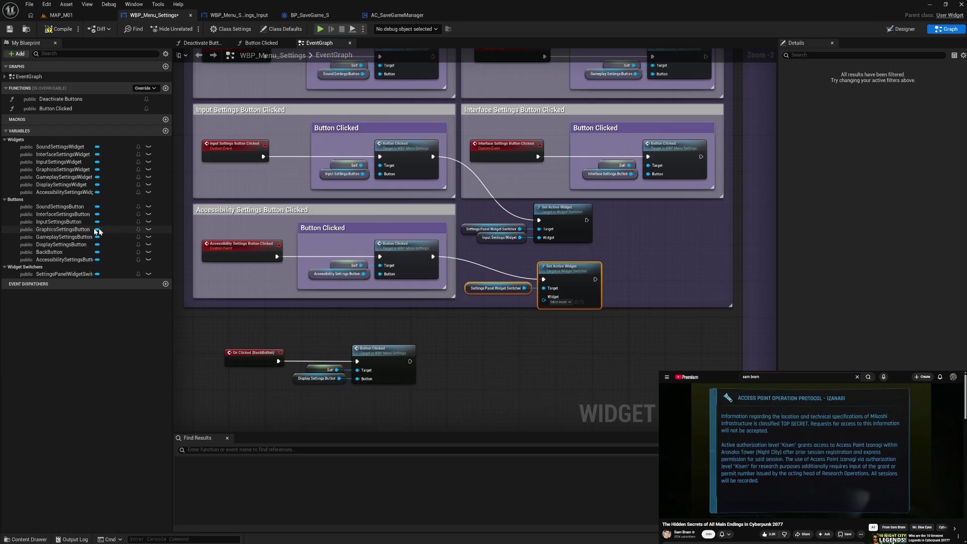
{"action": "mouse_move", "coordinate": [59, 193]}
{"action": "left_mouse_down"}
{"action": "mouse_move", "coordinate": [302, 242]}
{"action": "mouse_move", "coordinate": [498, 303]}
{"action": "mouse_move", "coordinate": [544, 297]}
{"action": "mouse_move", "coordinate": [508, 311]}
{"action": "left_mouse_up"}
{"action": "left_click_drag", "start_coordinate": [505, 269], "coordinate": [556, 318]}
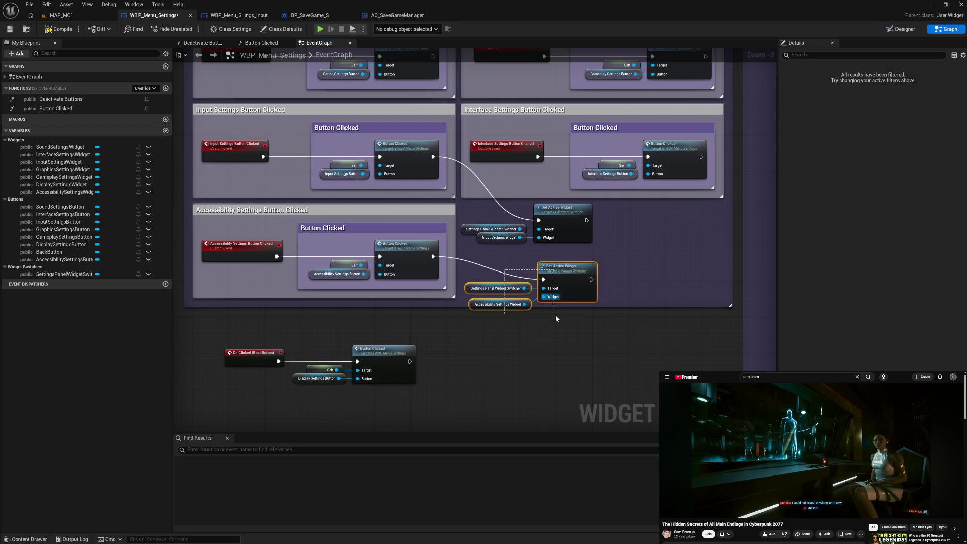
{"action": "mouse_move", "coordinate": [564, 273]}
{"action": "left_mouse_down"}
{"action": "mouse_move", "coordinate": [557, 248]}
{"action": "mouse_move", "coordinate": [550, 254]}
{"action": "mouse_move", "coordinate": [570, 283]}
{"action": "left_mouse_up"}
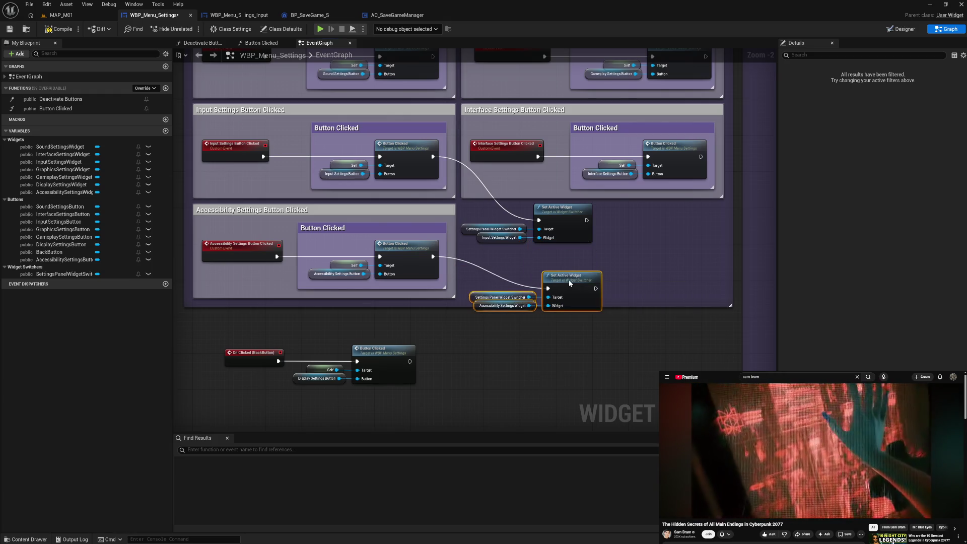
{"action": "type", "text": "cC"}
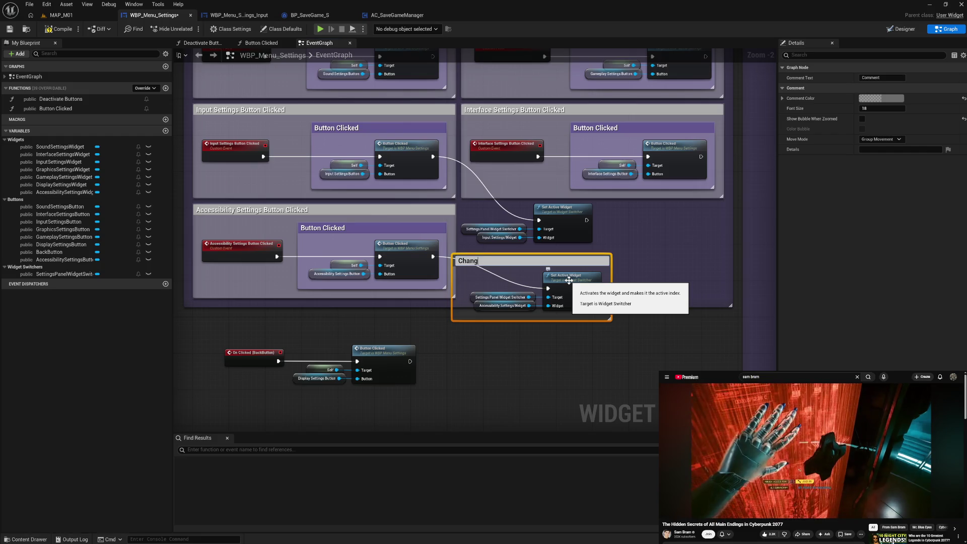
{"action": "type", "text": "get"}
Resize the new comment and retitle it from 'Change Widget' to 'Change Active Widget'.
{"action": "key", "text": "Return"}
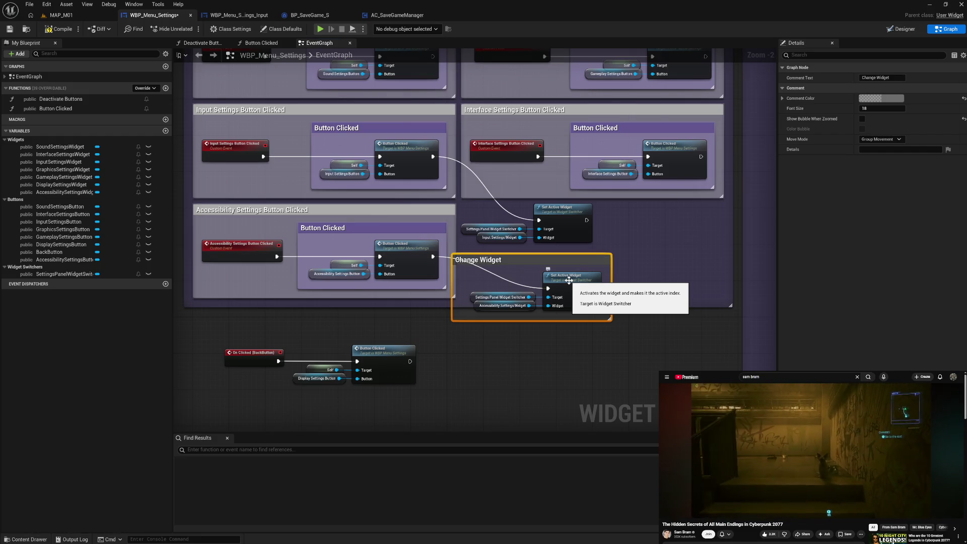
{"action": "left_click_drag", "start_coordinate": [453, 312], "coordinate": [464, 312]}
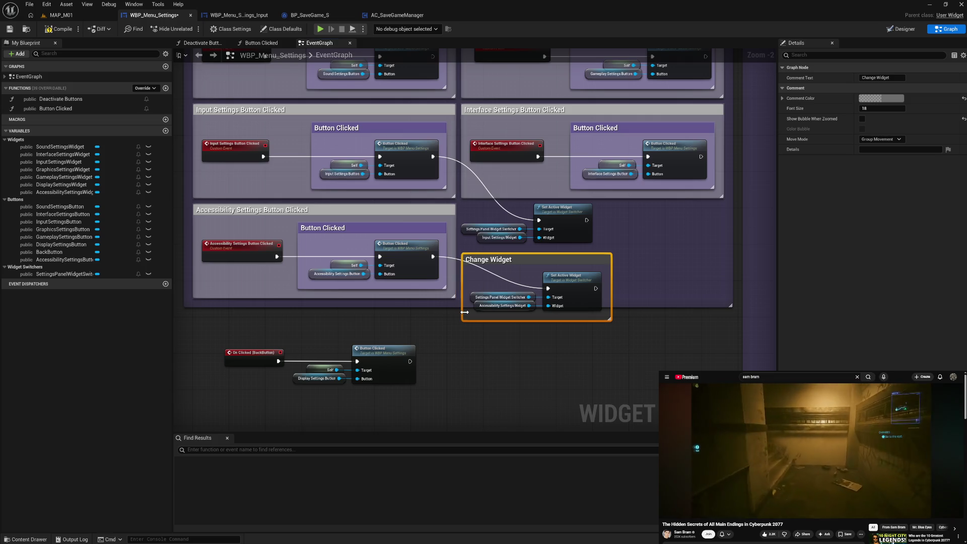
{"action": "left_click_drag", "start_coordinate": [492, 262], "coordinate": [496, 262]}
{"action": "left_click", "coordinate": [583, 287]}
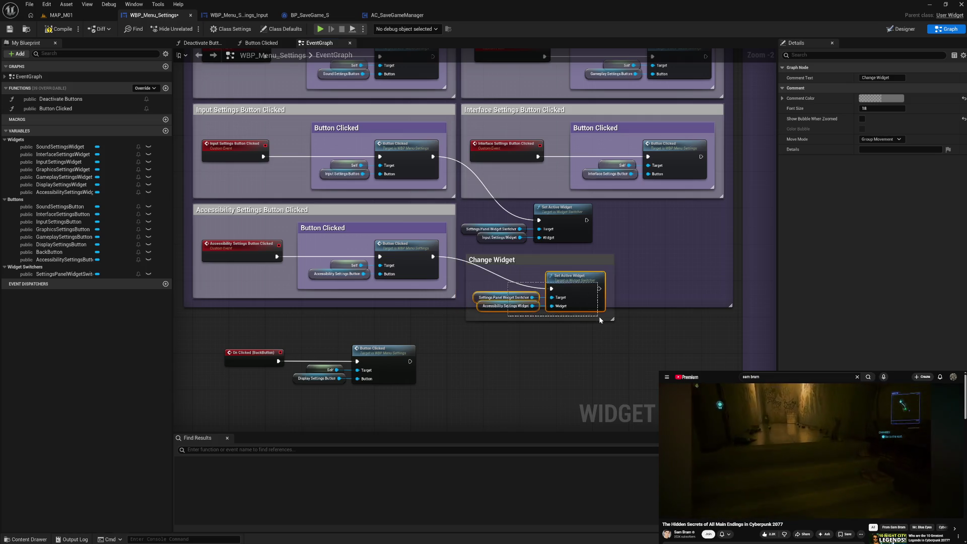
{"action": "double_click", "coordinate": [519, 261]}
{"action": "left_click", "coordinate": [496, 261]}
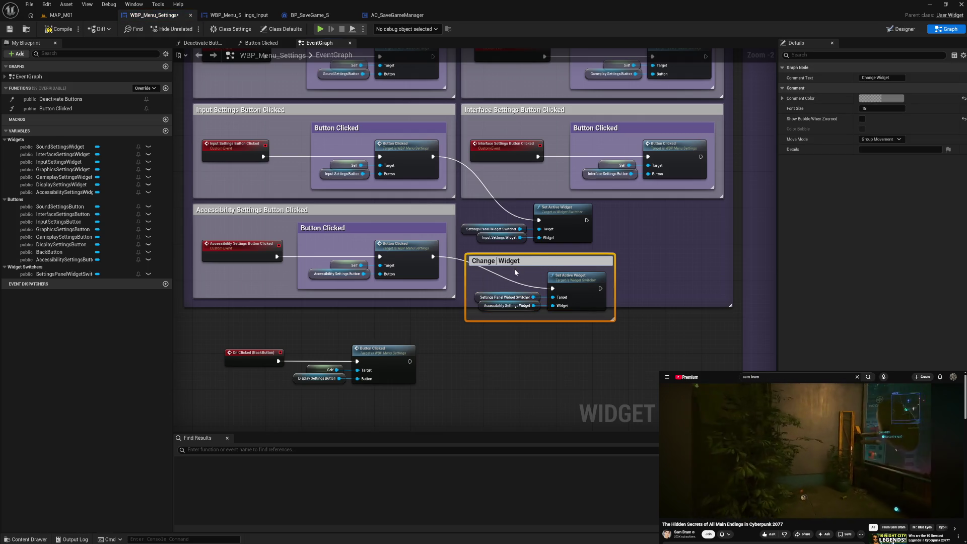
{"action": "type", "text": "Active"}
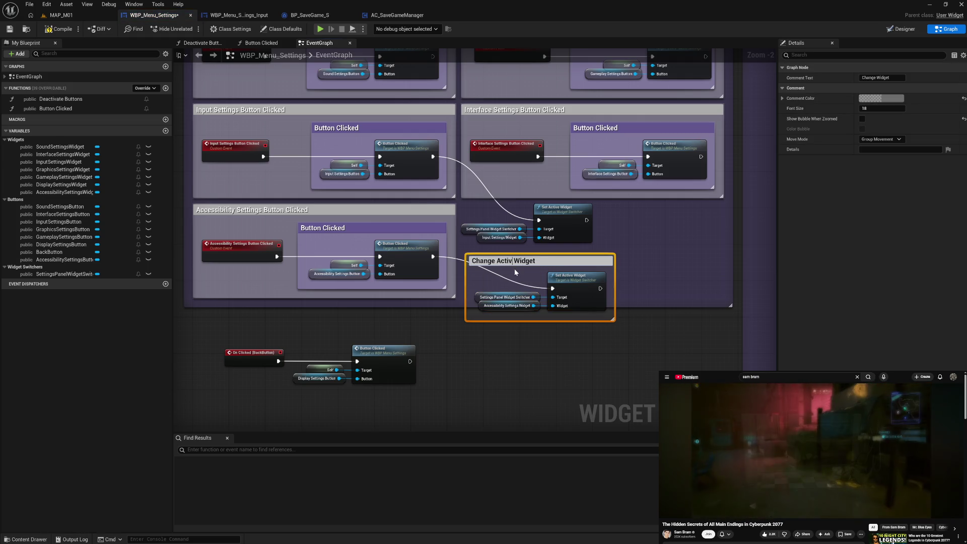
{"action": "key", "text": "Return"}
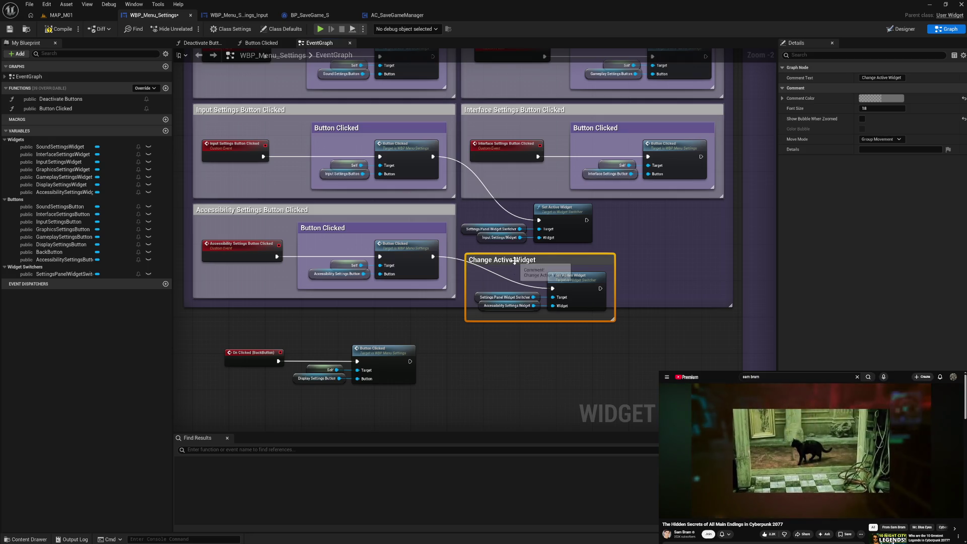
Widen the Accessibility group to enclose the comment and colour the comment purple.
{"action": "mouse_move", "coordinate": [489, 211]}
{"action": "left_mouse_down"}
{"action": "mouse_move", "coordinate": [555, 236]}
{"action": "mouse_move", "coordinate": [724, 216]}
{"action": "left_mouse_up"}
{"action": "left_click_drag", "start_coordinate": [562, 262], "coordinate": [546, 230]}
{"action": "left_click_drag", "start_coordinate": [455, 217], "coordinate": [610, 229]}
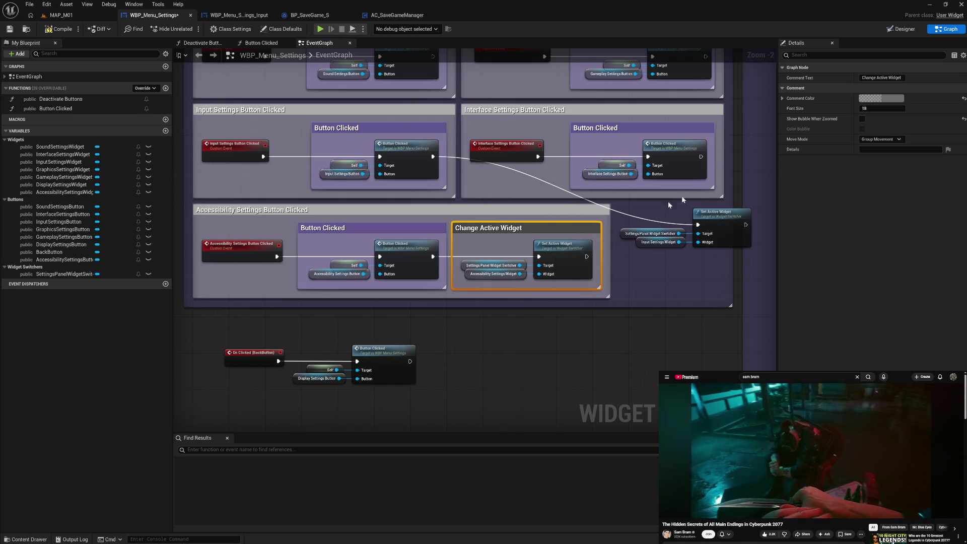
{"action": "left_click", "coordinate": [872, 98]}
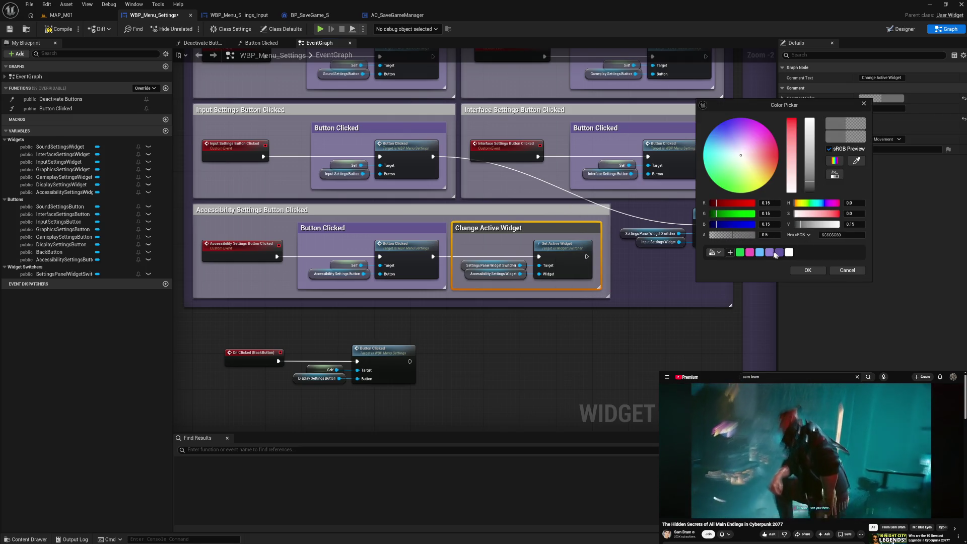
{"action": "left_click", "coordinate": [775, 254]}
{"action": "left_click", "coordinate": [805, 271]}
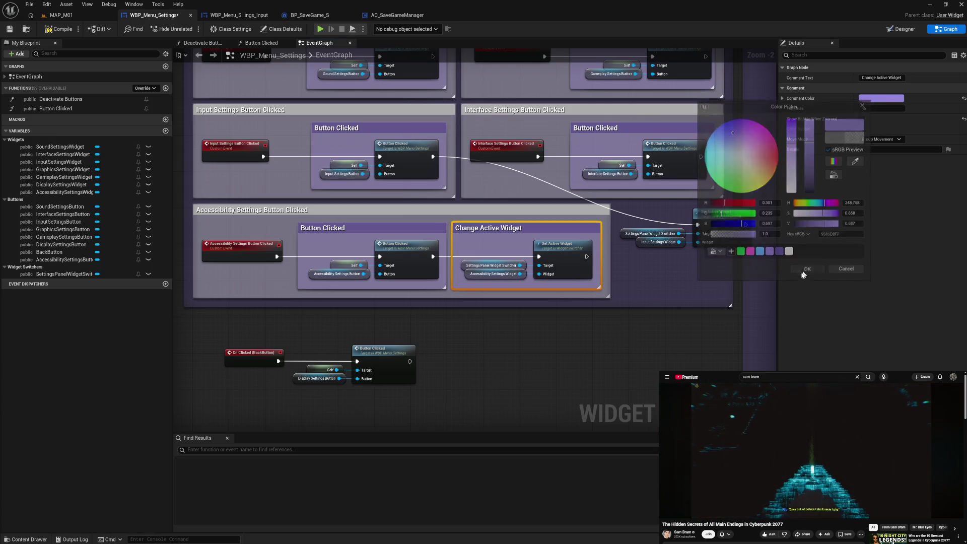
{"action": "left_click", "coordinate": [584, 344]}
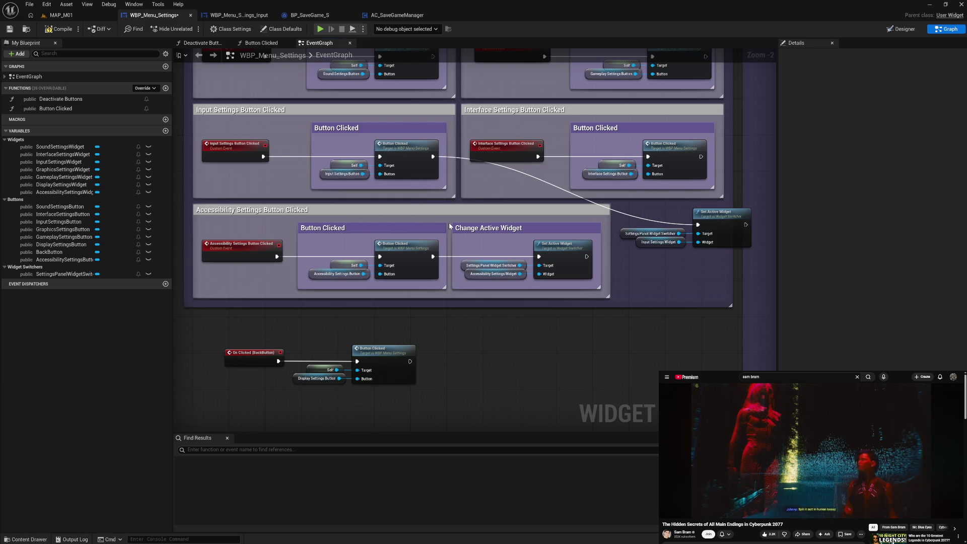
Move the Input Settings Button Clicked group left, clear of the other button groups.
{"action": "scroll", "coordinate": [450, 226], "scroll_direction": "down", "scroll_amount": 2}
{"action": "left_click_drag", "start_coordinate": [428, 216], "coordinate": [546, 271]}
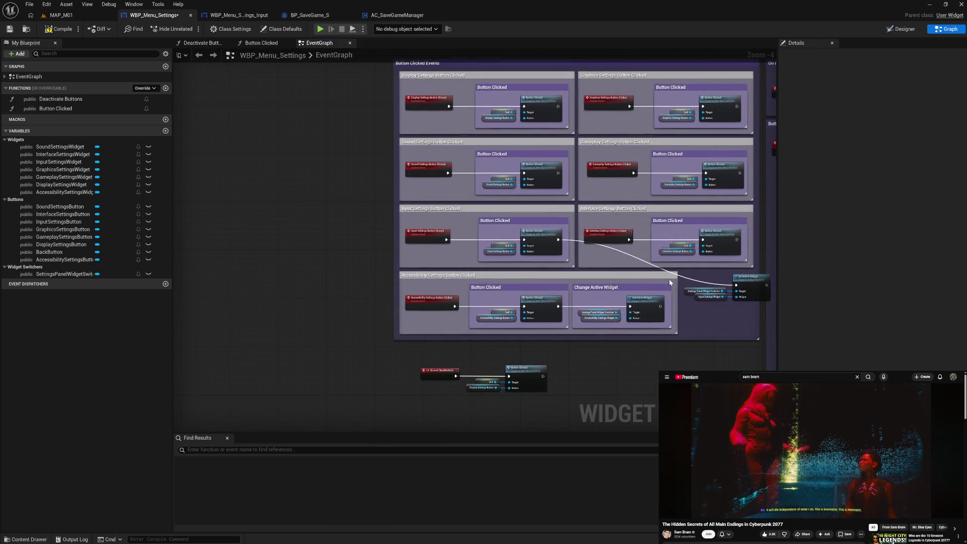
{"action": "mouse_move", "coordinate": [489, 209]}
{"action": "left_mouse_down"}
{"action": "mouse_move", "coordinate": [372, 211]}
{"action": "mouse_move", "coordinate": [487, 212]}
{"action": "left_mouse_up"}
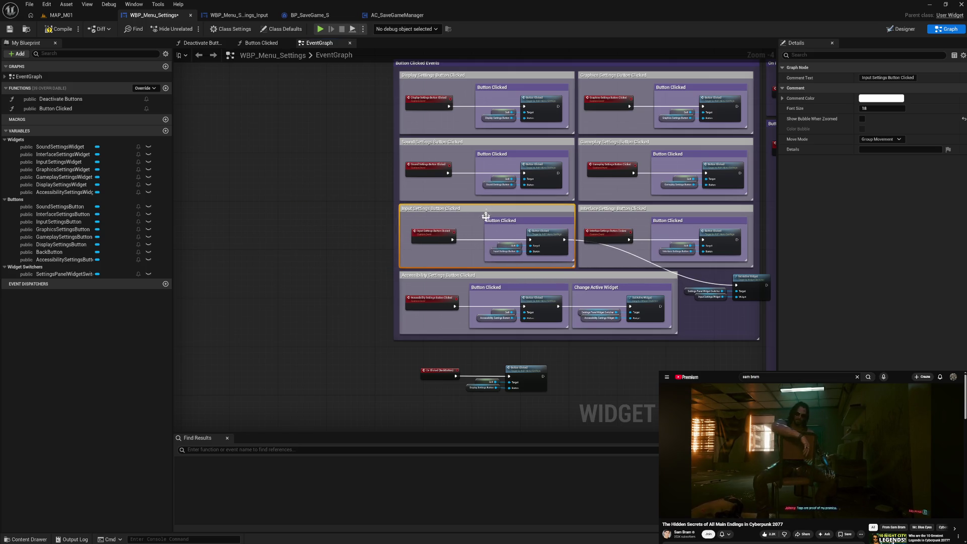
{"action": "left_click_drag", "start_coordinate": [510, 224], "coordinate": [494, 224]}
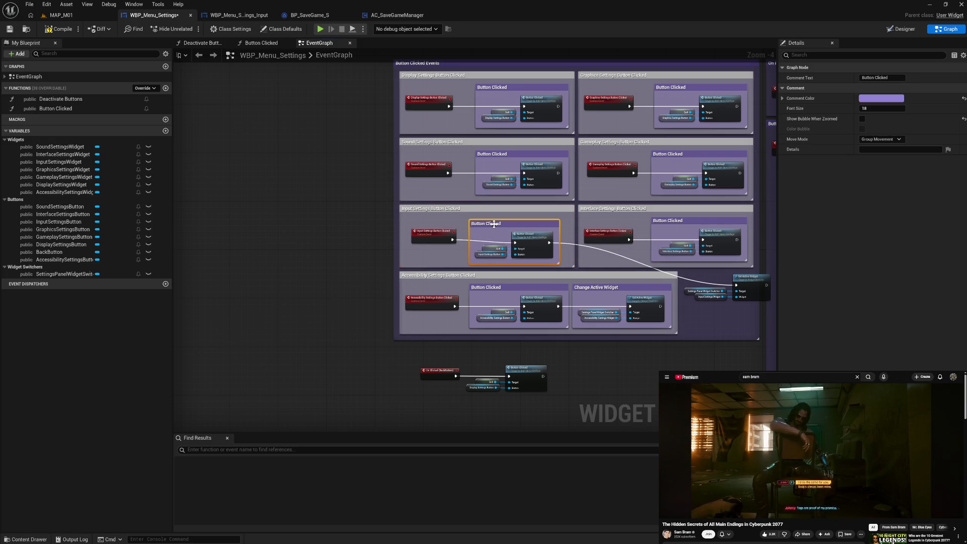
{"action": "left_click", "coordinate": [436, 240]}
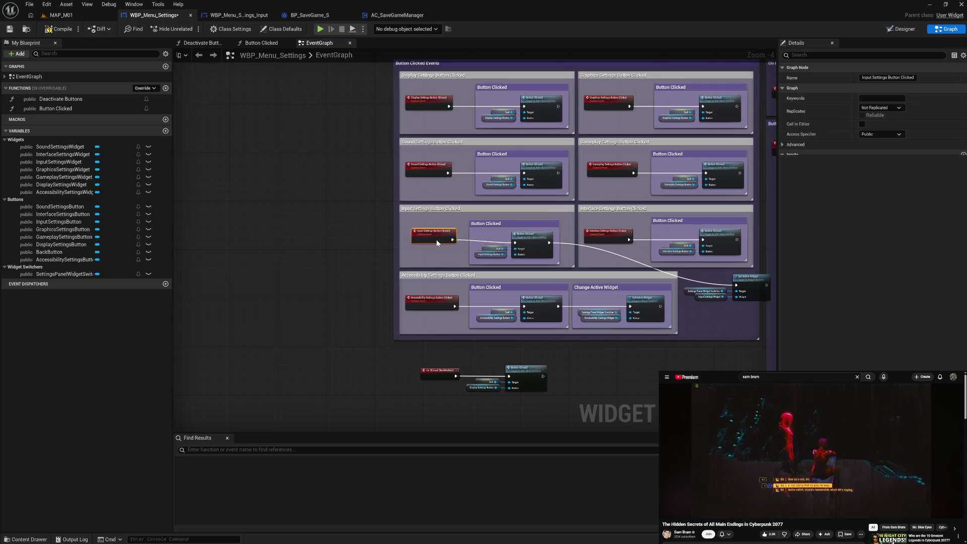
{"action": "left_click_drag", "start_coordinate": [436, 239], "coordinate": [430, 244]}
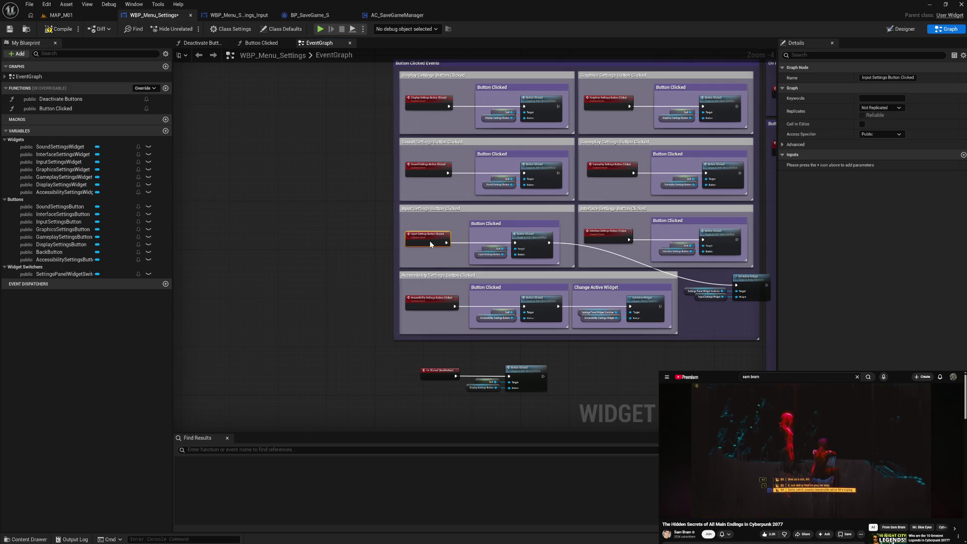
{"action": "left_click_drag", "start_coordinate": [491, 211], "coordinate": [297, 214]}
{"action": "left_click_drag", "start_coordinate": [240, 220], "coordinate": [370, 272]}
{"action": "left_click_drag", "start_coordinate": [319, 230], "coordinate": [319, 228]}
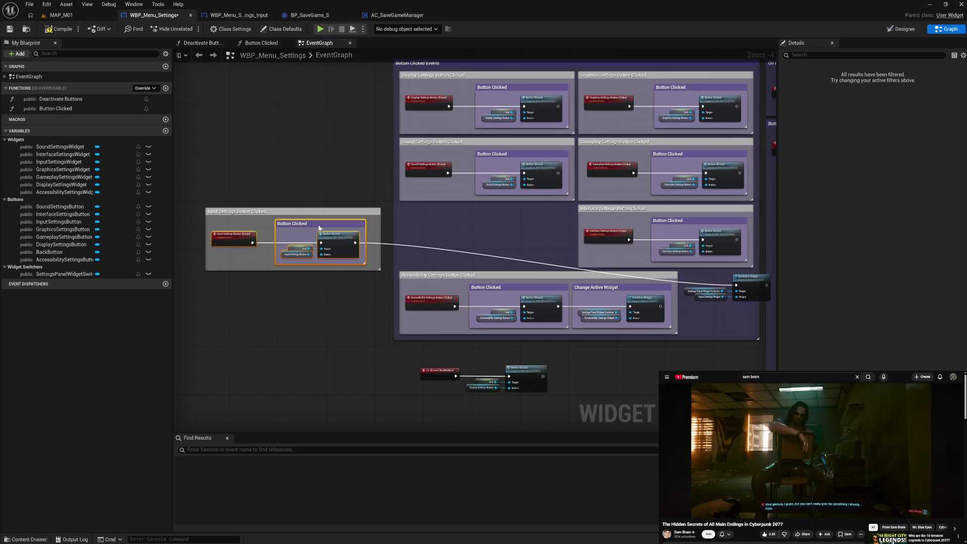
{"action": "left_click", "coordinate": [319, 285]}
Bring the upper Set Active Widget nodes beside it and wrap them in a 'Change Active Widget' comment.
{"action": "mouse_move", "coordinate": [715, 283]}
{"action": "left_mouse_down"}
{"action": "mouse_move", "coordinate": [756, 305]}
{"action": "mouse_move", "coordinate": [725, 279]}
{"action": "mouse_move", "coordinate": [488, 234]}
{"action": "left_mouse_up"}
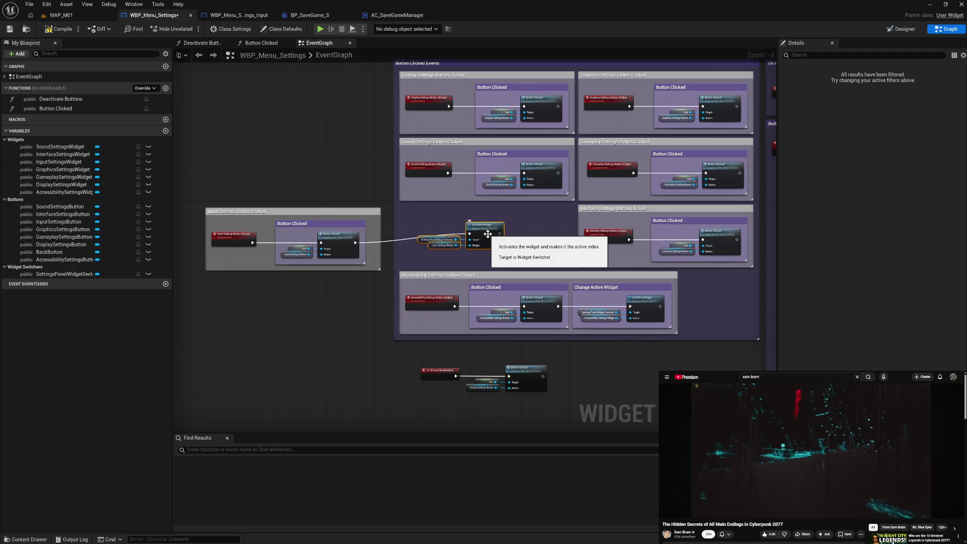
{"action": "key", "text": "c"}
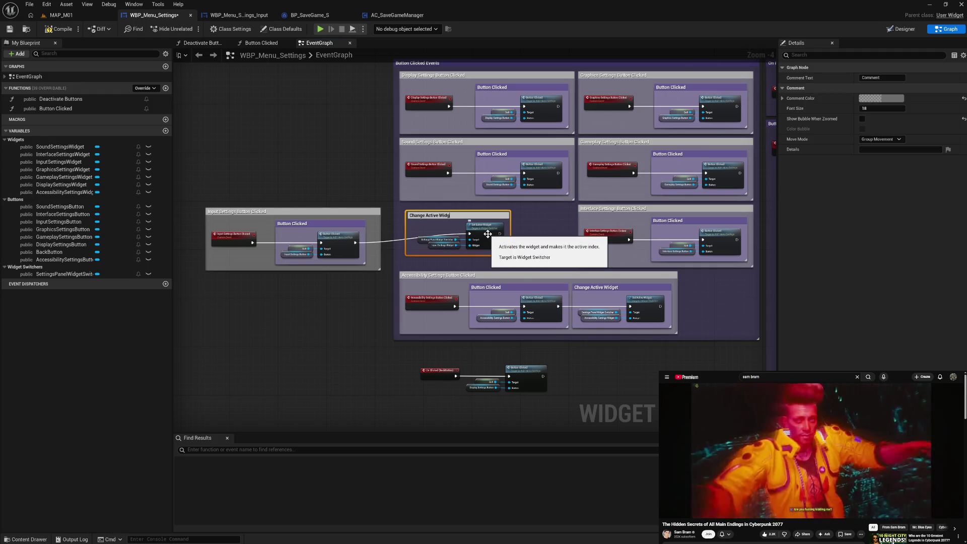
{"action": "type", "text": "et"}
{"action": "key", "text": "Return"}
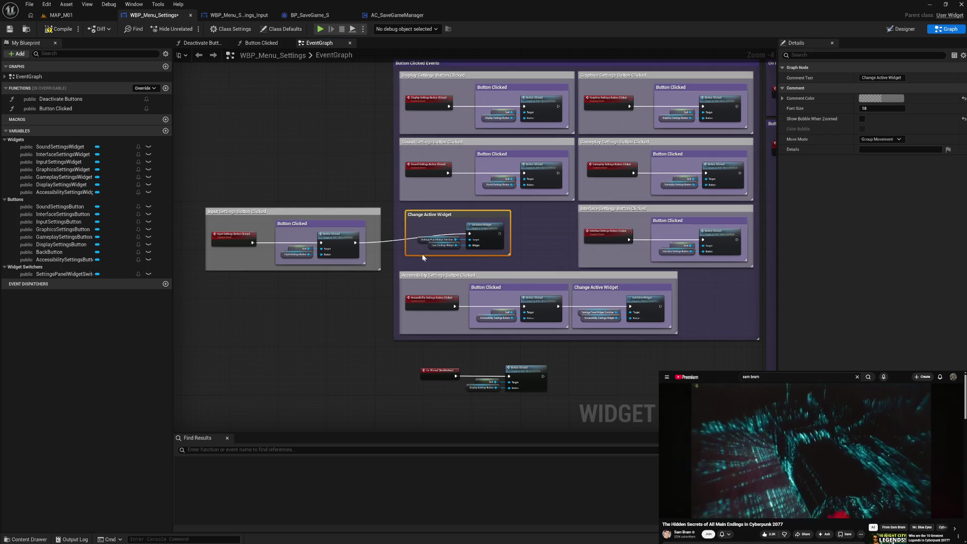
{"action": "left_click_drag", "start_coordinate": [406, 248], "coordinate": [412, 247]}
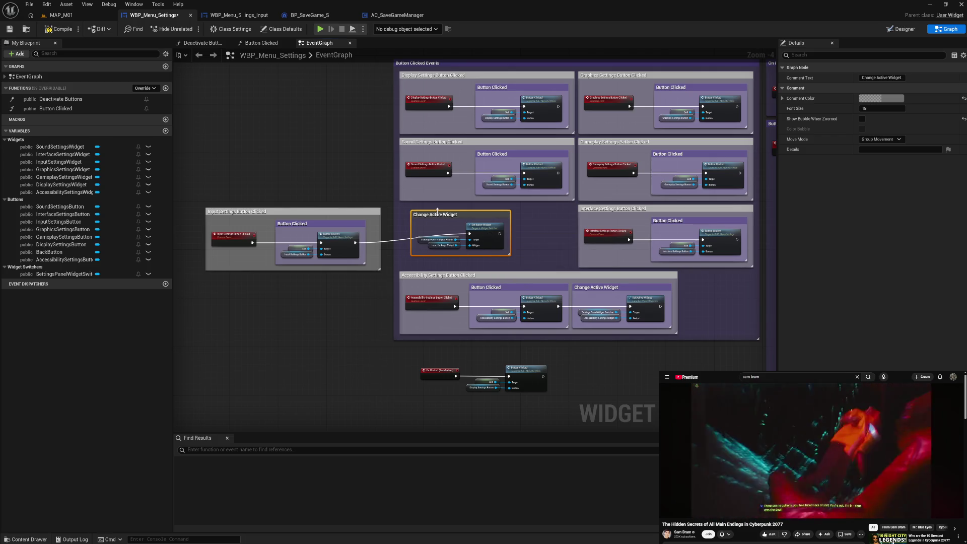
Place Change Active Widget inside the widened Input Settings comment and move the Interface Settings group beside it.
{"action": "mouse_move", "coordinate": [438, 211]}
{"action": "left_mouse_down"}
{"action": "mouse_move", "coordinate": [399, 226]}
{"action": "mouse_move", "coordinate": [418, 254]}
{"action": "mouse_move", "coordinate": [442, 238]}
{"action": "left_mouse_up"}
{"action": "left_click", "coordinate": [500, 246]}
{"action": "mouse_move", "coordinate": [379, 215]}
{"action": "left_mouse_down"}
{"action": "mouse_move", "coordinate": [473, 222]}
{"action": "mouse_move", "coordinate": [453, 209]}
{"action": "mouse_move", "coordinate": [544, 212]}
{"action": "mouse_move", "coordinate": [446, 213]}
{"action": "left_mouse_up"}
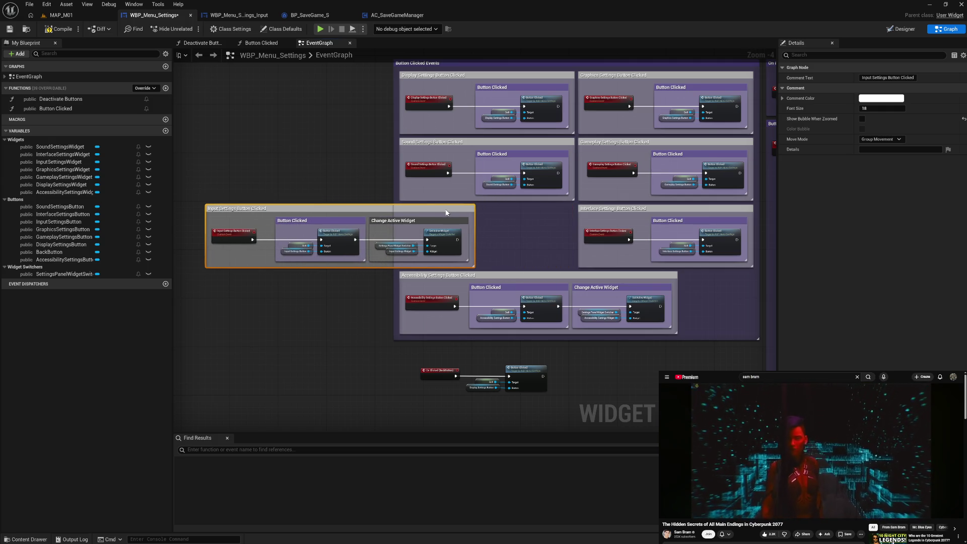
{"action": "left_click_drag", "start_coordinate": [606, 210], "coordinate": [511, 211]}
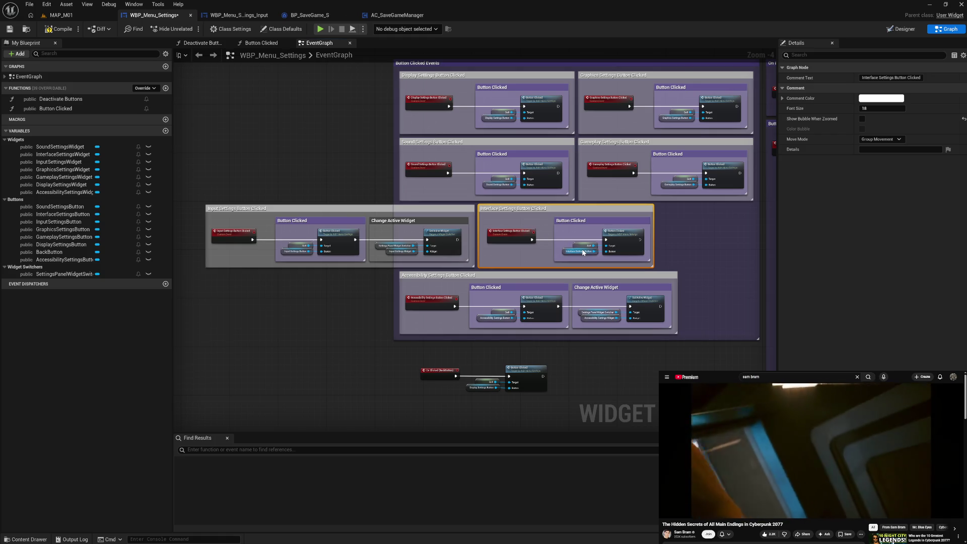
Recolour the Change Active Widget comment to match Accessibility, then select its nodes.
{"action": "left_click", "coordinate": [384, 219]}
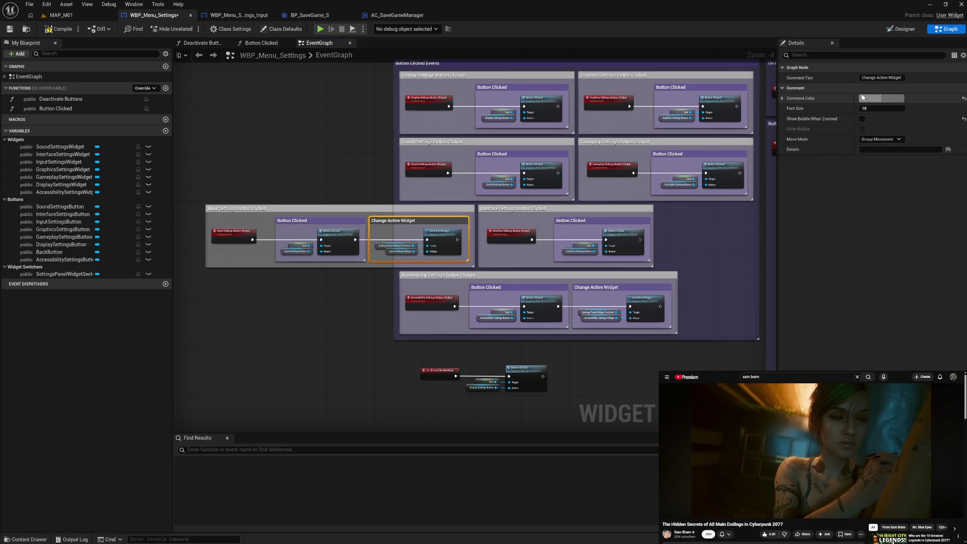
{"action": "left_click", "coordinate": [866, 100]}
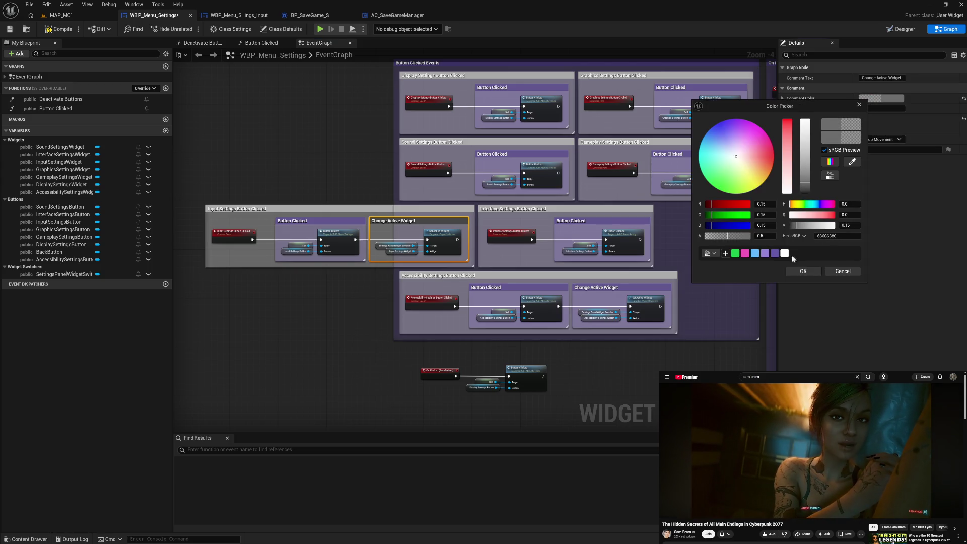
{"action": "left_click", "coordinate": [765, 253]}
{"action": "left_click", "coordinate": [803, 271]}
{"action": "left_click", "coordinate": [580, 353]}
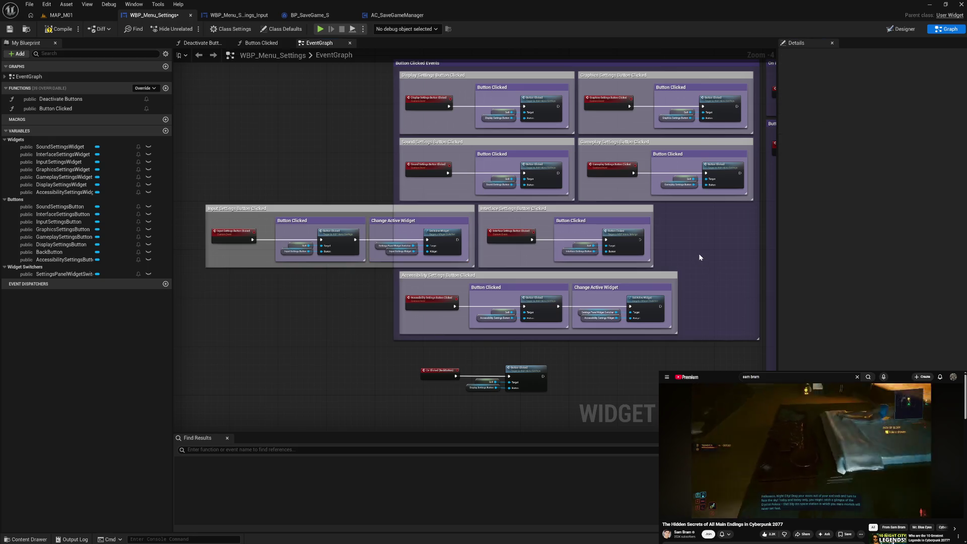
{"action": "left_click", "coordinate": [395, 224]}
{"action": "mouse_move", "coordinate": [421, 237]}
{"action": "left_mouse_down"}
{"action": "mouse_move", "coordinate": [410, 252]}
{"action": "mouse_move", "coordinate": [406, 237]}
{"action": "left_mouse_up"}
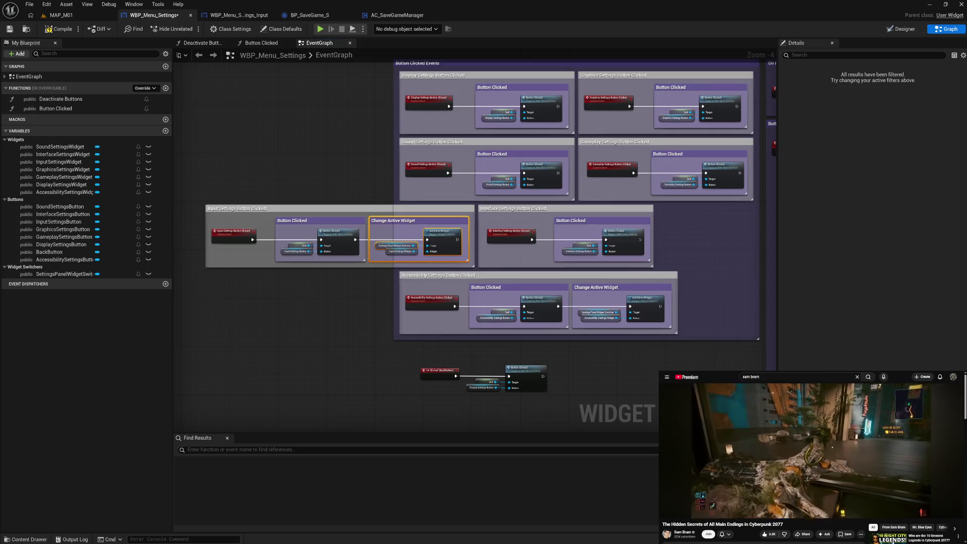
Paste Change Active Widget into the Interface group, feed it Interface Settings Widget, and wire the exec.
{"action": "key", "text": "ctrl+v"}
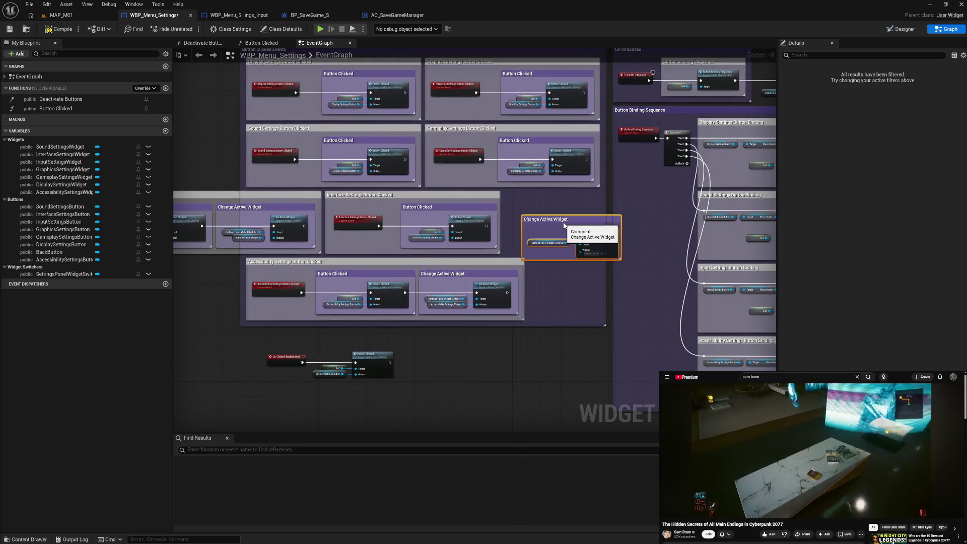
{"action": "left_click_drag", "start_coordinate": [564, 225], "coordinate": [544, 211]}
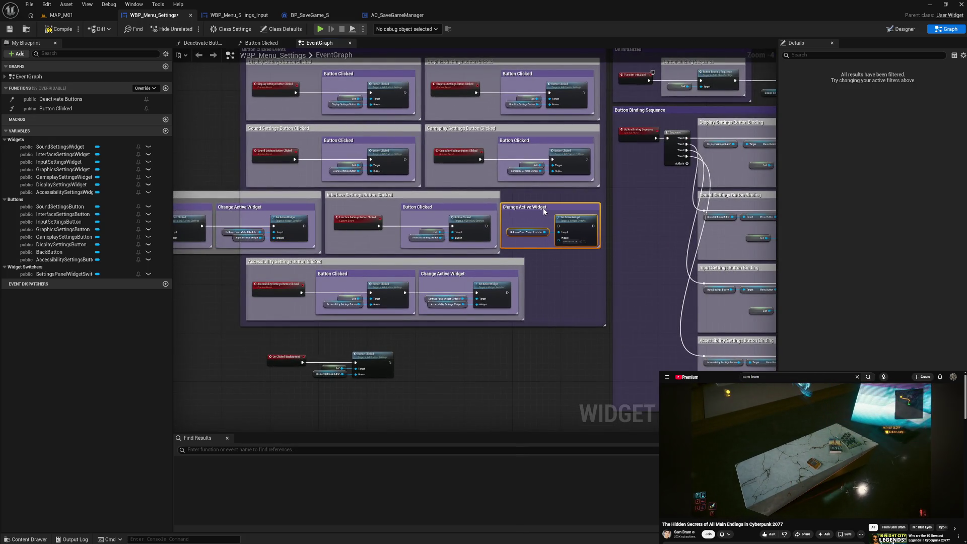
{"action": "left_click", "coordinate": [581, 235]}
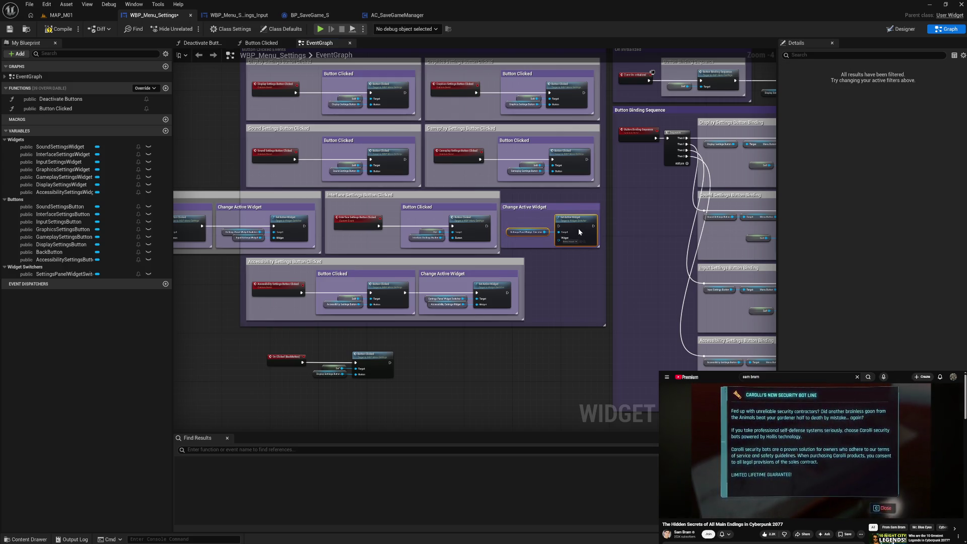
{"action": "scroll", "coordinate": [577, 231], "scroll_direction": "up", "scroll_amount": 4}
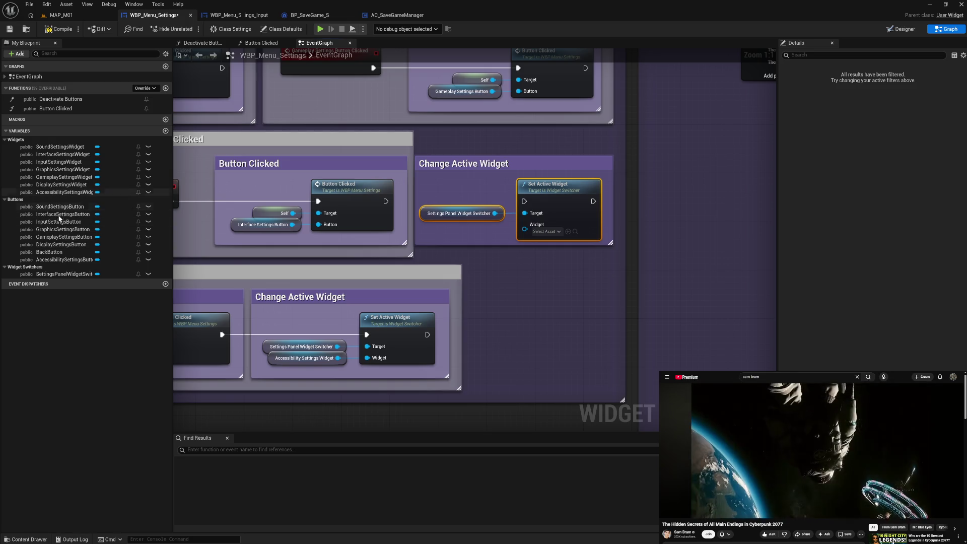
{"action": "mouse_move", "coordinate": [64, 157]}
{"action": "left_mouse_down"}
{"action": "mouse_move", "coordinate": [237, 209]}
{"action": "mouse_move", "coordinate": [532, 232]}
{"action": "mouse_move", "coordinate": [481, 233]}
{"action": "mouse_move", "coordinate": [483, 200]}
{"action": "left_mouse_up"}
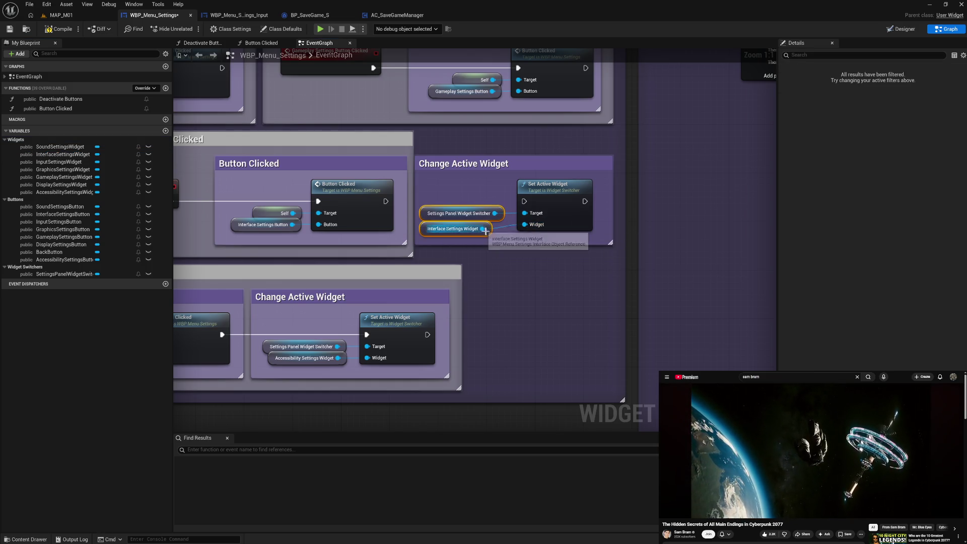
{"action": "key", "text": "shift+d"}
{"action": "left_click", "coordinate": [556, 215], "text": "shift"}
{"action": "key", "text": "q"}
{"action": "left_click_drag", "start_coordinate": [384, 202], "coordinate": [533, 204]}
{"action": "left_click_drag", "start_coordinate": [412, 252], "coordinate": [626, 256]}
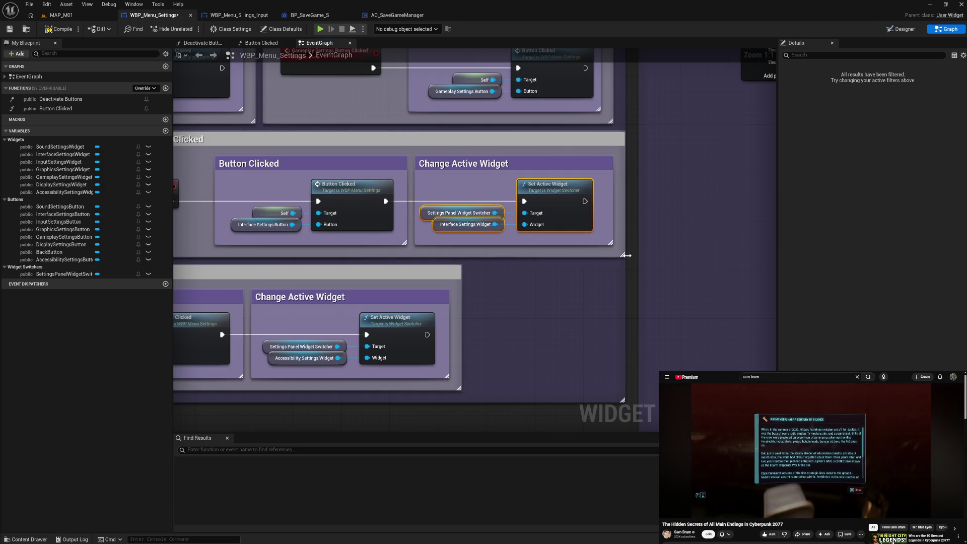
{"action": "left_click", "coordinate": [533, 273]}
Shift the Input and Interface groups left, stretch Button Clicked Events, and set Accessibility beneath Input.
{"action": "mouse_move", "coordinate": [533, 274]}
{"action": "left_mouse_down"}
{"action": "mouse_move", "coordinate": [673, 288]}
{"action": "mouse_move", "coordinate": [528, 283]}
{"action": "left_mouse_up"}
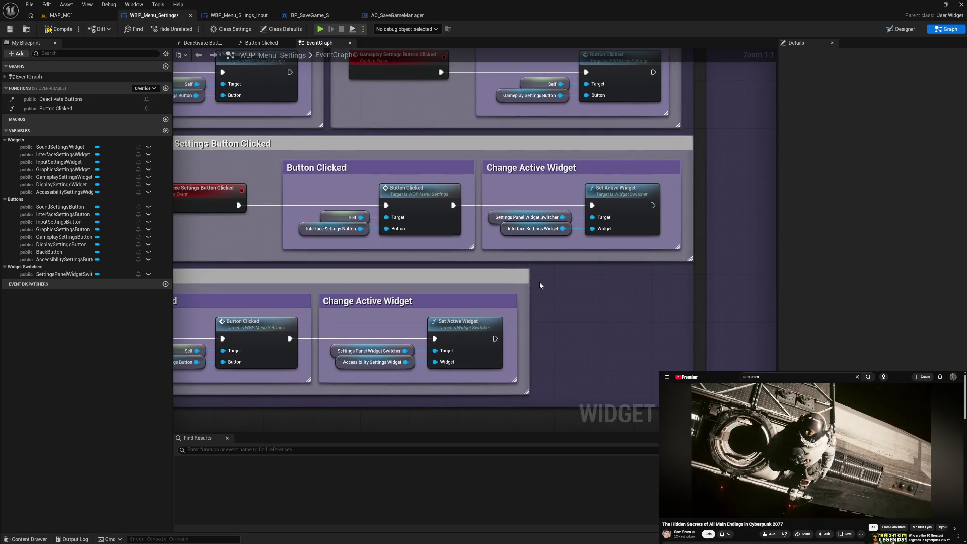
{"action": "scroll", "coordinate": [539, 285], "scroll_direction": "down", "scroll_amount": 3}
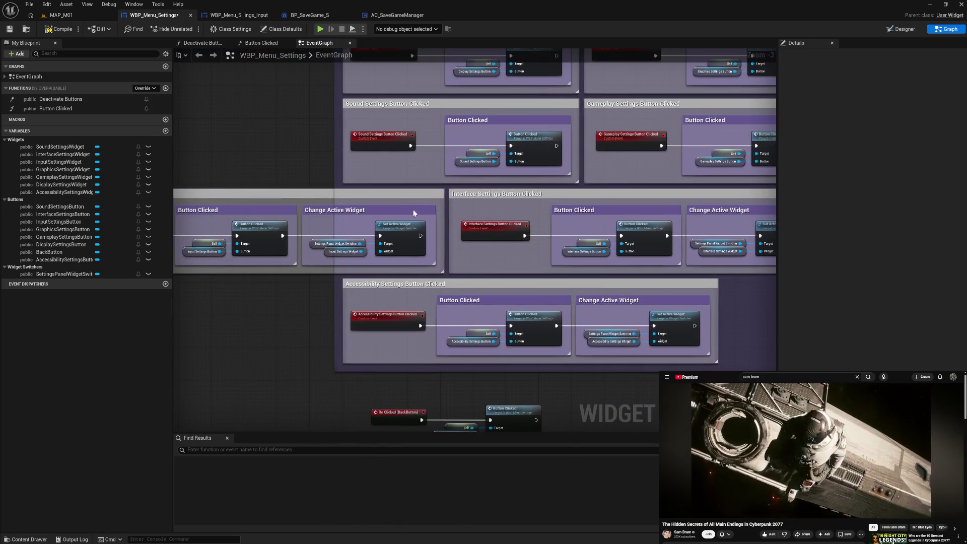
{"action": "left_click", "coordinate": [423, 194]}
{"action": "left_click", "coordinate": [457, 195], "text": "shift"}
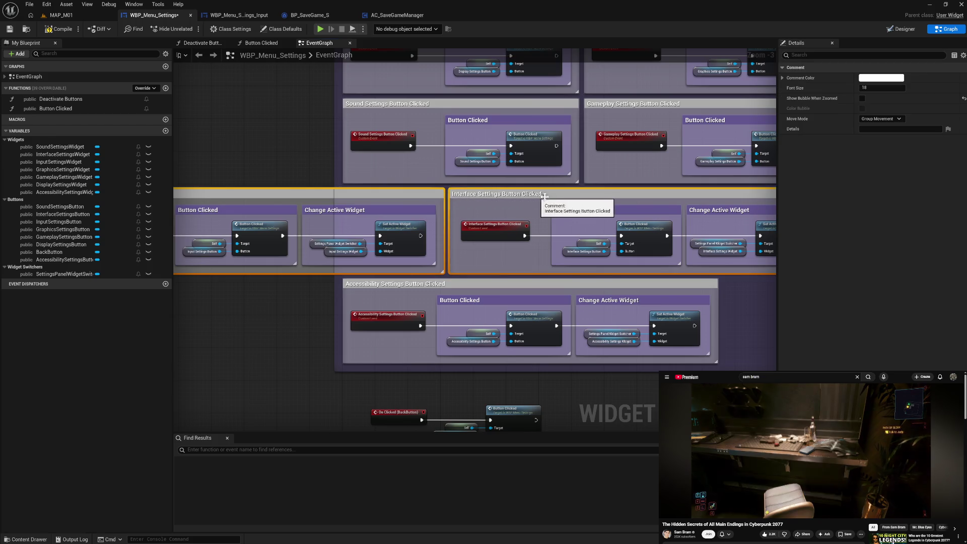
{"action": "left_click_drag", "start_coordinate": [585, 199], "coordinate": [578, 199]}
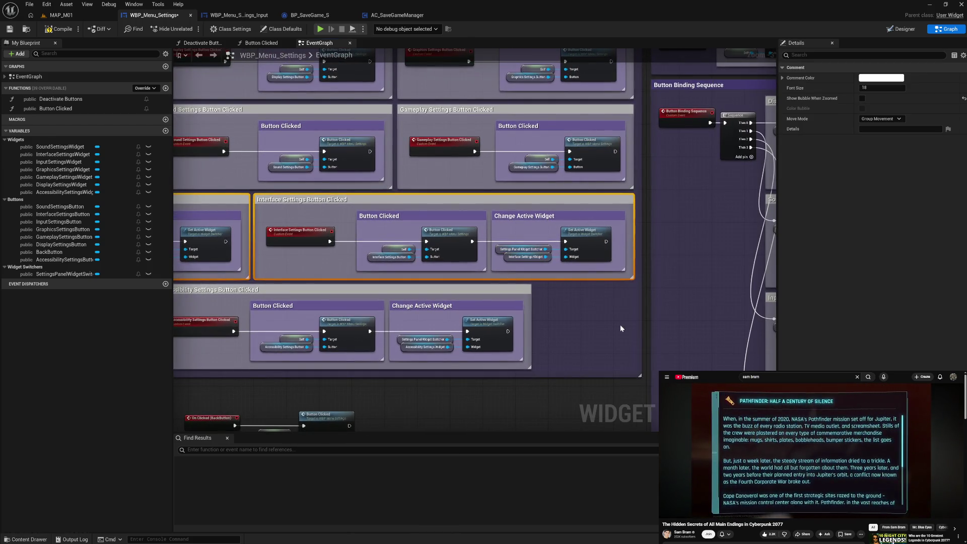
{"action": "left_click", "coordinate": [618, 326]}
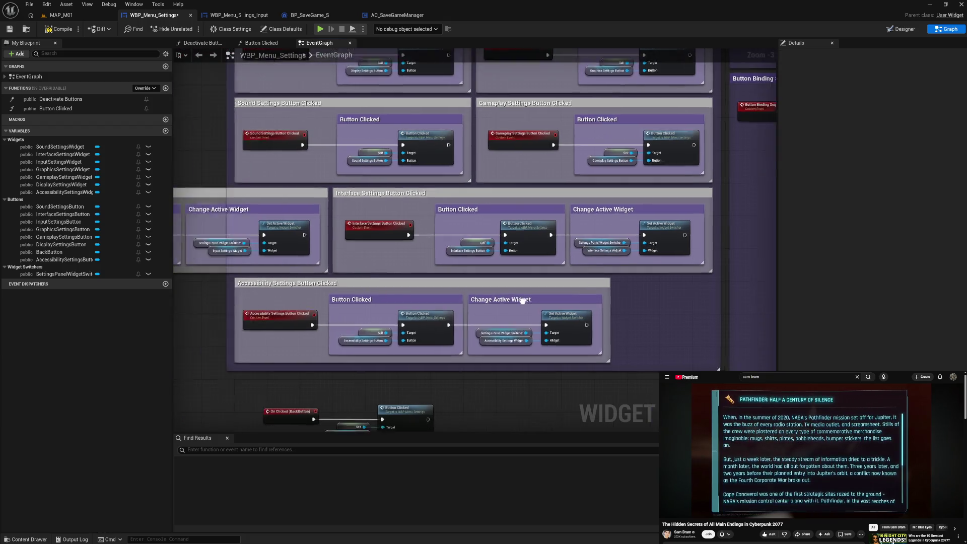
{"action": "left_click_drag", "start_coordinate": [455, 282], "coordinate": [186, 282]}
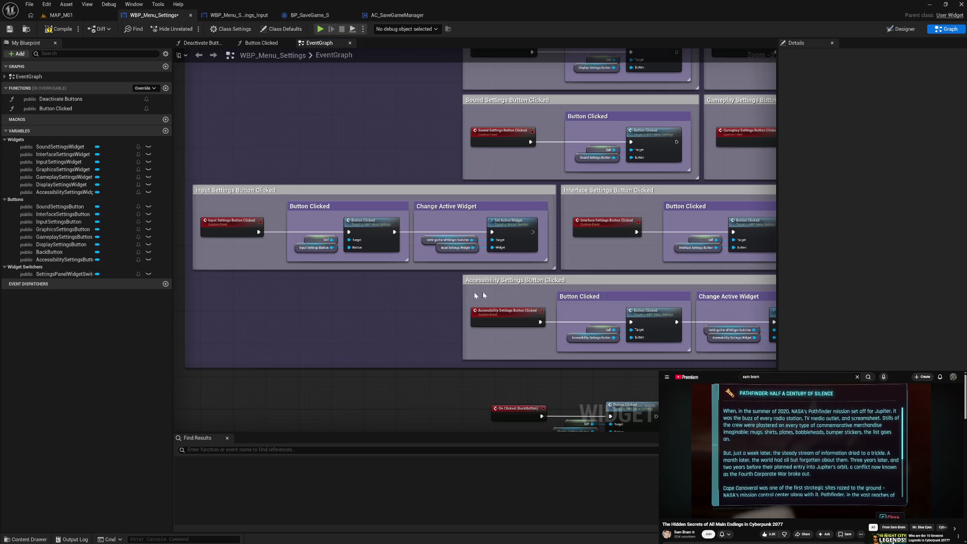
{"action": "mouse_move", "coordinate": [419, 299]}
{"action": "left_mouse_down"}
{"action": "mouse_move", "coordinate": [337, 300]}
{"action": "mouse_move", "coordinate": [601, 282]}
{"action": "mouse_move", "coordinate": [363, 266]}
{"action": "mouse_move", "coordinate": [346, 274]}
{"action": "left_mouse_up"}
{"action": "left_click", "coordinate": [377, 333]}
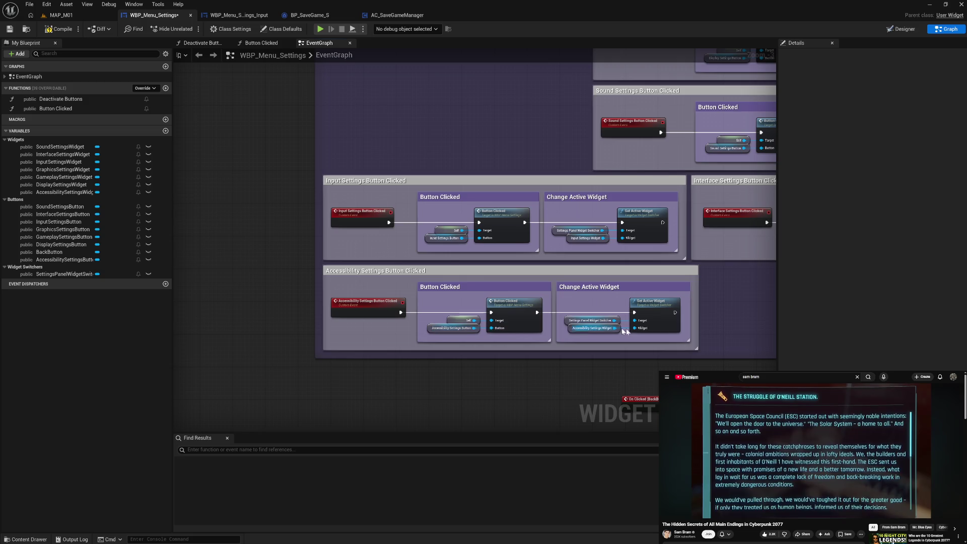
{"action": "left_click_drag", "start_coordinate": [738, 315], "coordinate": [681, 313]}
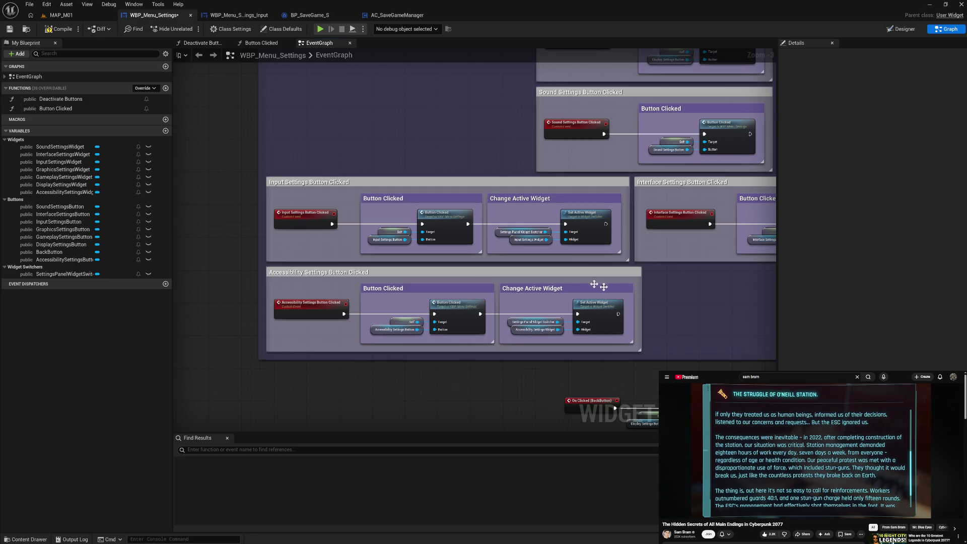
{"action": "left_click_drag", "start_coordinate": [685, 296], "coordinate": [508, 289]}
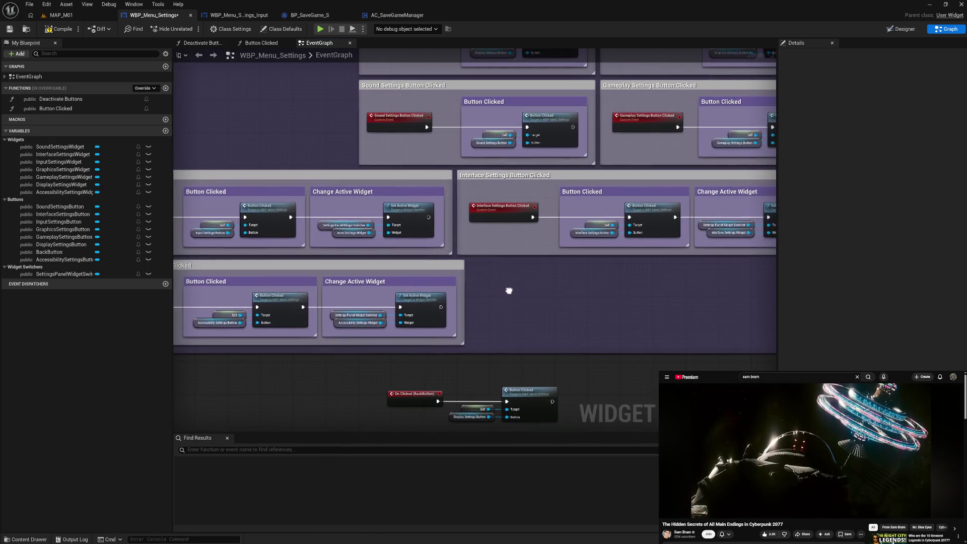
Move the Sound Settings group left and paste a Change Active Widget copy beside its event.
{"action": "mouse_move", "coordinate": [578, 291]}
{"action": "left_mouse_down"}
{"action": "mouse_move", "coordinate": [464, 350]}
{"action": "mouse_move", "coordinate": [403, 351]}
{"action": "left_mouse_up"}
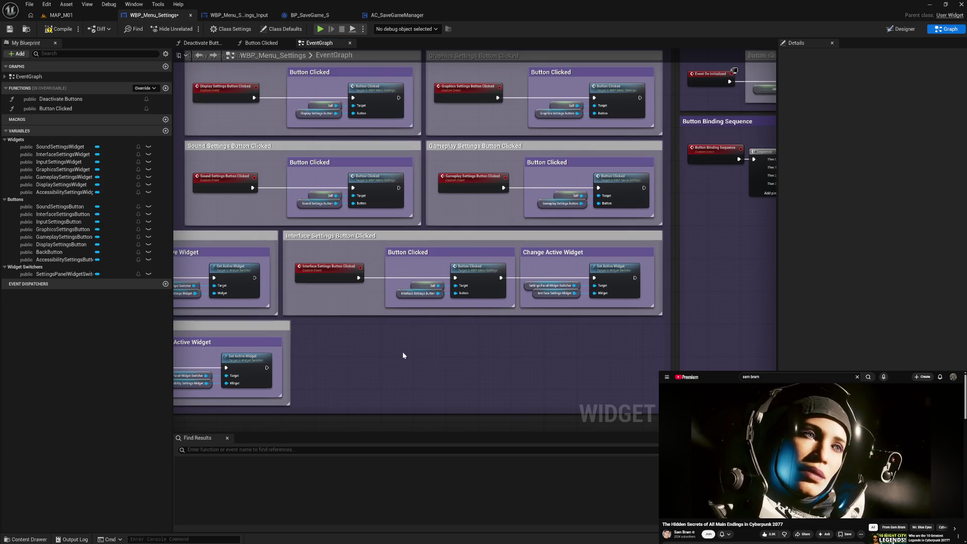
{"action": "left_click_drag", "start_coordinate": [403, 351], "coordinate": [761, 401]}
{"action": "left_click_drag", "start_coordinate": [648, 200], "coordinate": [379, 202]}
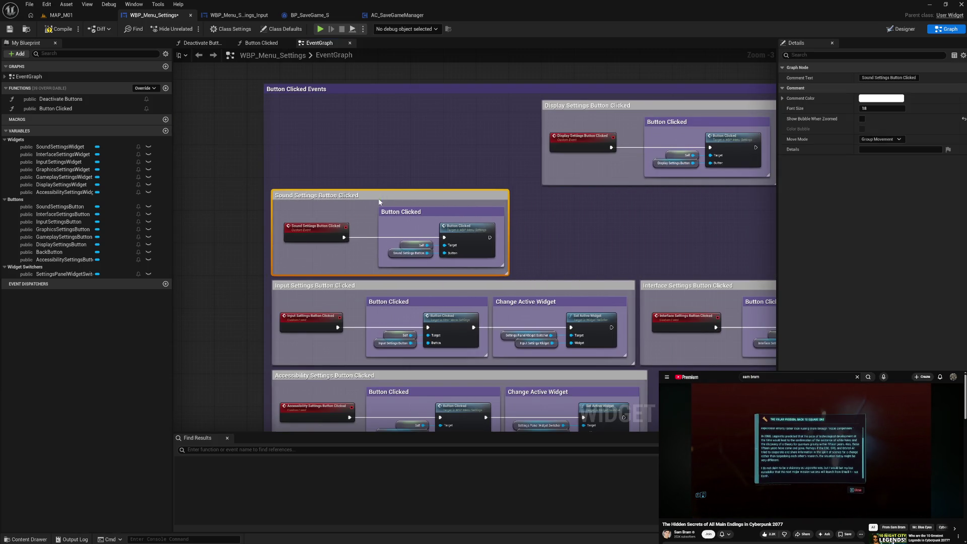
{"action": "left_click", "coordinate": [526, 297]}
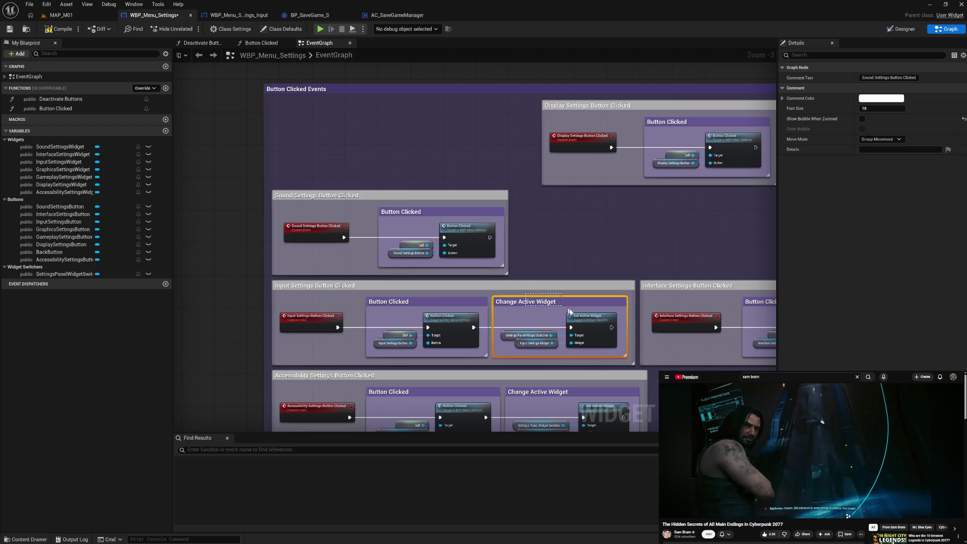
{"action": "key", "text": "ctrl+v"}
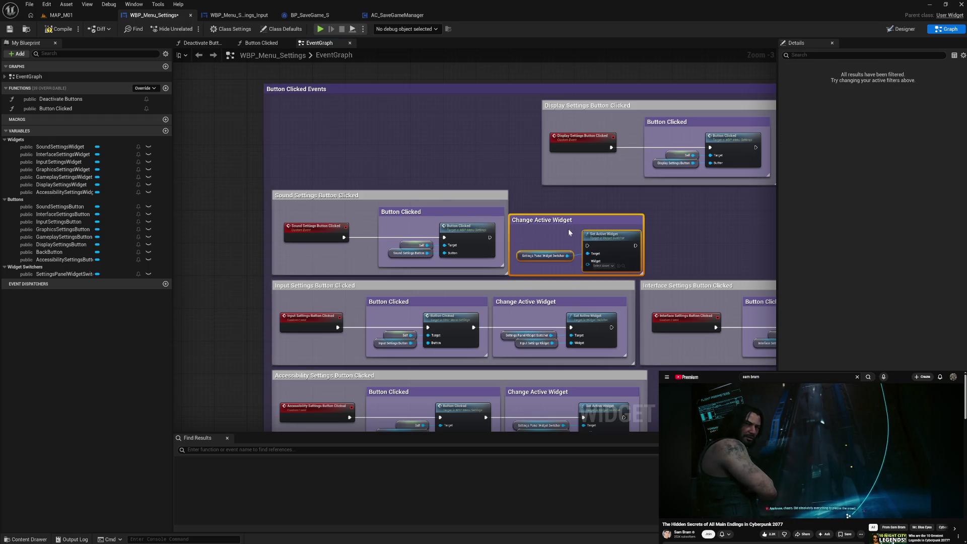
{"action": "mouse_move", "coordinate": [567, 221]}
{"action": "left_mouse_down"}
{"action": "mouse_move", "coordinate": [564, 242]}
{"action": "mouse_move", "coordinate": [618, 262]}
{"action": "mouse_move", "coordinate": [607, 242]}
{"action": "left_mouse_up"}
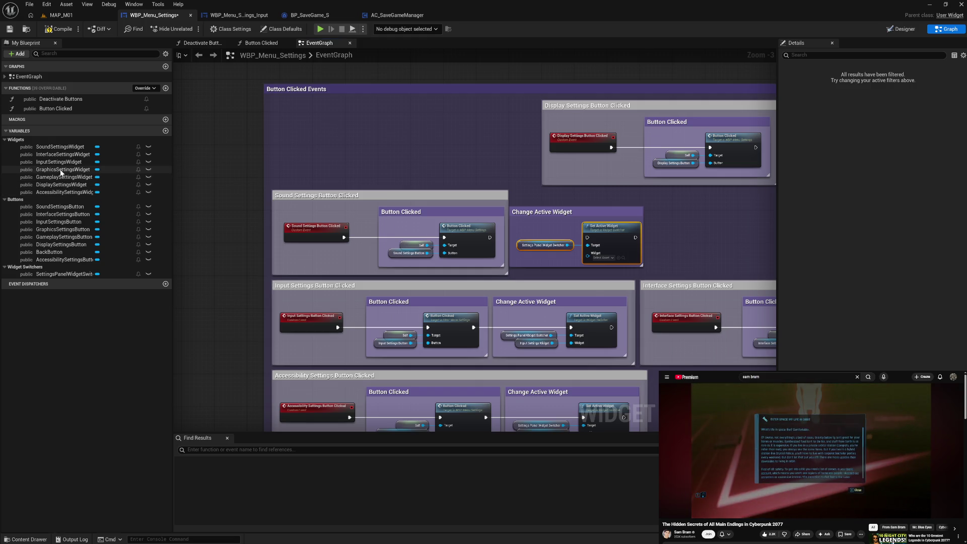
Feed a Sound Settings Widget getter into Set Active Widget and widen the Sound comment around it.
{"action": "mouse_move", "coordinate": [60, 147]}
{"action": "left_mouse_down"}
{"action": "mouse_move", "coordinate": [539, 261]}
{"action": "mouse_move", "coordinate": [587, 255]}
{"action": "left_mouse_up"}
{"action": "left_click", "coordinate": [525, 244], "text": "ctrl"}
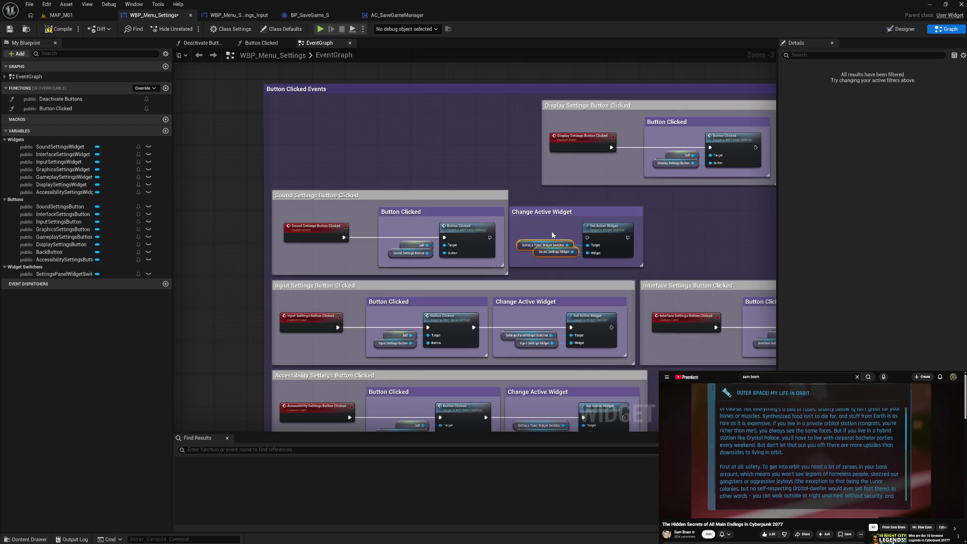
{"action": "left_click_drag", "start_coordinate": [524, 244], "coordinate": [519, 243]}
{"action": "mouse_move", "coordinate": [612, 272]}
{"action": "left_mouse_down"}
{"action": "mouse_move", "coordinate": [502, 238]}
{"action": "mouse_move", "coordinate": [587, 237]}
{"action": "left_mouse_up"}
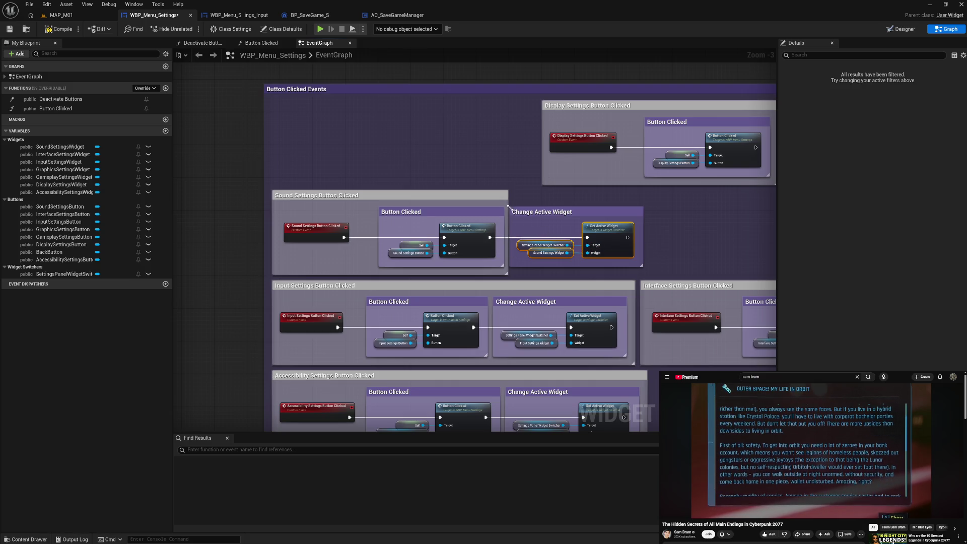
{"action": "left_click_drag", "start_coordinate": [507, 204], "coordinate": [650, 216]}
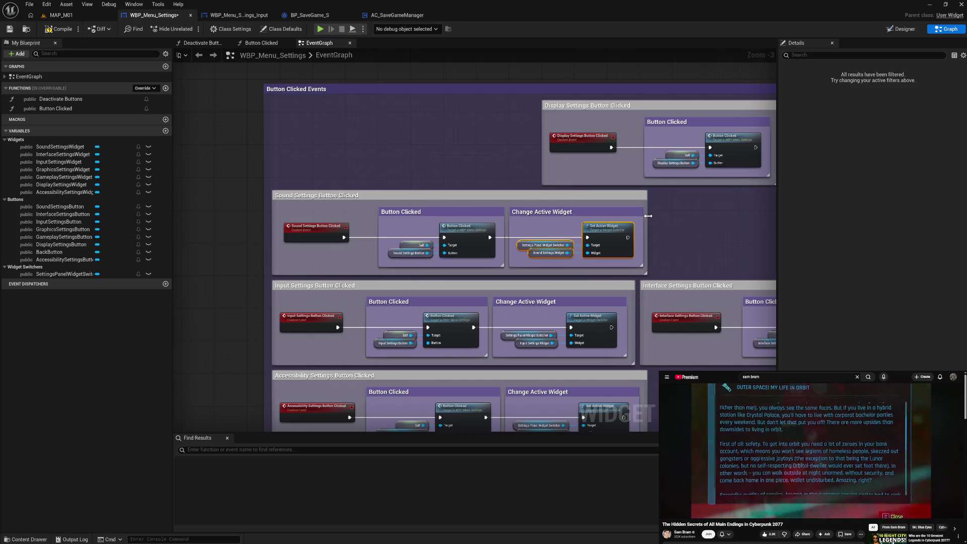
{"action": "left_click", "coordinate": [691, 241]}
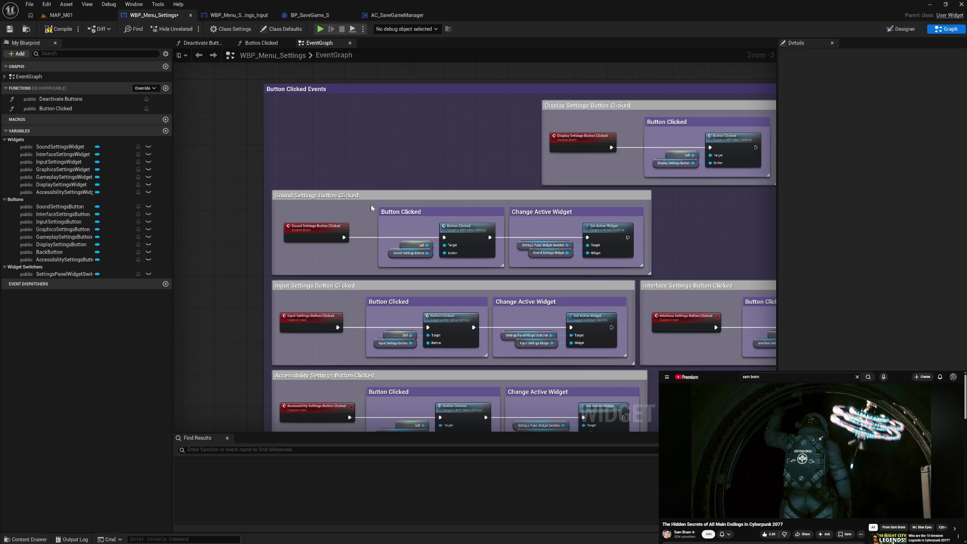
Move the Gameplay Settings group left and paste a Change Active Widget copy beside it.
{"action": "left_click_drag", "start_coordinate": [654, 244], "coordinate": [370, 226]}
{"action": "left_click_drag", "start_coordinate": [505, 178], "coordinate": [380, 180]}
{"action": "left_click_drag", "start_coordinate": [207, 185], "coordinate": [315, 228]}
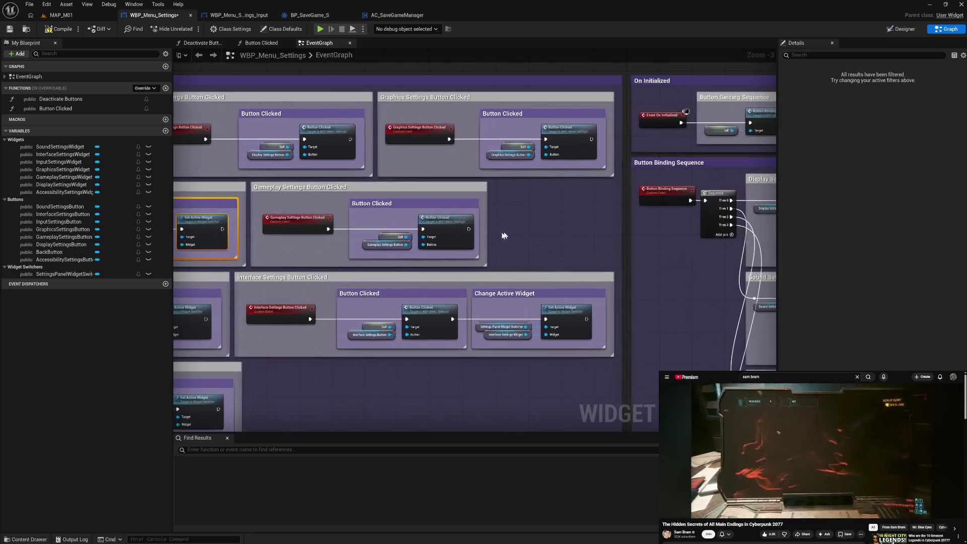
{"action": "key", "text": "ctrl+v"}
{"action": "mouse_move", "coordinate": [541, 216]}
{"action": "left_mouse_down"}
{"action": "mouse_move", "coordinate": [524, 205]}
{"action": "mouse_move", "coordinate": [625, 198]}
{"action": "left_mouse_up"}
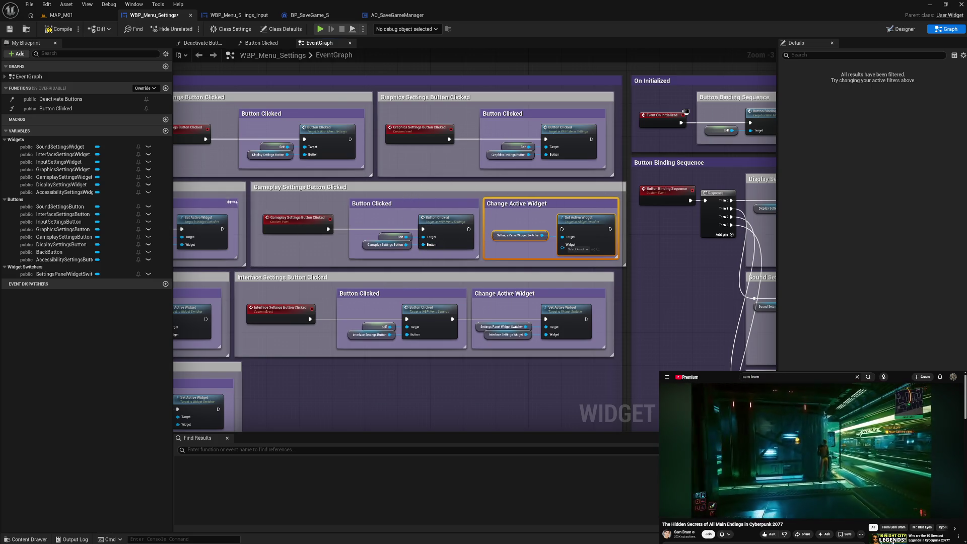
Plug Gameplay Settings Widget into Set Active Widget, straighten the pins, and wire the exec from Button Clicked.
{"action": "left_click", "coordinate": [70, 177]}
{"action": "mouse_move", "coordinate": [70, 178]}
{"action": "left_mouse_down"}
{"action": "mouse_move", "coordinate": [503, 252]}
{"action": "mouse_move", "coordinate": [555, 254]}
{"action": "mouse_move", "coordinate": [564, 249]}
{"action": "mouse_move", "coordinate": [545, 254]}
{"action": "mouse_move", "coordinate": [574, 232]}
{"action": "left_mouse_up"}
{"action": "key", "text": "q"}
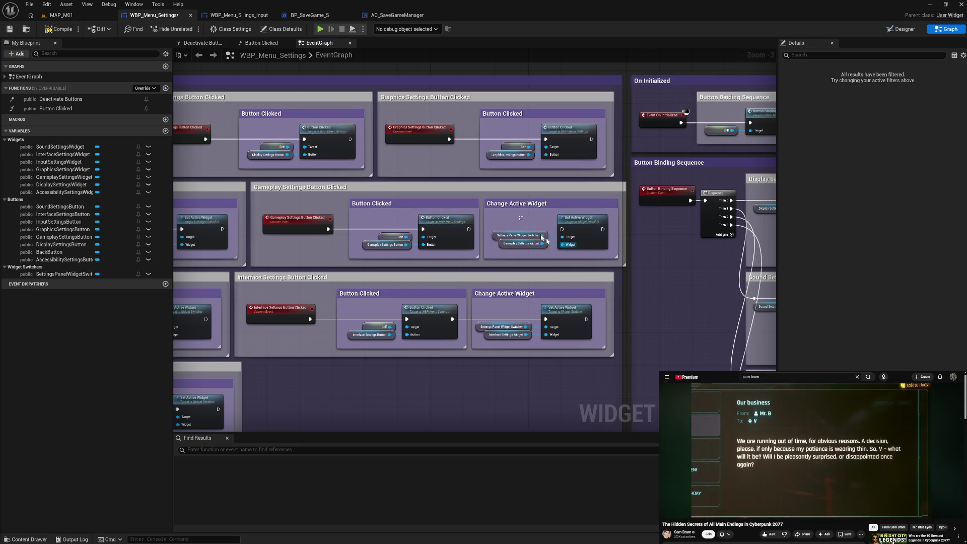
{"action": "left_click_drag", "start_coordinate": [473, 229], "coordinate": [566, 233]}
{"action": "left_click", "coordinate": [482, 266]}
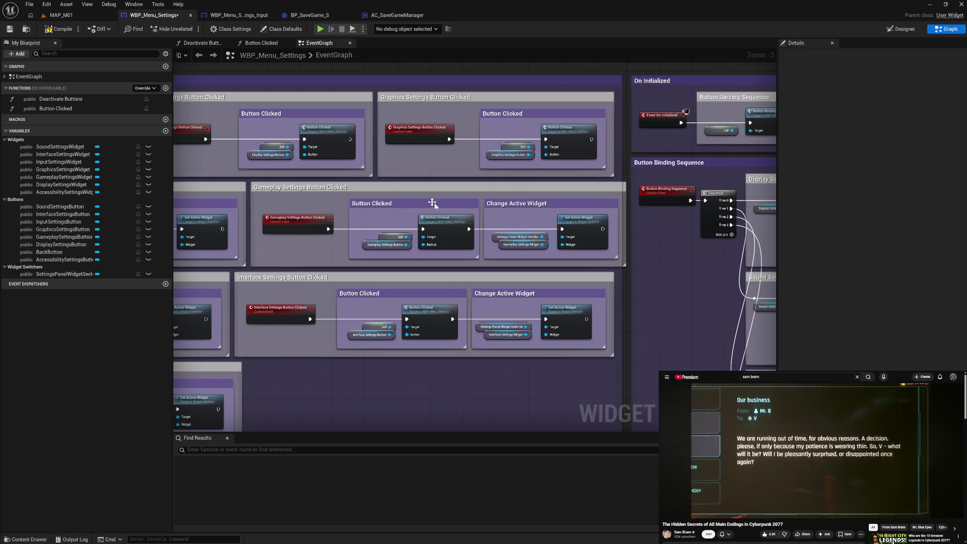
{"action": "left_click", "coordinate": [388, 189]}
{"action": "mouse_move", "coordinate": [298, 199]}
{"action": "left_mouse_down"}
{"action": "mouse_move", "coordinate": [570, 213]}
{"action": "mouse_move", "coordinate": [450, 201]}
{"action": "left_mouse_up"}
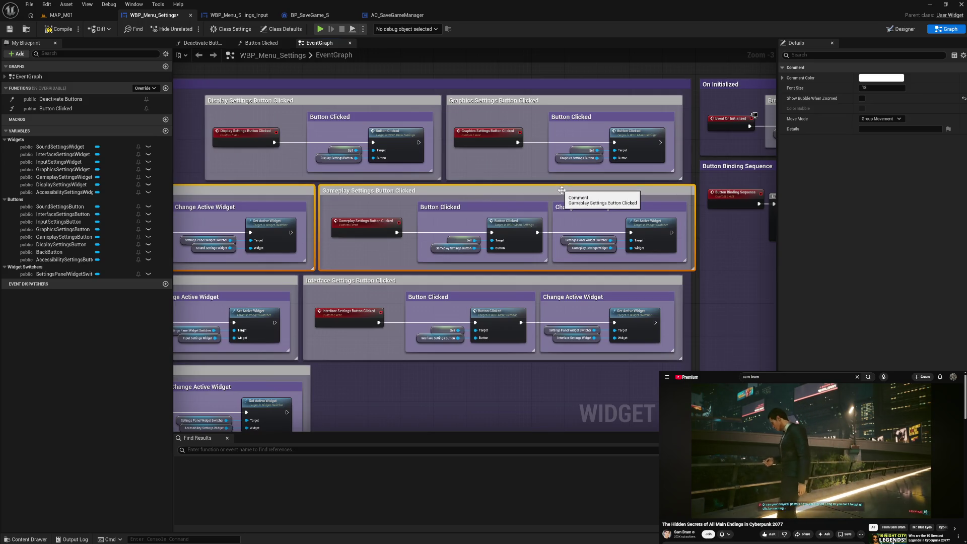
{"action": "left_click_drag", "start_coordinate": [562, 192], "coordinate": [550, 195]}
{"action": "key", "text": "ctrl+z"}
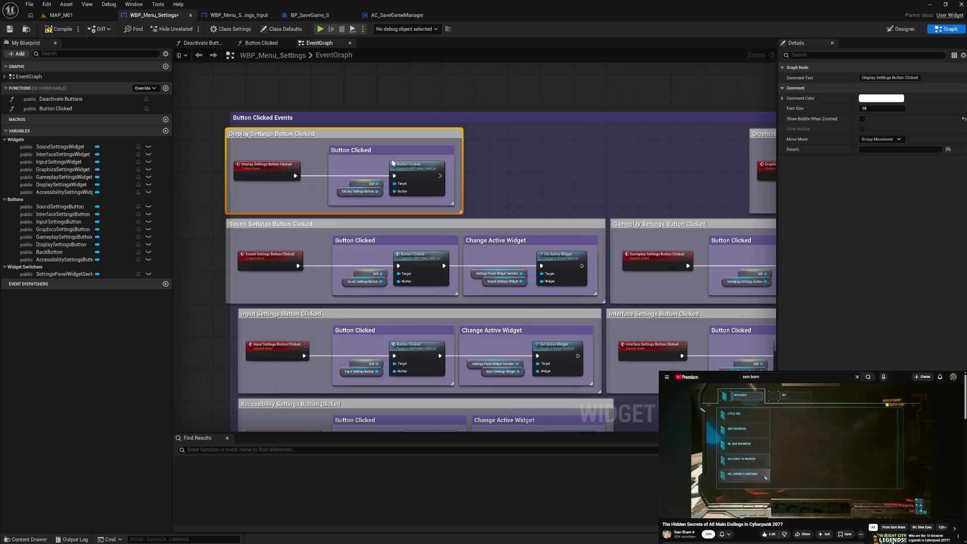
Copy the Sound row's Change Active Widget block and paste it into the Display Settings row.
{"action": "key", "text": "ctrl+z"}
{"action": "left_click", "coordinate": [494, 236]}
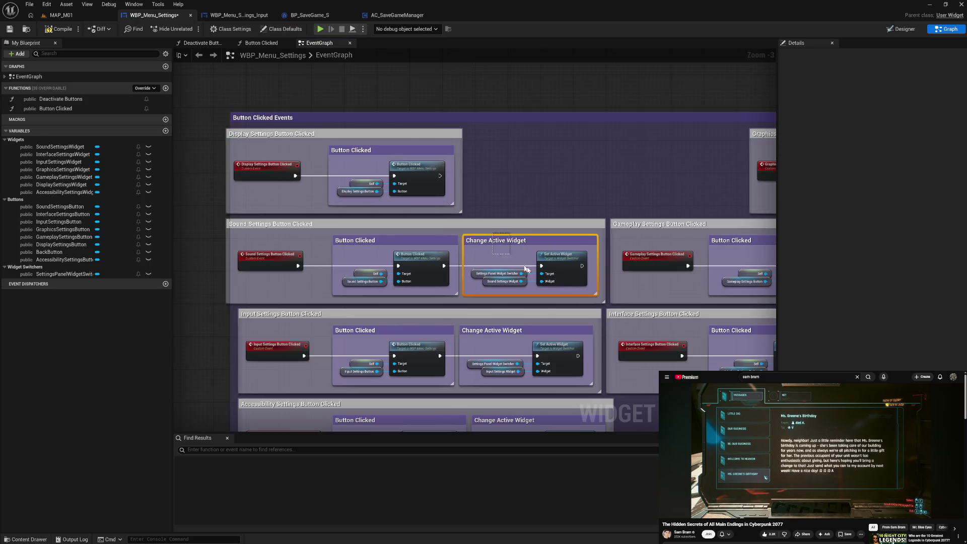
{"action": "key", "text": "ctrl+c"}
{"action": "key", "text": "ctrl+v"}
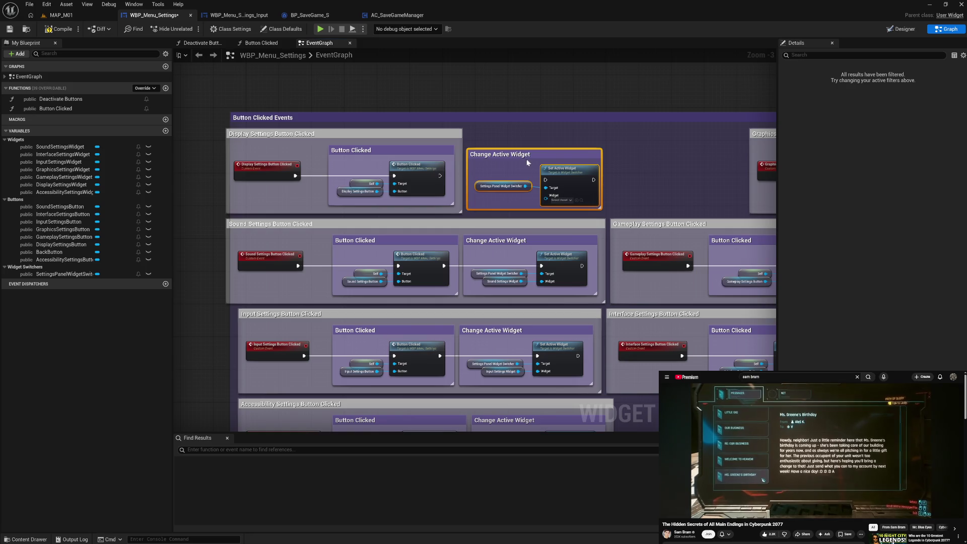
{"action": "left_click_drag", "start_coordinate": [522, 159], "coordinate": [514, 156]}
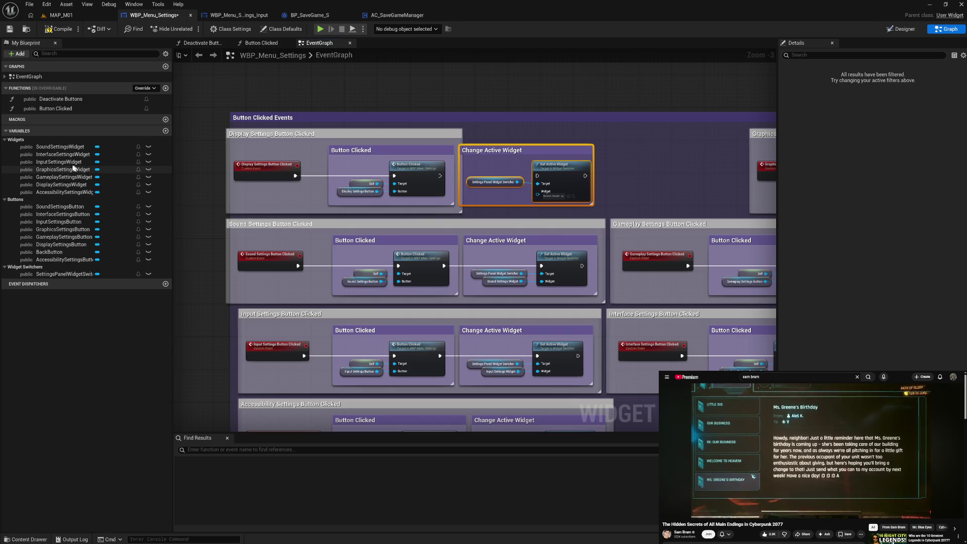
Plug in Display Settings Widget, wire the exec, widen the Display group, and move Graphics left.
{"action": "mouse_move", "coordinate": [60, 188]}
{"action": "left_mouse_down"}
{"action": "mouse_move", "coordinate": [540, 195]}
{"action": "mouse_move", "coordinate": [498, 184]}
{"action": "mouse_move", "coordinate": [496, 171]}
{"action": "mouse_move", "coordinate": [543, 179]}
{"action": "left_mouse_up"}
{"action": "left_click_drag", "start_coordinate": [545, 180], "coordinate": [537, 176]}
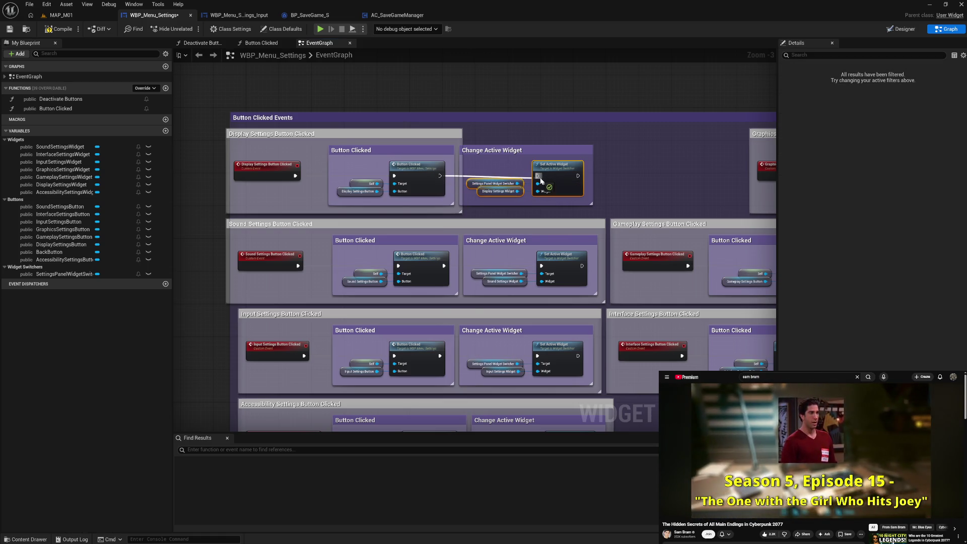
{"action": "left_click_drag", "start_coordinate": [463, 209], "coordinate": [598, 210]}
{"action": "left_click", "coordinate": [607, 179]}
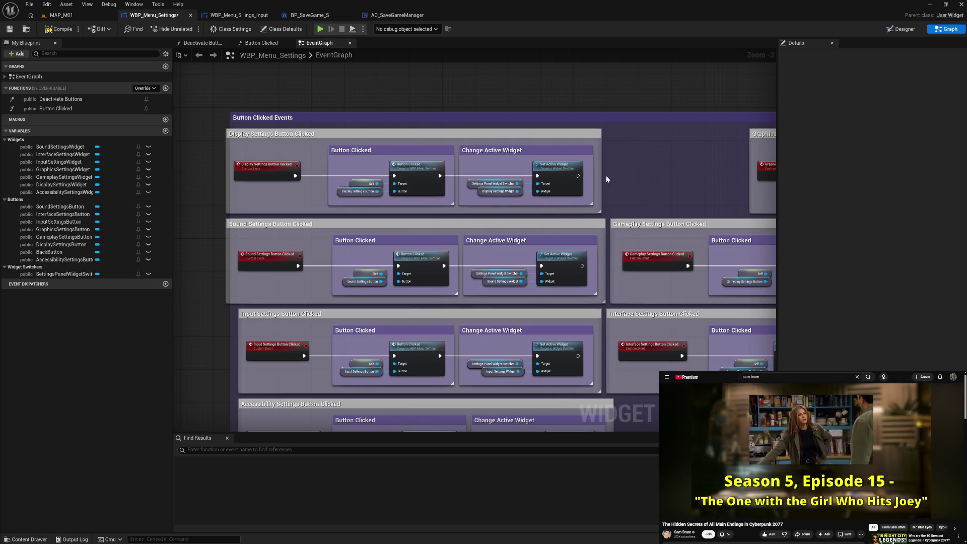
{"action": "left_click_drag", "start_coordinate": [638, 180], "coordinate": [470, 192]}
{"action": "mouse_move", "coordinate": [603, 146]}
{"action": "left_mouse_down"}
{"action": "mouse_move", "coordinate": [464, 147]}
{"action": "mouse_move", "coordinate": [352, 170]}
{"action": "left_mouse_up"}
Paste Change Active Widget into the Graphics row, feed it Graphics Settings Widget, wire the exec, widen the comment.
{"action": "left_click", "coordinate": [466, 157]}
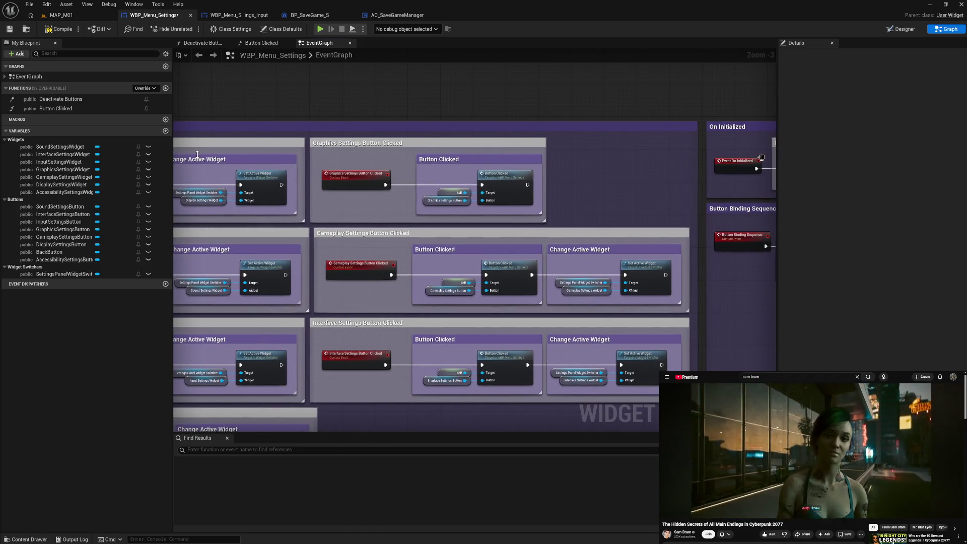
{"action": "mouse_move", "coordinate": [192, 152]}
{"action": "left_mouse_down"}
{"action": "mouse_move", "coordinate": [258, 200]}
{"action": "mouse_move", "coordinate": [279, 191]}
{"action": "left_mouse_up"}
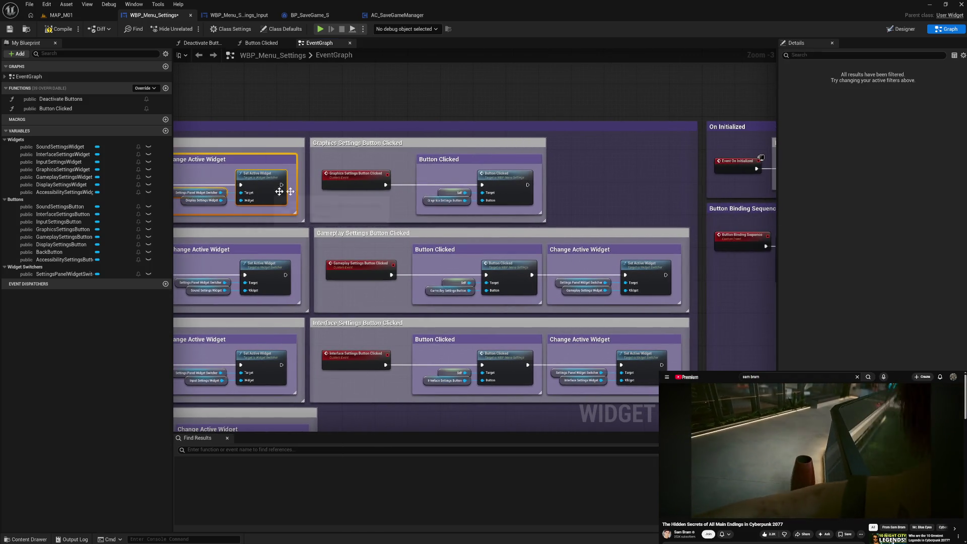
{"action": "key", "text": "ctrl+v"}
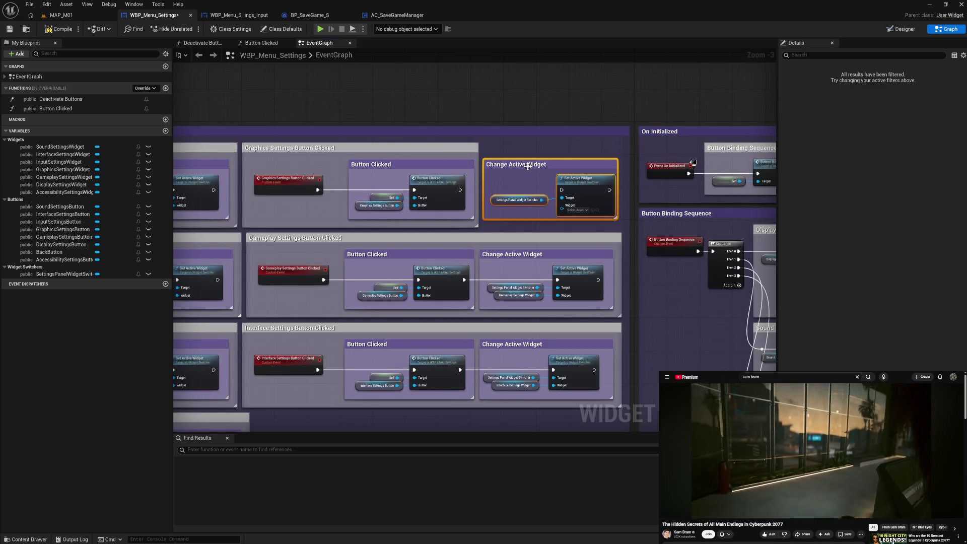
{"action": "left_click_drag", "start_coordinate": [528, 167], "coordinate": [524, 170]}
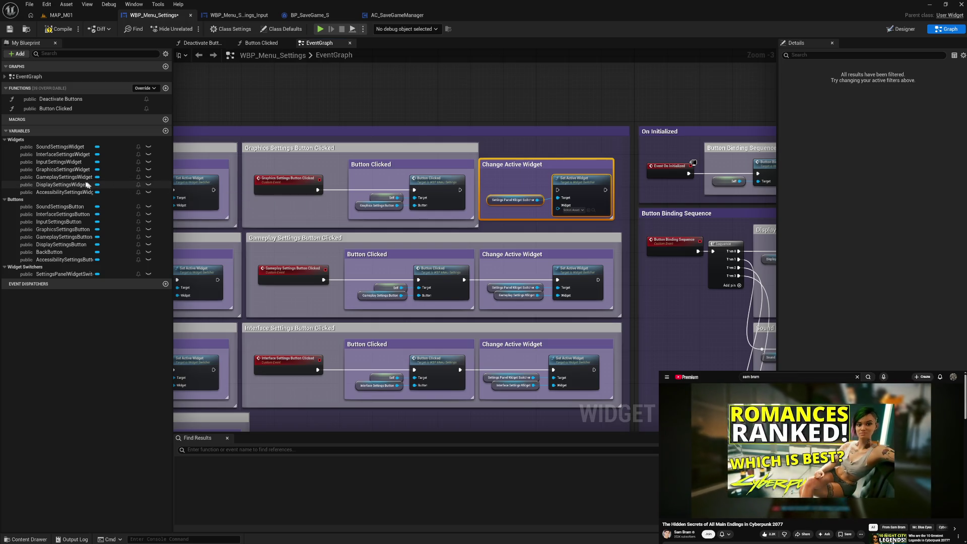
{"action": "mouse_move", "coordinate": [57, 173]}
{"action": "left_mouse_down"}
{"action": "mouse_move", "coordinate": [353, 201]}
{"action": "mouse_move", "coordinate": [560, 206]}
{"action": "mouse_move", "coordinate": [510, 204]}
{"action": "left_mouse_up"}
{"action": "left_click_drag", "start_coordinate": [581, 219], "coordinate": [580, 218]}
{"action": "key", "text": "q"}
{"action": "left_click_drag", "start_coordinate": [459, 190], "coordinate": [558, 190]}
{"action": "mouse_move", "coordinate": [480, 158]}
{"action": "left_mouse_down"}
{"action": "mouse_move", "coordinate": [631, 164]}
{"action": "mouse_move", "coordinate": [621, 166]}
{"action": "left_mouse_up"}
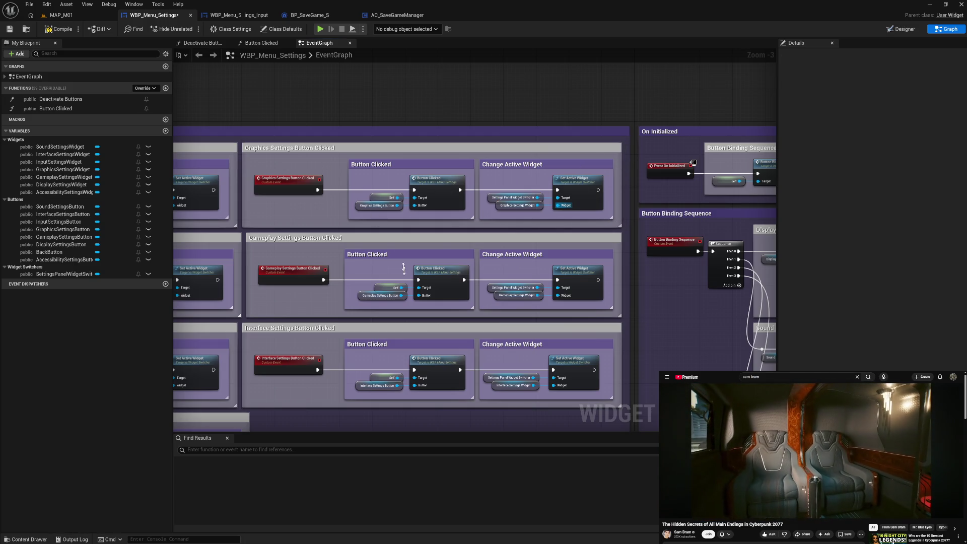
Realign the Sound Settings event node, group edge, and inner Button Clicked and Change Active Widget boxes.
{"action": "scroll", "coordinate": [380, 281], "scroll_direction": "down", "scroll_amount": 5}
{"action": "scroll", "coordinate": [486, 324], "scroll_direction": "up", "scroll_amount": 3}
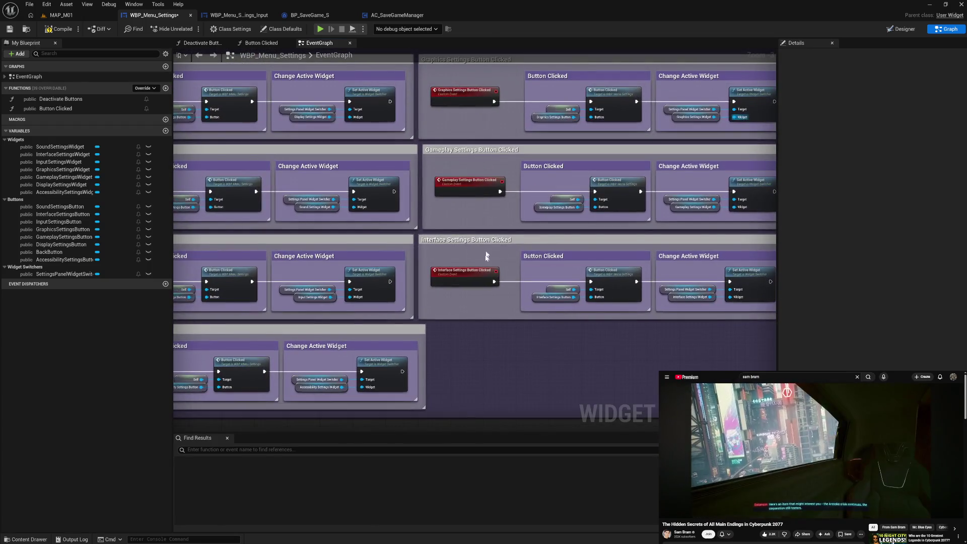
{"action": "mouse_move", "coordinate": [492, 205]}
{"action": "left_mouse_down"}
{"action": "mouse_move", "coordinate": [483, 274]}
{"action": "mouse_move", "coordinate": [384, 293]}
{"action": "mouse_move", "coordinate": [485, 272]}
{"action": "mouse_move", "coordinate": [637, 276]}
{"action": "left_mouse_up"}
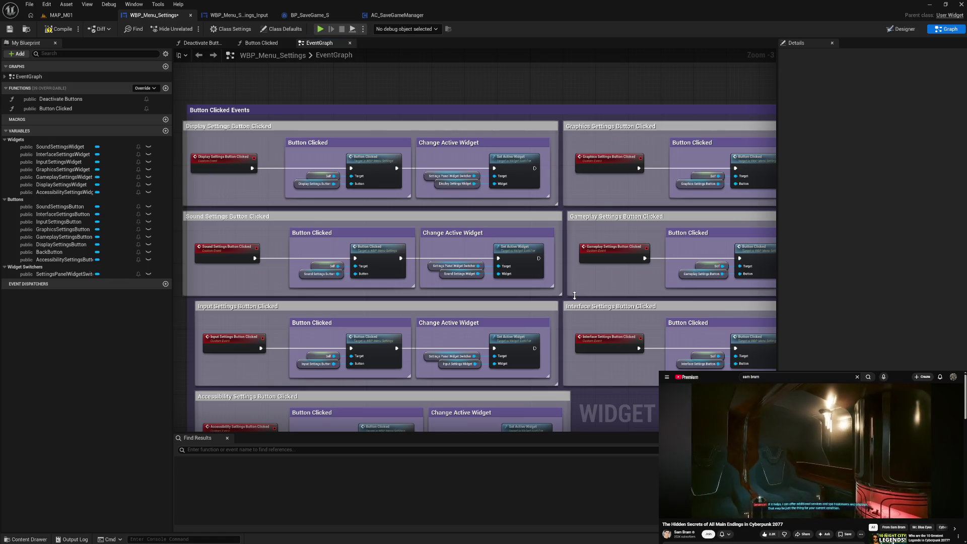
{"action": "mouse_move", "coordinate": [574, 296]}
{"action": "left_mouse_down"}
{"action": "mouse_move", "coordinate": [579, 263]}
{"action": "mouse_move", "coordinate": [628, 235]}
{"action": "mouse_move", "coordinate": [627, 252]}
{"action": "left_mouse_up"}
{"action": "left_click", "coordinate": [289, 216]}
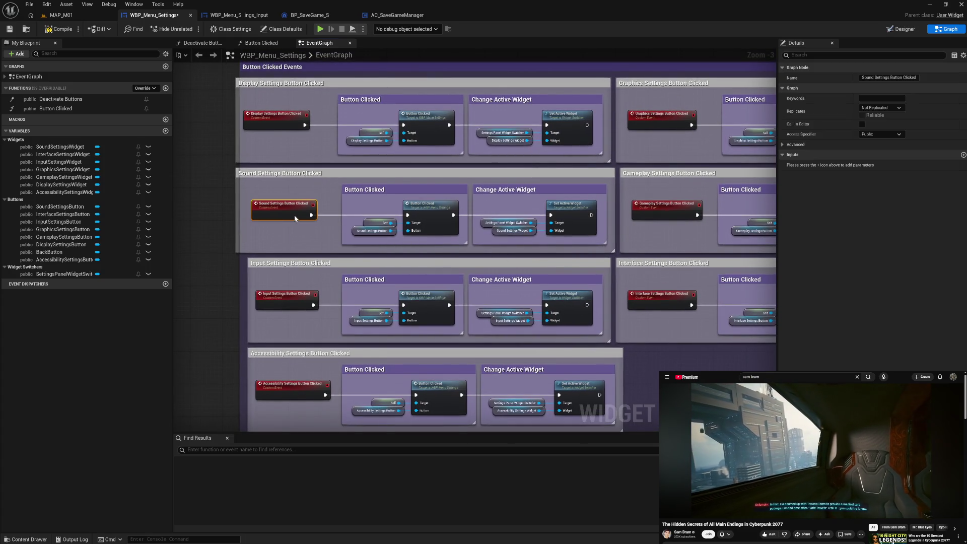
{"action": "left_click_drag", "start_coordinate": [291, 215], "coordinate": [300, 215]}
{"action": "left_click_drag", "start_coordinate": [238, 213], "coordinate": [250, 213]}
{"action": "left_click", "coordinate": [319, 239]}
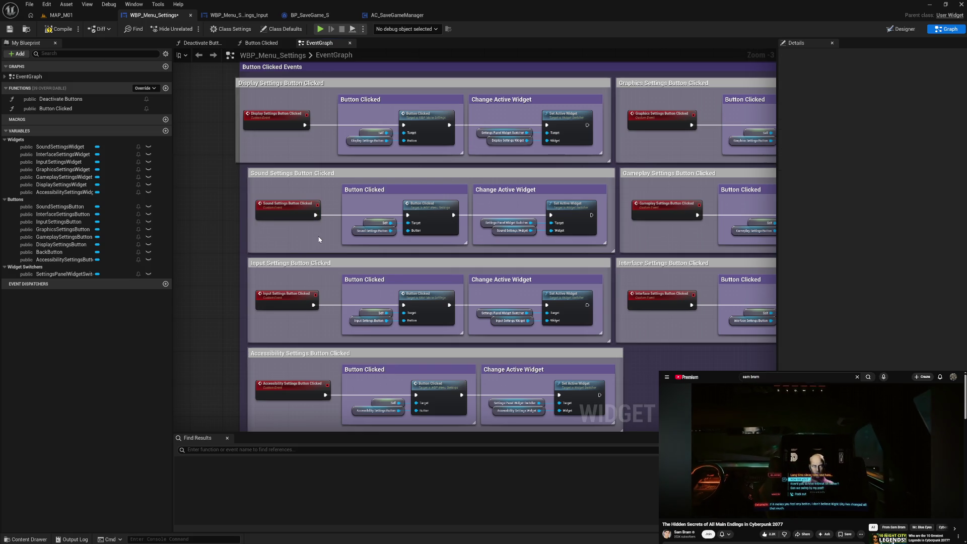
{"action": "left_click_drag", "start_coordinate": [342, 185], "coordinate": [339, 184]}
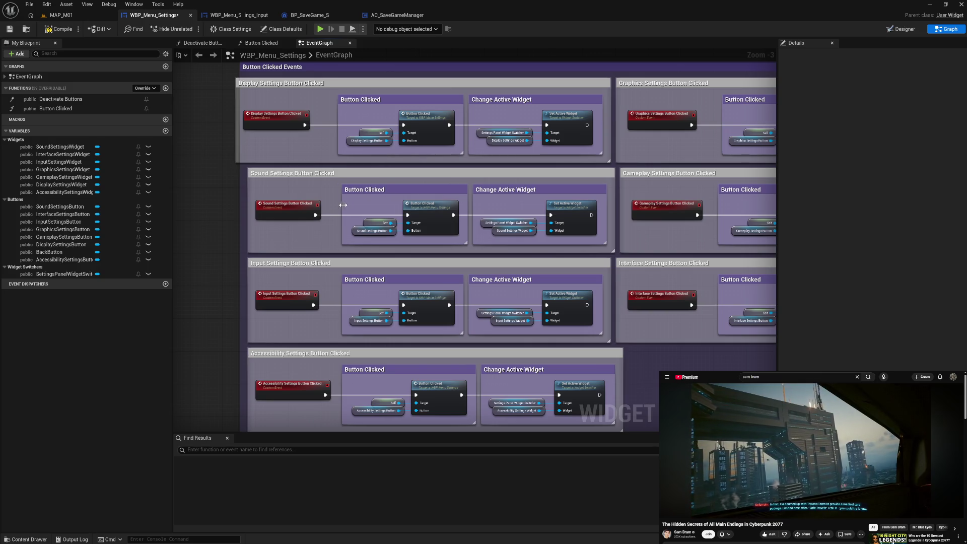
{"action": "mouse_move", "coordinate": [339, 191]}
{"action": "left_mouse_down"}
{"action": "mouse_move", "coordinate": [607, 245]}
{"action": "mouse_move", "coordinate": [592, 190]}
{"action": "mouse_move", "coordinate": [609, 202]}
{"action": "mouse_move", "coordinate": [619, 193]}
{"action": "mouse_move", "coordinate": [565, 196]}
{"action": "left_mouse_up"}
Nudge the Interface Settings event node left and review the Graphics and Sound rows.
{"action": "left_click", "coordinate": [583, 212]}
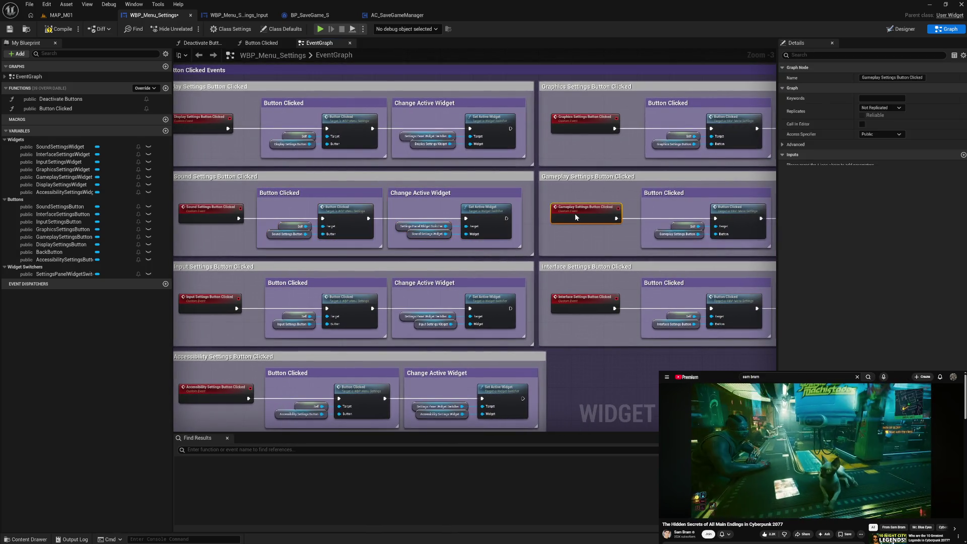
{"action": "mouse_move", "coordinate": [622, 243]}
{"action": "left_mouse_down"}
{"action": "mouse_move", "coordinate": [416, 228]}
{"action": "mouse_move", "coordinate": [501, 216]}
{"action": "left_mouse_up"}
{"action": "left_click_drag", "start_coordinate": [461, 268], "coordinate": [457, 270]}
{"action": "left_click", "coordinate": [477, 294]}
{"action": "left_click_drag", "start_coordinate": [473, 211], "coordinate": [473, 267]}
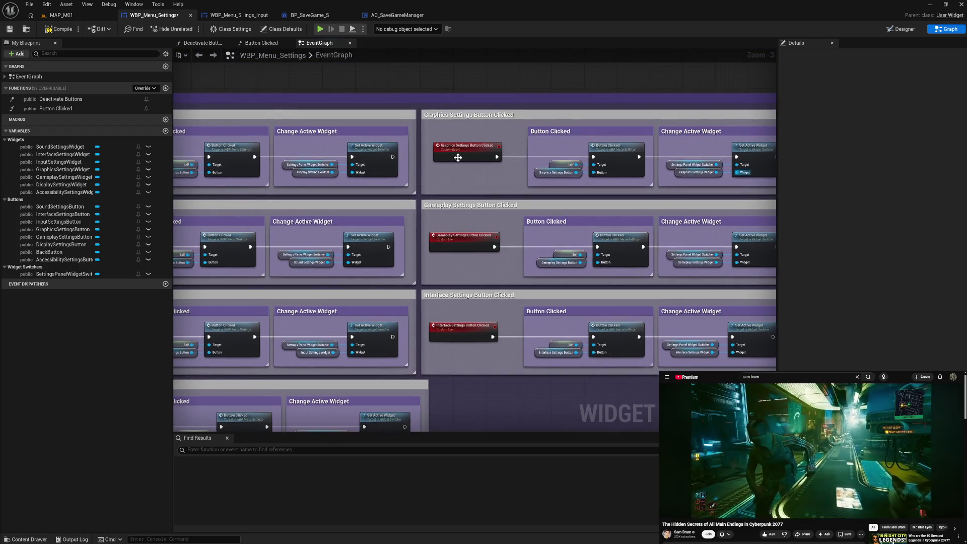
{"action": "left_click", "coordinate": [455, 152]}
{"action": "left_click", "coordinate": [468, 172]}
{"action": "mouse_move", "coordinate": [468, 172]}
{"action": "left_mouse_down"}
{"action": "mouse_move", "coordinate": [326, 173]}
{"action": "mouse_move", "coordinate": [477, 168]}
{"action": "left_mouse_up"}
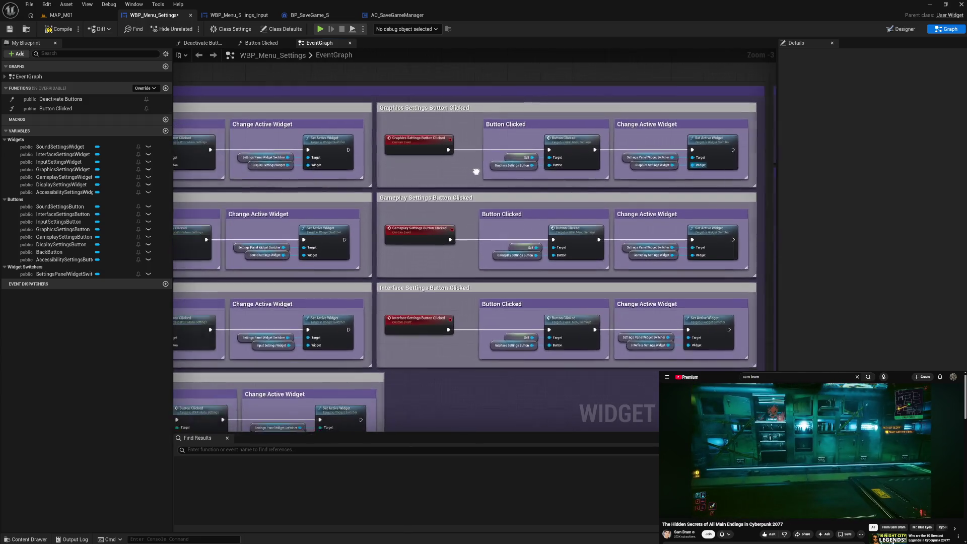
{"action": "left_click_drag", "start_coordinate": [208, 296], "coordinate": [384, 232]}
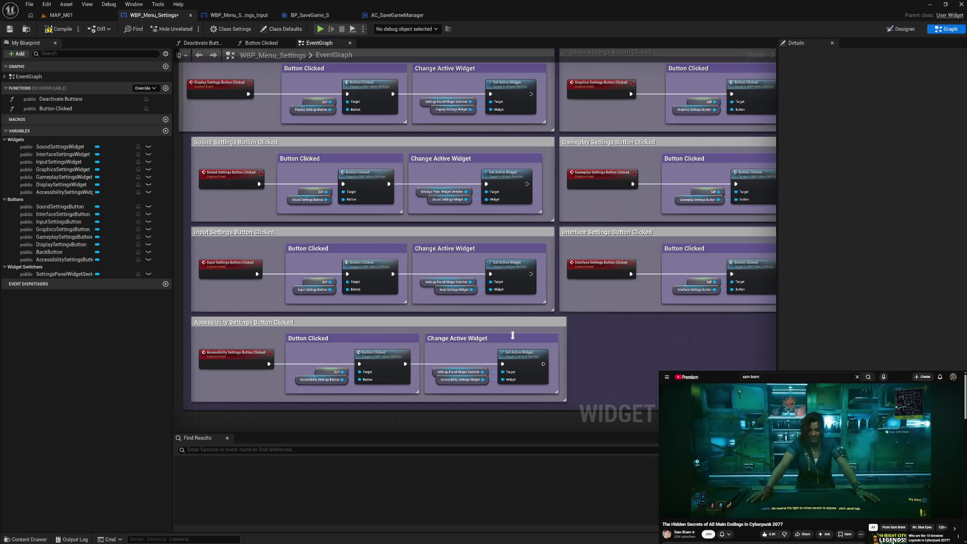
Move the Accessibility Settings group and its inner blocks far left beneath the Input group.
{"action": "mouse_move", "coordinate": [476, 323]}
{"action": "left_mouse_down"}
{"action": "mouse_move", "coordinate": [794, 323]}
{"action": "mouse_move", "coordinate": [645, 325]}
{"action": "left_mouse_up"}
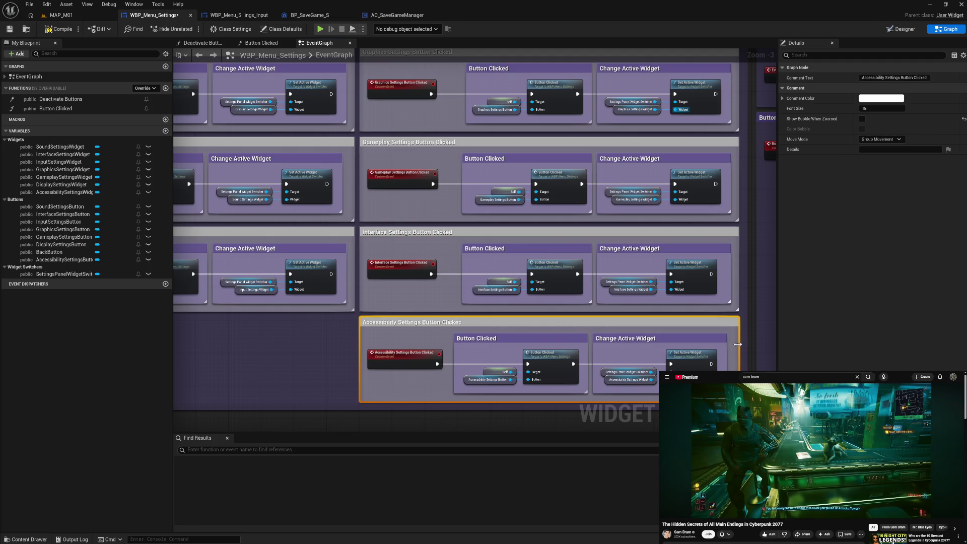
{"action": "mouse_move", "coordinate": [496, 332]}
{"action": "left_mouse_down"}
{"action": "mouse_move", "coordinate": [565, 362]}
{"action": "mouse_move", "coordinate": [700, 364]}
{"action": "left_mouse_up"}
{"action": "left_click_drag", "start_coordinate": [657, 339], "coordinate": [661, 339]}
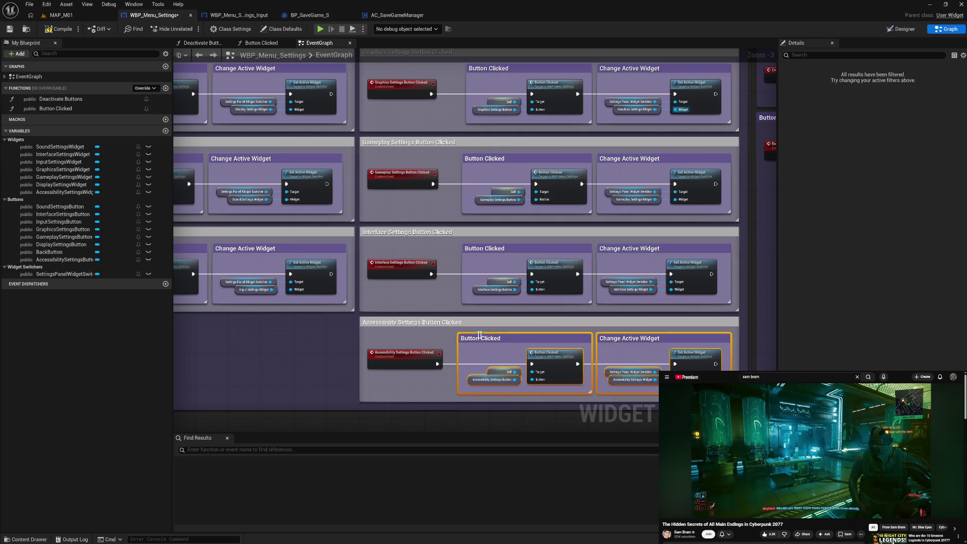
{"action": "left_click", "coordinate": [431, 330]}
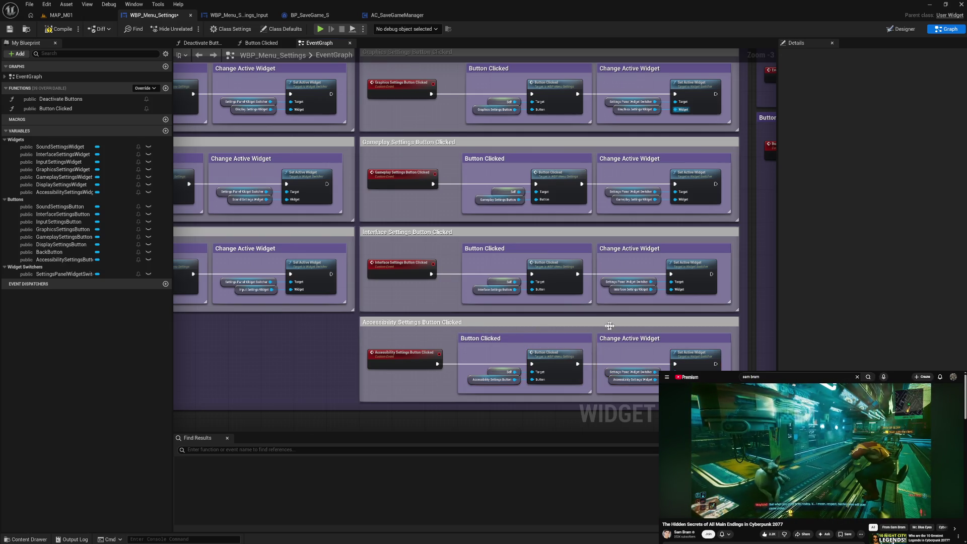
{"action": "left_click_drag", "start_coordinate": [609, 326], "coordinate": [280, 325]}
{"action": "left_click", "coordinate": [398, 350]}
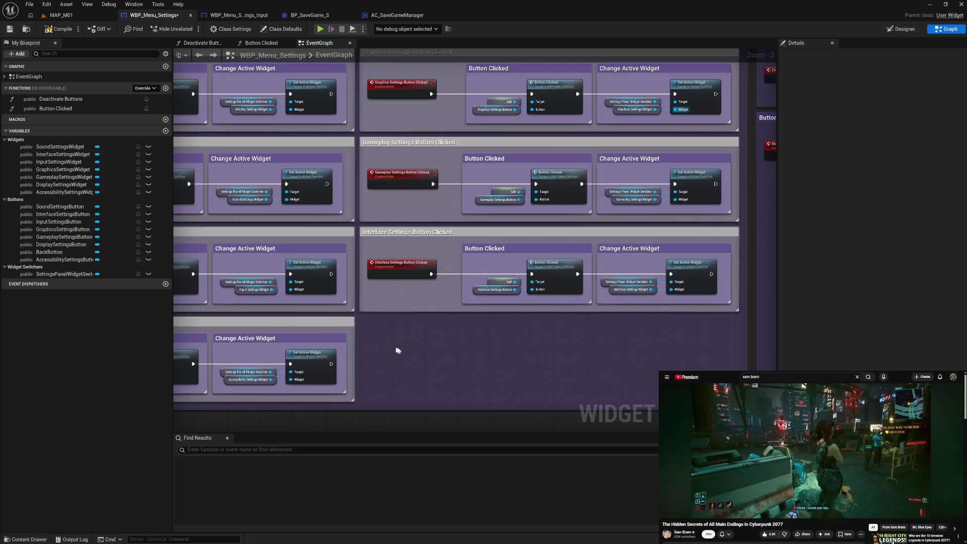
{"action": "left_click_drag", "start_coordinate": [398, 350], "coordinate": [687, 341]}
Widen the Button Clicked Events and Input Settings boxes leftward and align the Input event node.
{"action": "left_click_drag", "start_coordinate": [283, 301], "coordinate": [266, 305]}
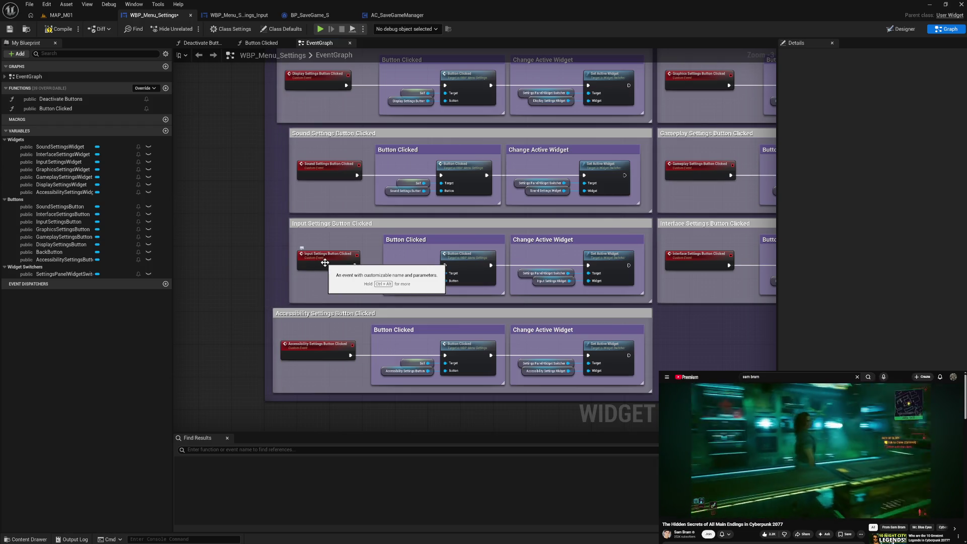
{"action": "left_click_drag", "start_coordinate": [290, 277], "coordinate": [273, 277]}
{"action": "mouse_move", "coordinate": [326, 260]}
{"action": "left_mouse_down"}
{"action": "mouse_move", "coordinate": [313, 262]}
{"action": "mouse_move", "coordinate": [350, 279]}
{"action": "mouse_move", "coordinate": [278, 270]}
{"action": "left_mouse_up"}
{"action": "left_click", "coordinate": [329, 294]}
Align the Sound and Display event nodes, widen the Display group, and compile WBP_Menu_Settings.
{"action": "left_click_drag", "start_coordinate": [325, 238], "coordinate": [308, 242]}
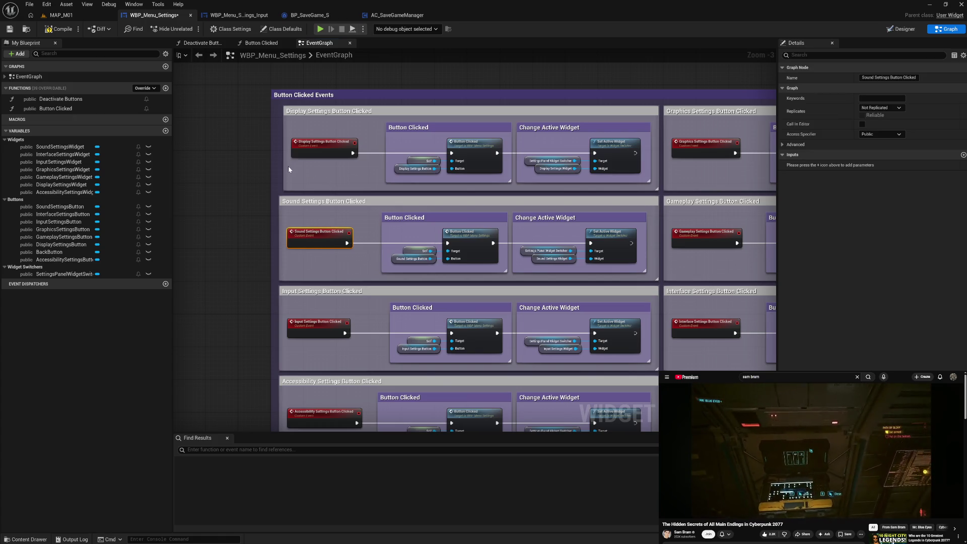
{"action": "mouse_move", "coordinate": [284, 169]}
{"action": "left_mouse_down"}
{"action": "mouse_move", "coordinate": [295, 148]}
{"action": "mouse_move", "coordinate": [305, 149]}
{"action": "left_mouse_up"}
{"action": "left_click", "coordinate": [321, 177]}
{"action": "mouse_move", "coordinate": [382, 192]}
{"action": "left_mouse_down"}
{"action": "mouse_move", "coordinate": [310, 231]}
{"action": "mouse_move", "coordinate": [262, 192]}
{"action": "mouse_move", "coordinate": [312, 201]}
{"action": "mouse_move", "coordinate": [366, 265]}
{"action": "mouse_move", "coordinate": [312, 242]}
{"action": "mouse_move", "coordinate": [455, 276]}
{"action": "mouse_move", "coordinate": [449, 263]}
{"action": "left_mouse_up"}
{"action": "left_click", "coordinate": [57, 30]}
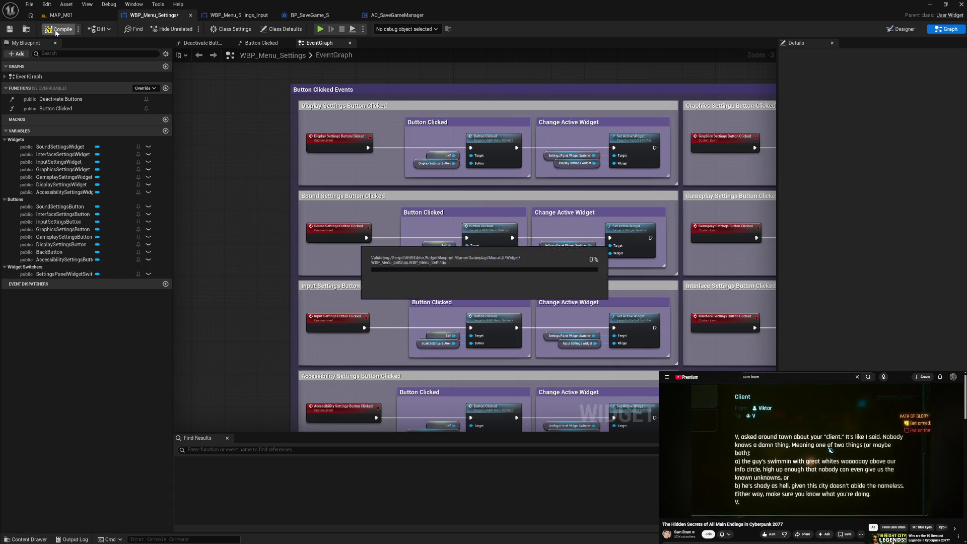
Play the game, open Settings, cycle Graphics through Accessibility, then return to the menu and exit.
{"action": "left_click", "coordinate": [321, 30]}
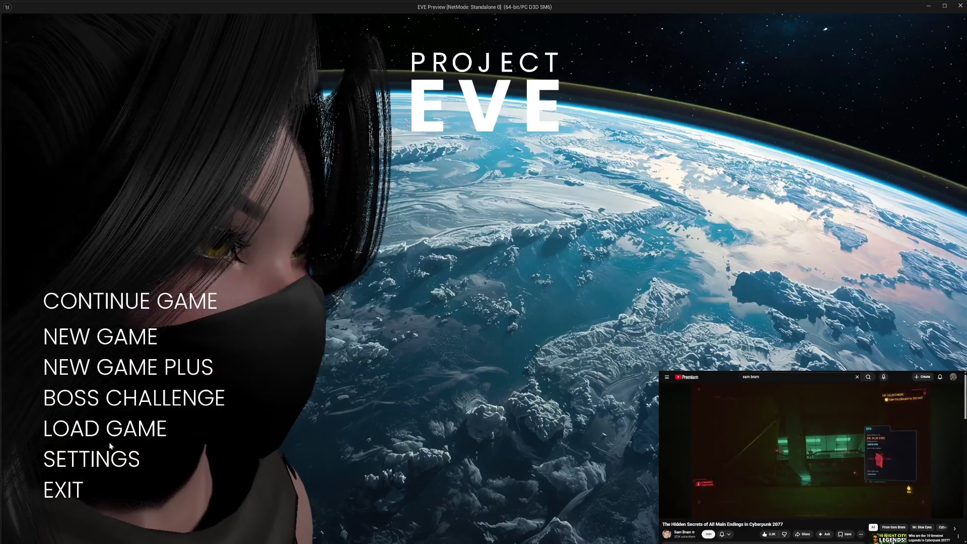
{"action": "left_click", "coordinate": [111, 446]}
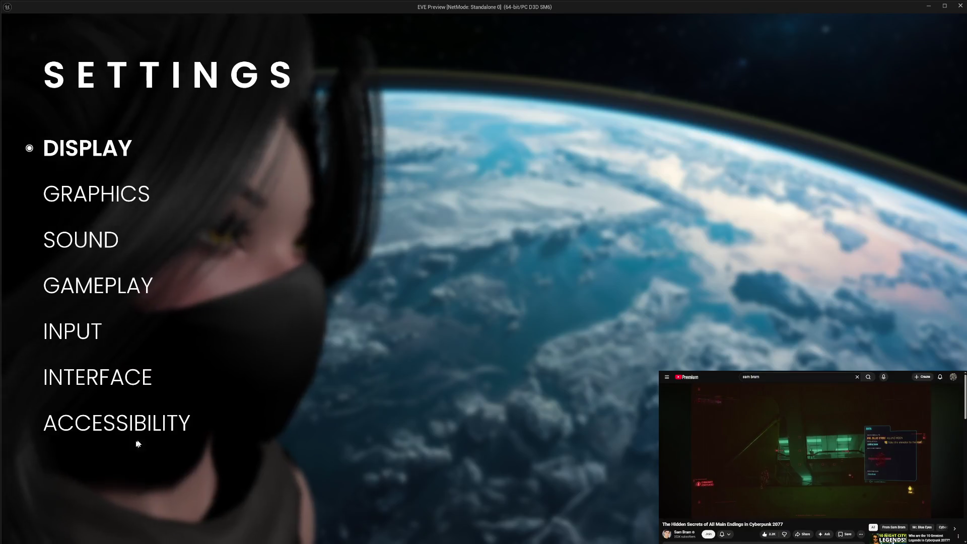
{"action": "left_click", "coordinate": [105, 197]}
{"action": "left_click", "coordinate": [100, 240]}
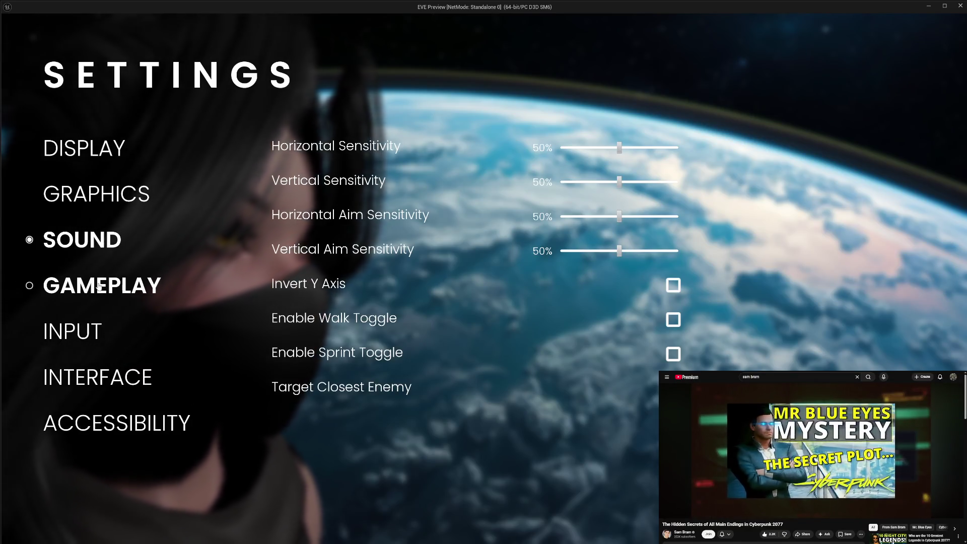
{"action": "left_click", "coordinate": [99, 286]}
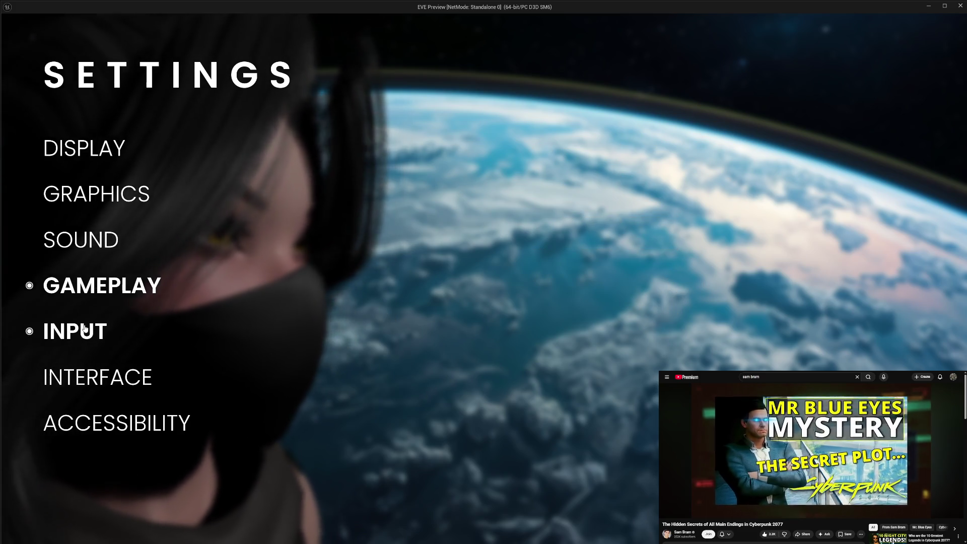
{"action": "left_click", "coordinate": [84, 330]}
{"action": "left_click", "coordinate": [88, 379]}
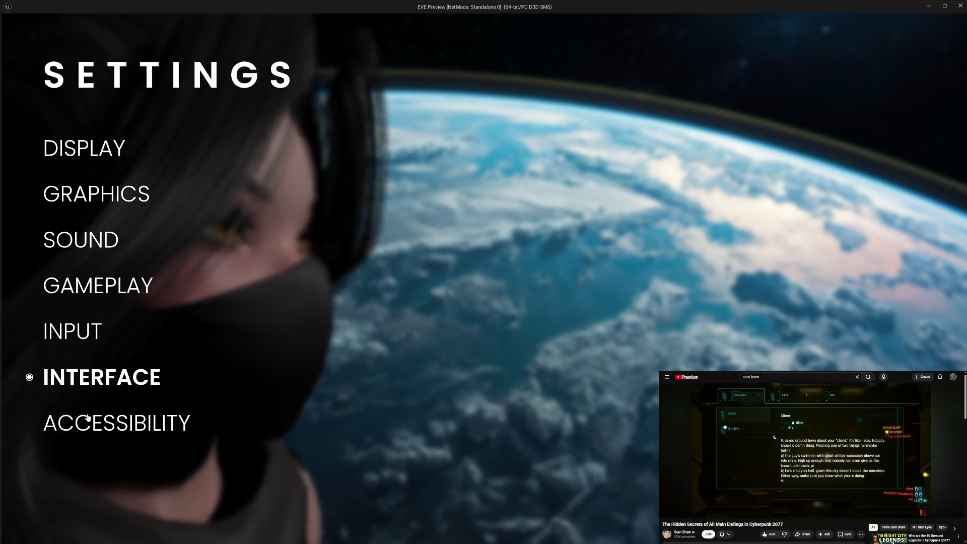
{"action": "left_click", "coordinate": [88, 419]}
{"action": "key", "text": "Escape"}
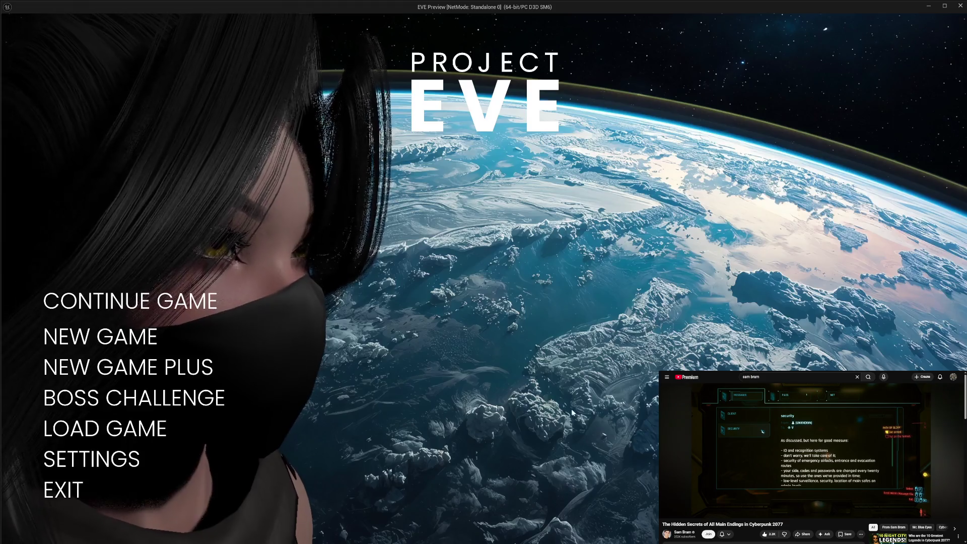
{"action": "left_click", "coordinate": [63, 489]}
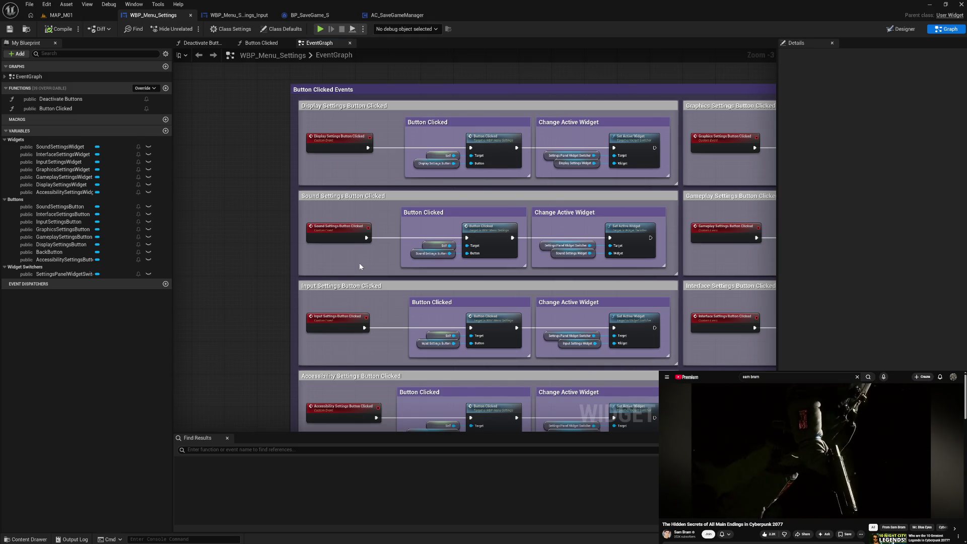
Discard an accidental widget duplicate in the Widget folder and open WBP_Menu_Settings_Sound.
{"action": "key", "text": "ctrl+space"}
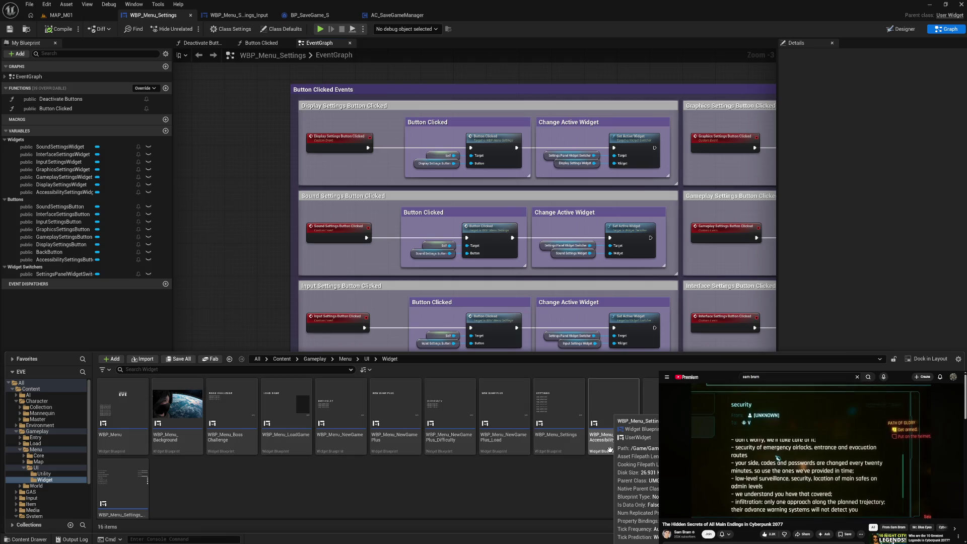
{"action": "left_click", "coordinate": [617, 451]}
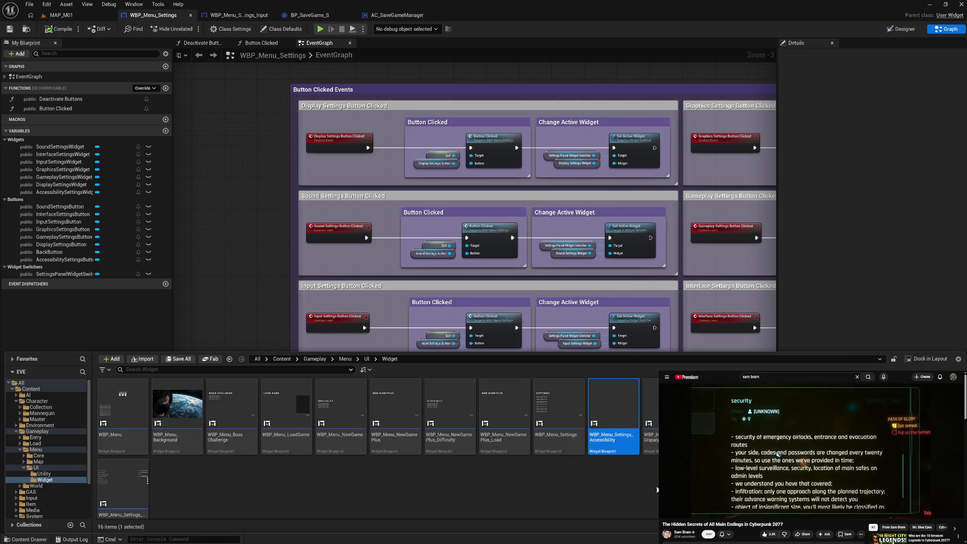
{"action": "key", "text": "Right"}
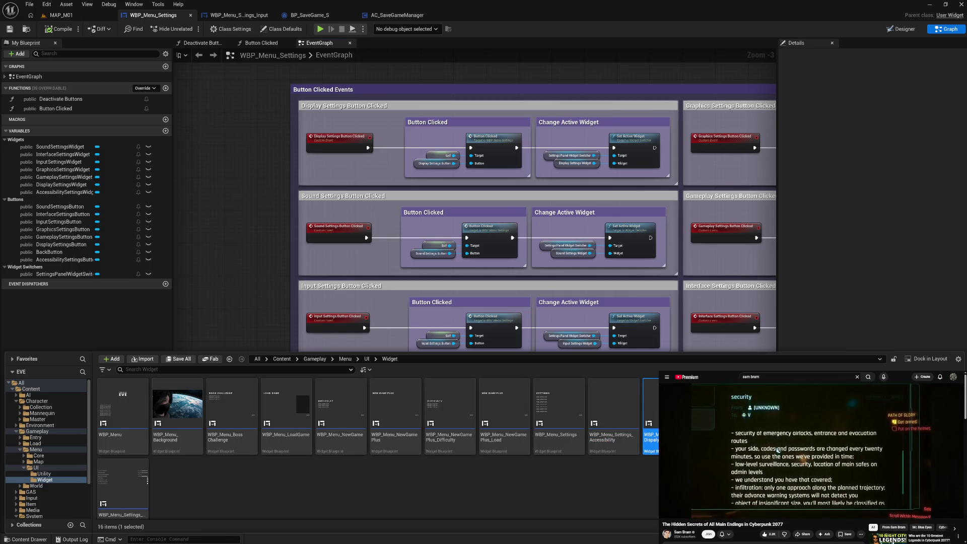
{"action": "key", "text": "ctrl+d"}
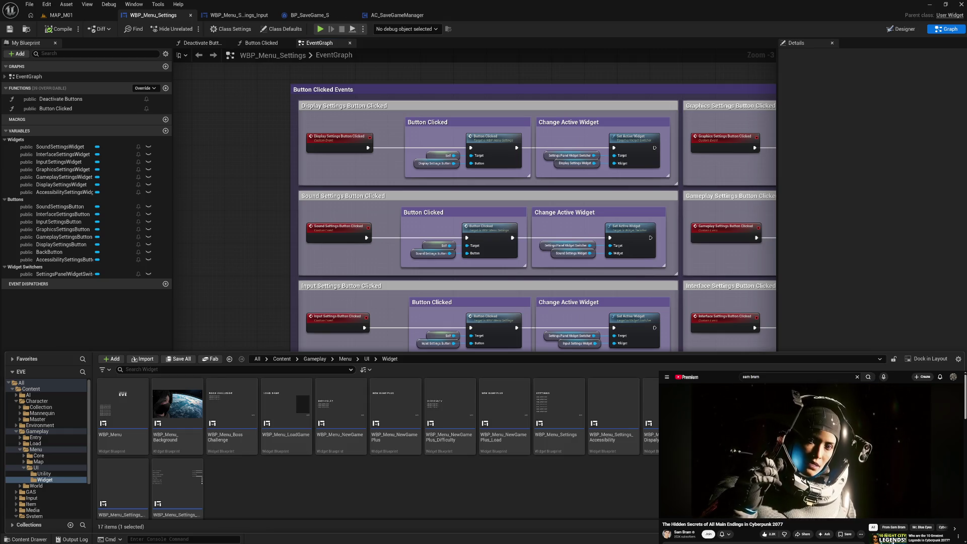
{"action": "key", "text": "Escape"}
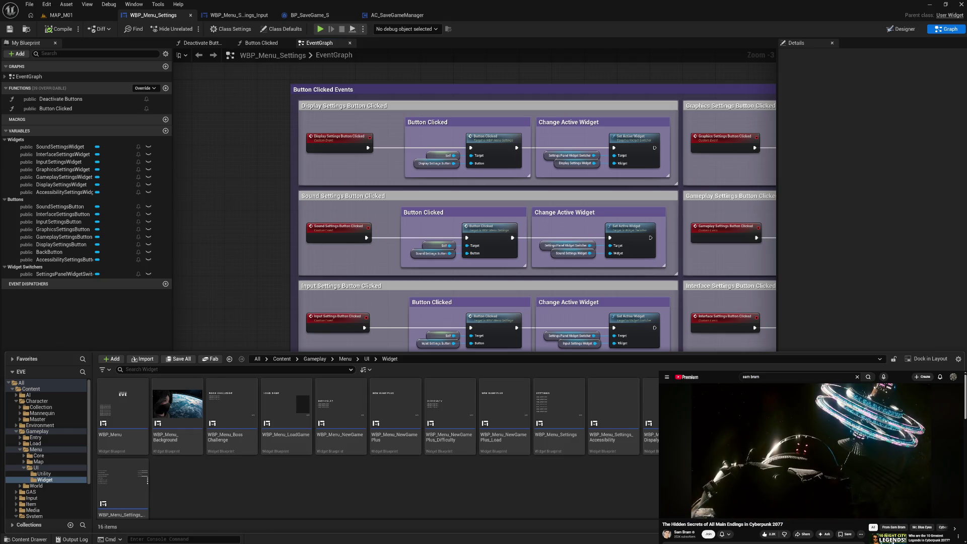
{"action": "scroll", "coordinate": [373, 501], "scroll_direction": "down", "scroll_amount": 1}
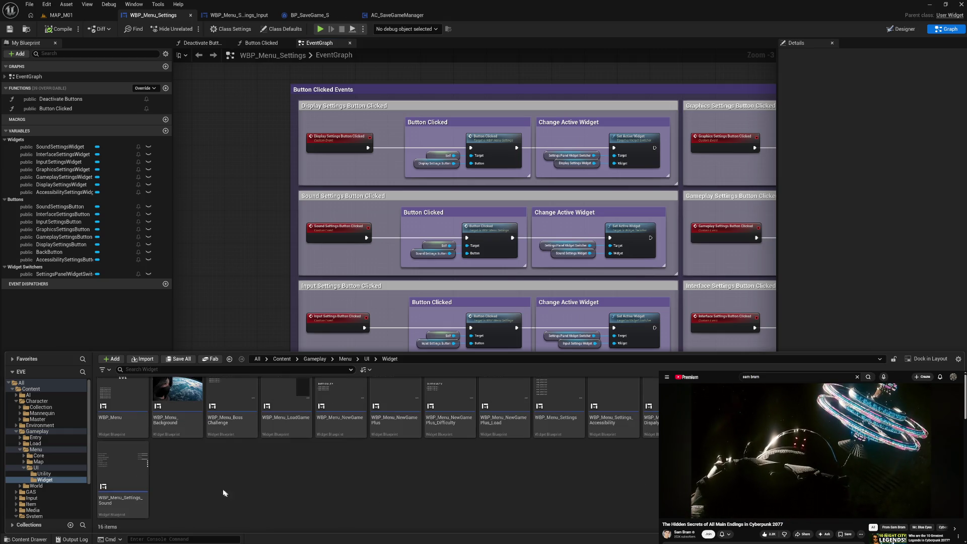
{"action": "left_click", "coordinate": [136, 498]}
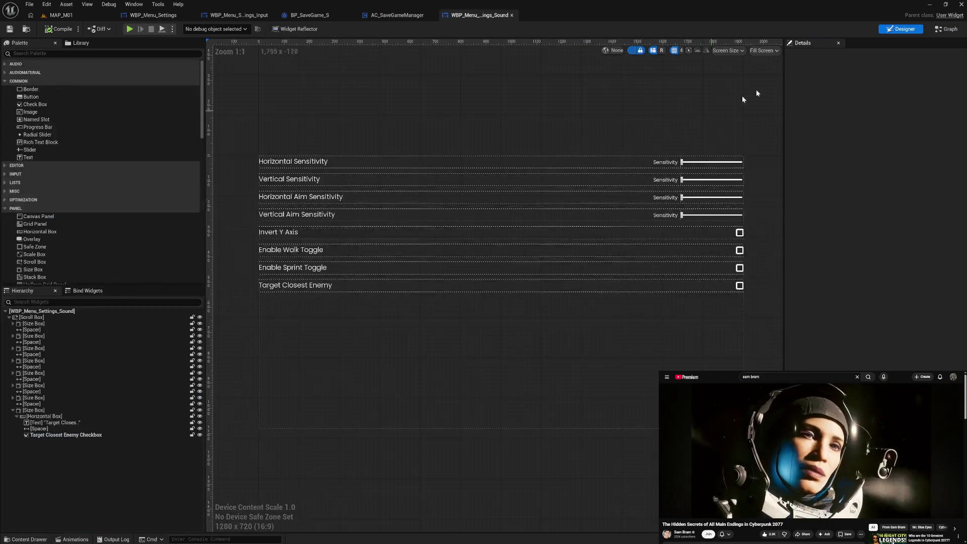
Delete the Select/Set nodes, small node chains and eight event rows from the widget's graph.
{"action": "left_click", "coordinate": [947, 29]}
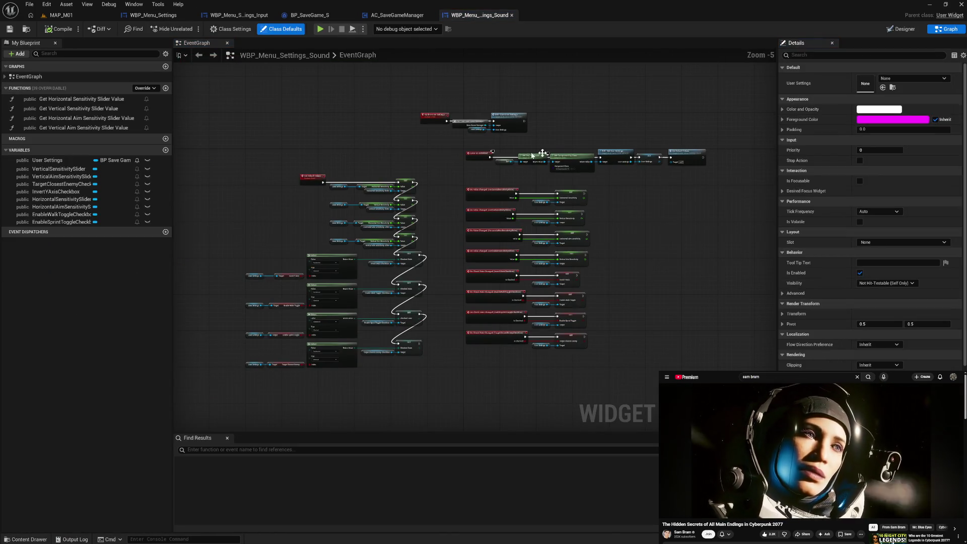
{"action": "mouse_move", "coordinate": [338, 174]}
{"action": "left_mouse_down"}
{"action": "mouse_move", "coordinate": [398, 283]}
{"action": "mouse_move", "coordinate": [424, 368]}
{"action": "left_mouse_up"}
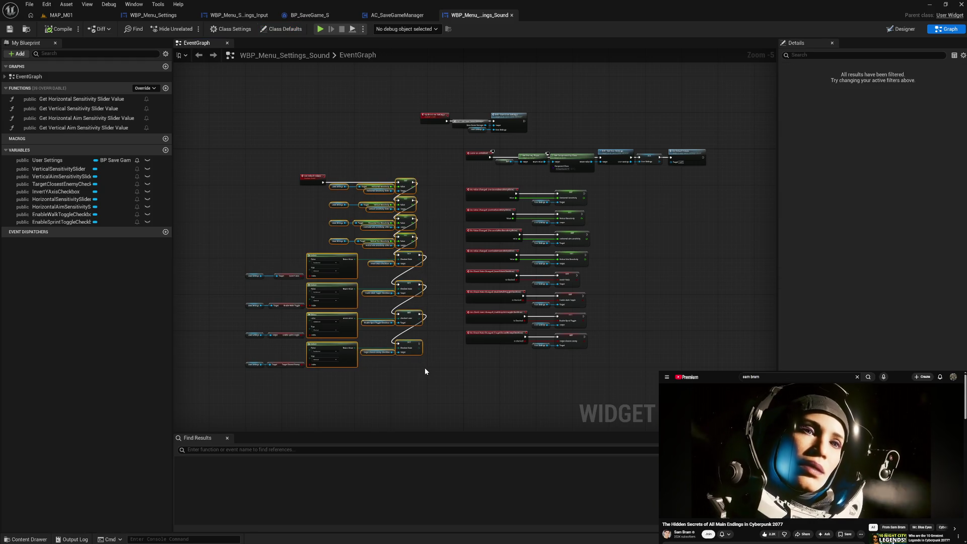
{"action": "key", "text": "Delete"}
{"action": "left_click_drag", "start_coordinate": [240, 261], "coordinate": [330, 371]}
{"action": "key", "text": "Delete"}
{"action": "left_click_drag", "start_coordinate": [453, 190], "coordinate": [637, 356]}
{"action": "key", "text": "Delete"}
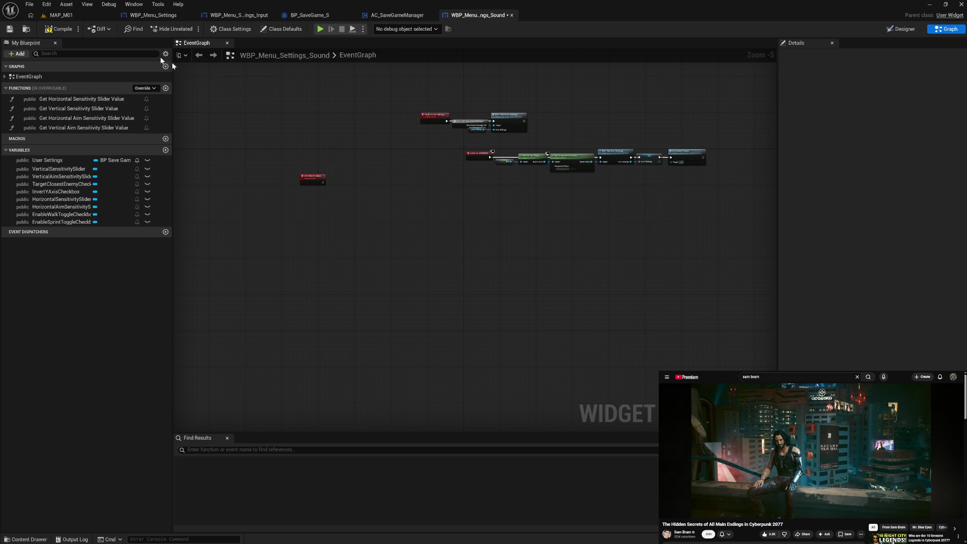
Delete the four Get…Slider Value functions, from Horizontal Sensitivity through Vertical Aim Sensitivity.
{"action": "left_click", "coordinate": [62, 99]}
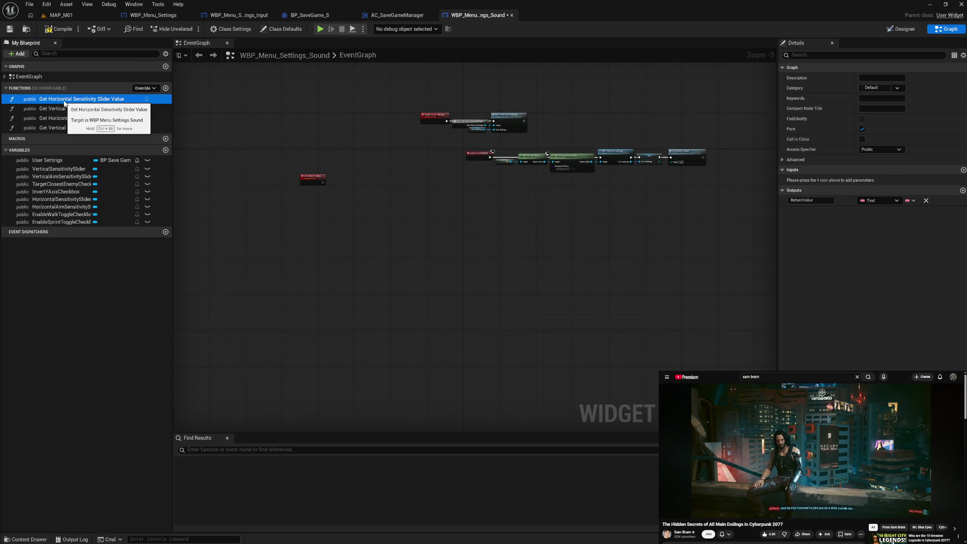
{"action": "key", "text": "Delete"}
{"action": "left_click", "coordinate": [62, 99]}
{"action": "key", "text": "Delete"}
{"action": "left_click", "coordinate": [62, 99]}
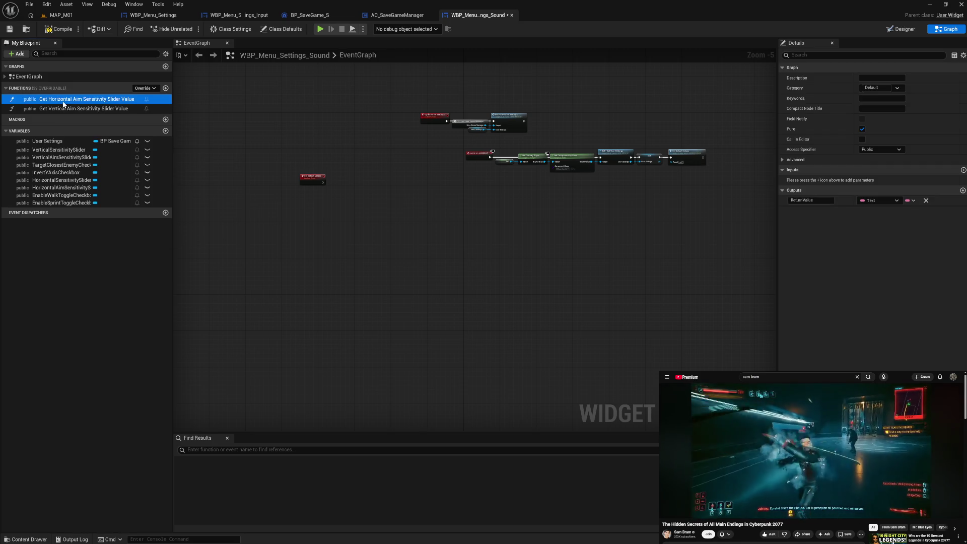
{"action": "key", "text": "Delete"}
{"action": "left_click", "coordinate": [64, 102]}
{"action": "key", "text": "Delete"}
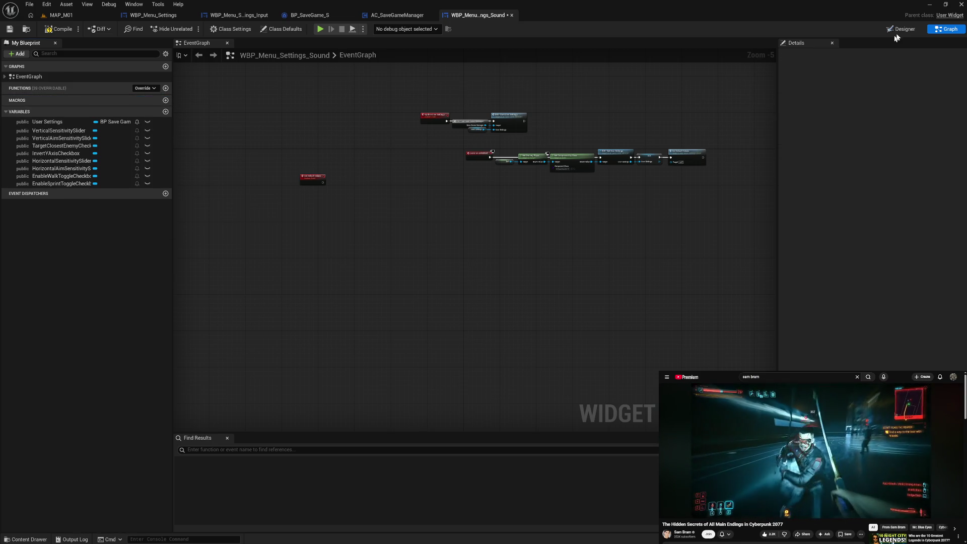
{"action": "left_click", "coordinate": [900, 29]}
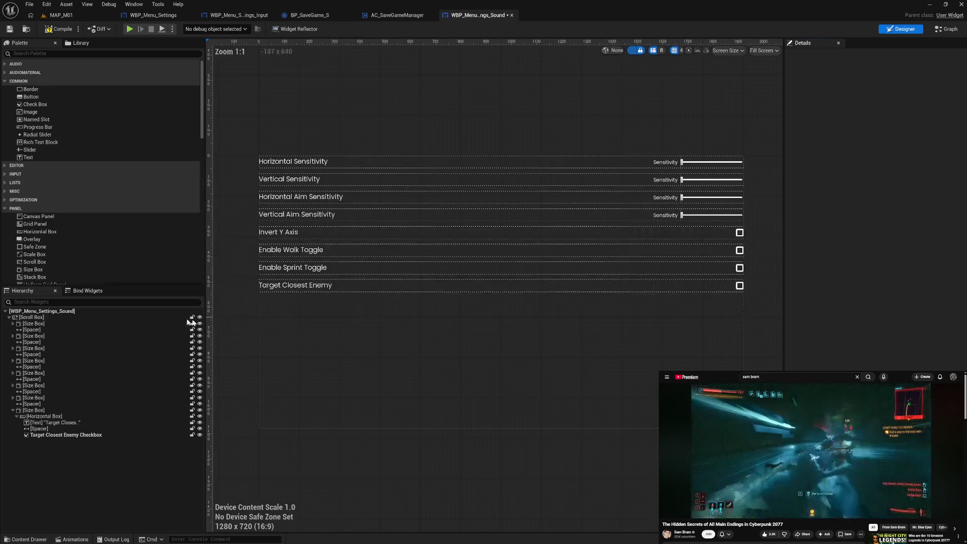
Remove every Size Box and checkbox under the Scroll Box, compile, and close the Sound widget editor.
{"action": "left_click", "coordinate": [75, 324]}
{"action": "left_click", "coordinate": [84, 435], "text": "shift"}
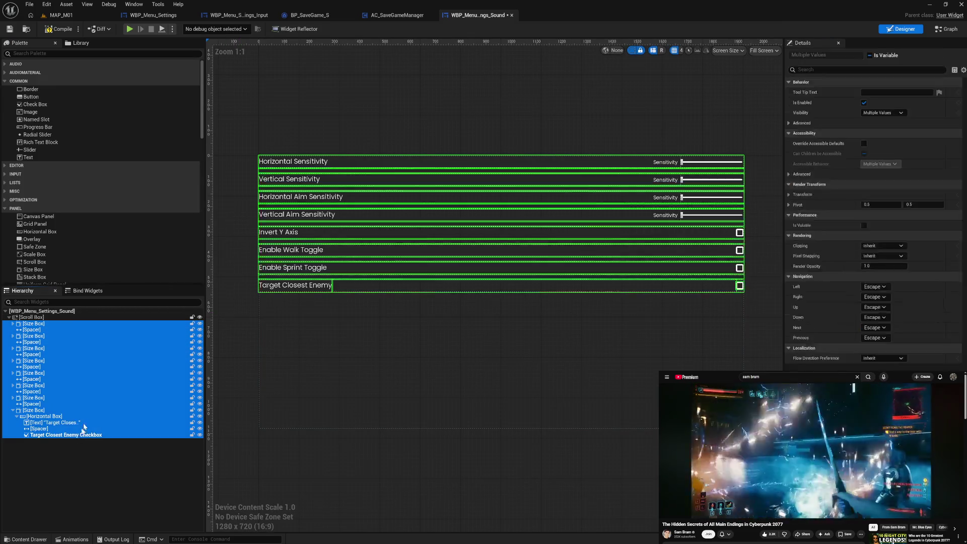
{"action": "key", "text": "Delete"}
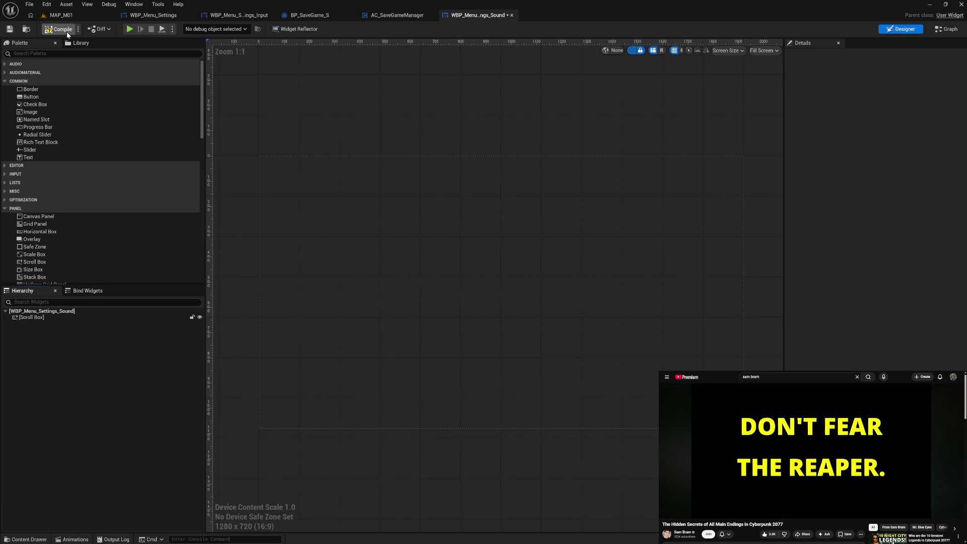
{"action": "left_click", "coordinate": [65, 30]}
{"action": "left_click", "coordinate": [511, 17]}
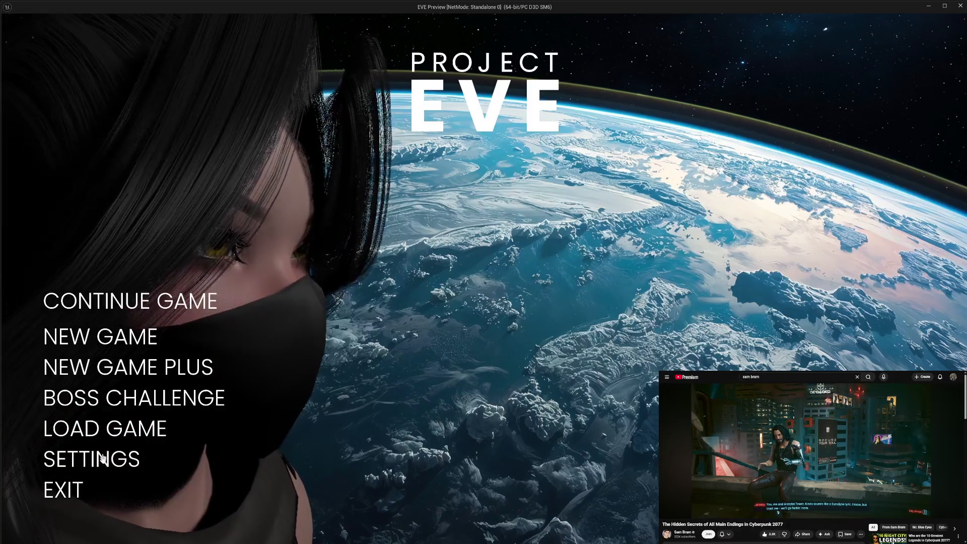
In the preview, open Settings and view Graphics, Sound, Input, Interface, Accessibility, Display, then Input.
{"action": "left_click", "coordinate": [98, 455]}
{"action": "left_click", "coordinate": [86, 196]}
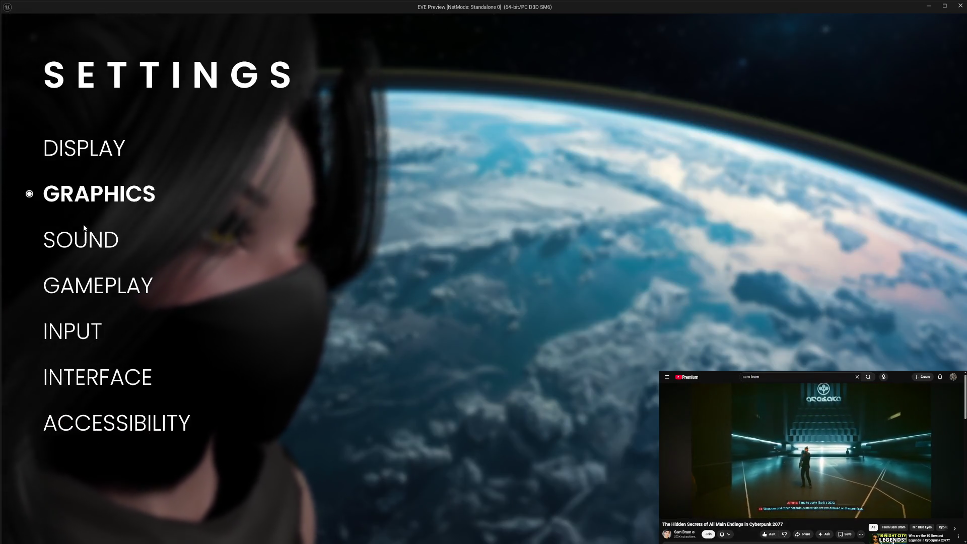
{"action": "left_click", "coordinate": [80, 240]}
{"action": "left_click", "coordinate": [74, 322]}
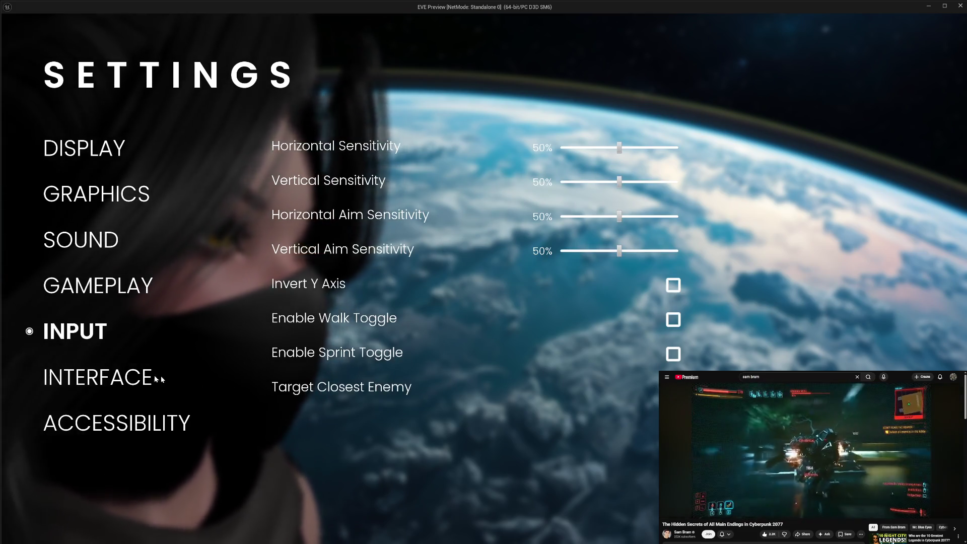
{"action": "left_click", "coordinate": [123, 378]}
{"action": "left_click", "coordinate": [117, 422]}
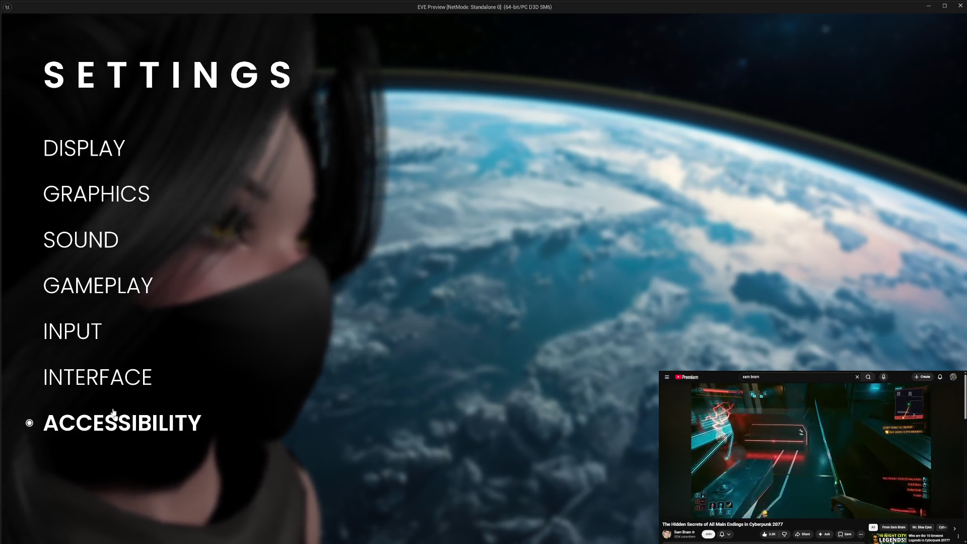
{"action": "left_click", "coordinate": [87, 151]}
{"action": "left_click", "coordinate": [79, 341]}
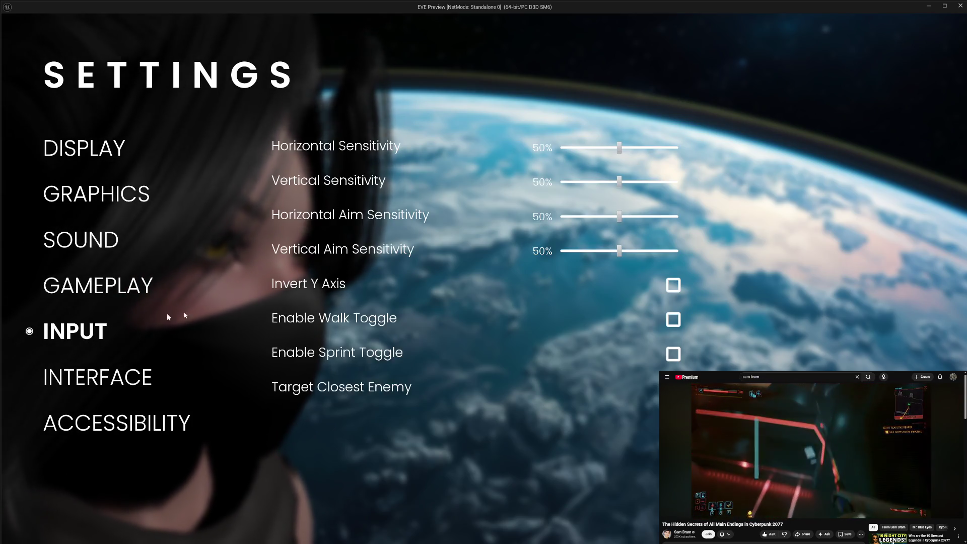
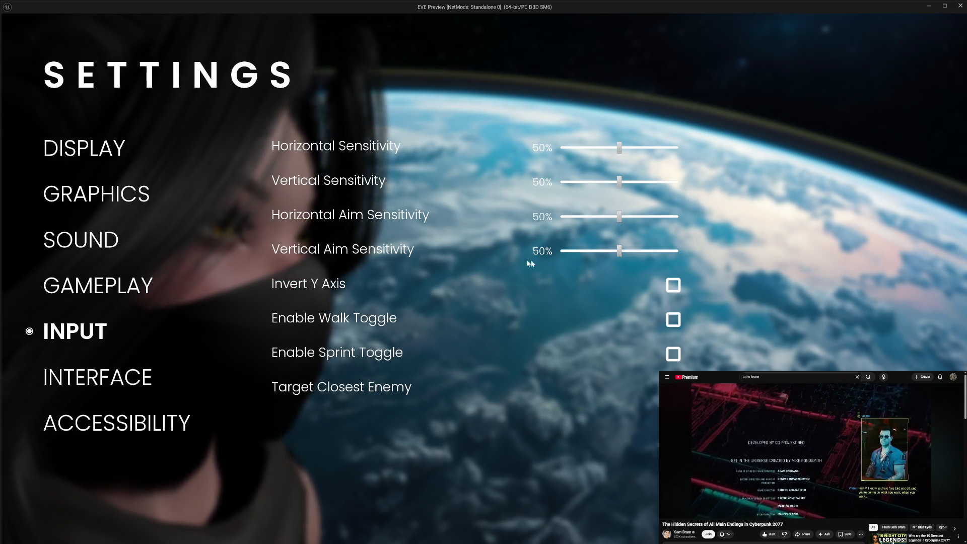
Set Vertical Aim Sensitivity to 35%, toggle Invert Y, Walk and Sprint options, then exit the game.
{"action": "left_click_drag", "start_coordinate": [611, 257], "coordinate": [602, 255]}
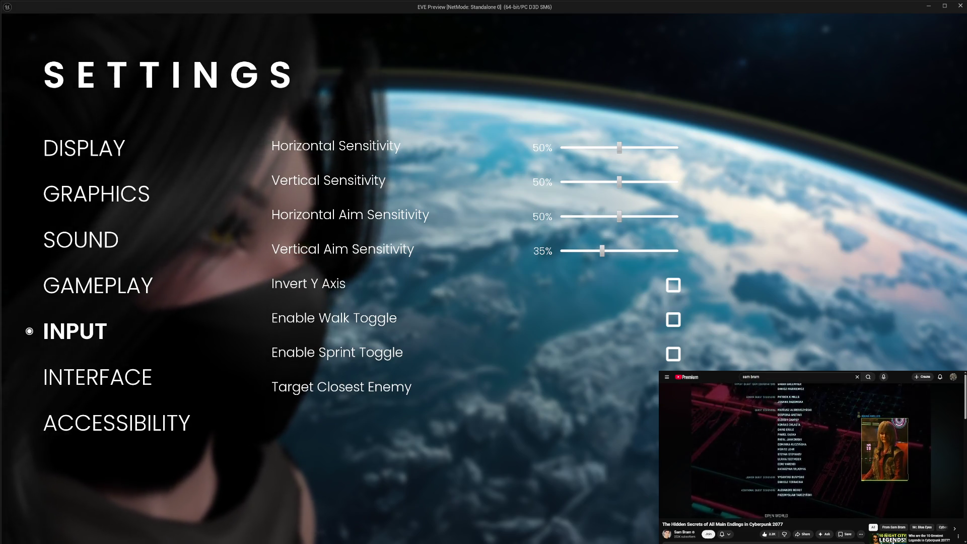
{"action": "left_click", "coordinate": [673, 285]}
{"action": "left_click", "coordinate": [674, 319]}
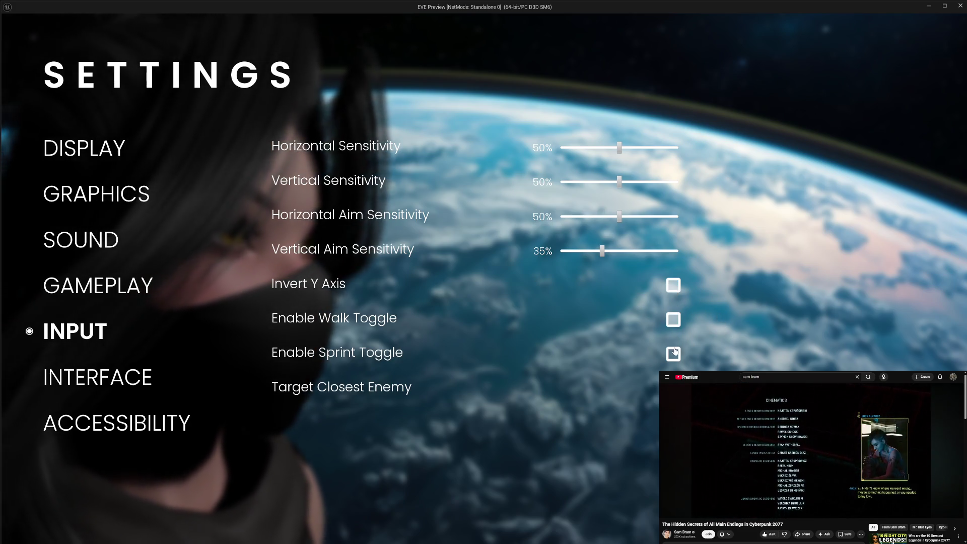
{"action": "left_click", "coordinate": [674, 354]}
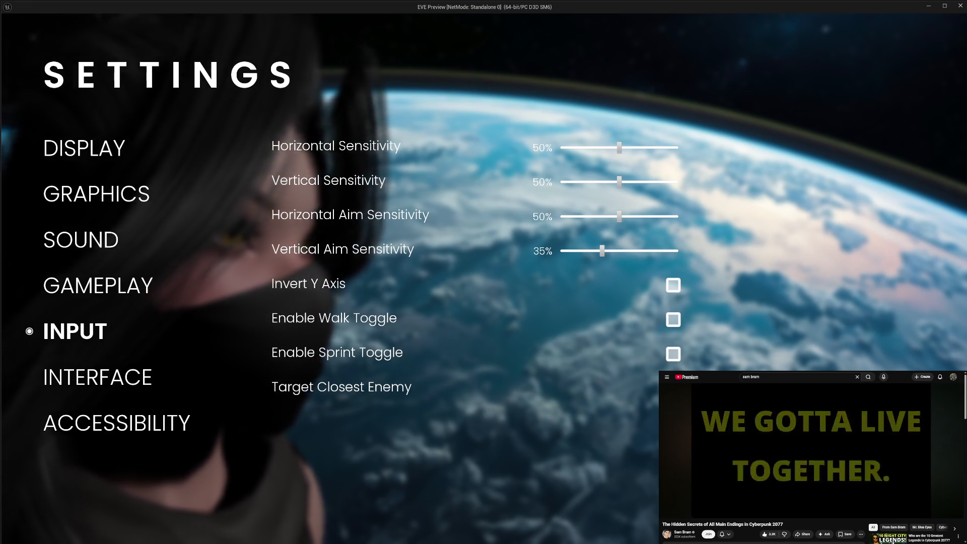
{"action": "key", "text": "Escape"}
{"action": "left_click", "coordinate": [71, 491]}
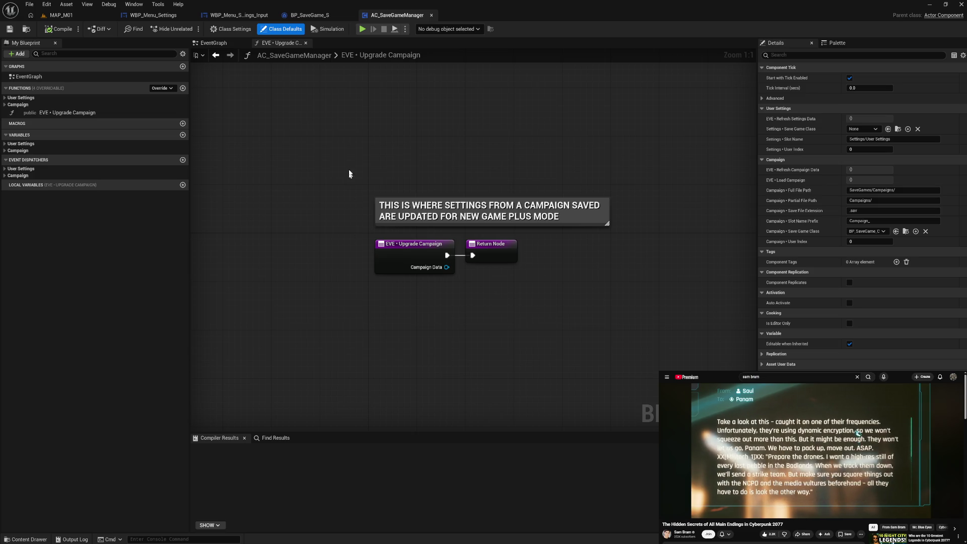
Cycle through BP_SaveGame_S and WBP_Menu_Settings, ending in WBP_Menu_Settings_Input's Designer view.
{"action": "left_click", "coordinate": [318, 20]}
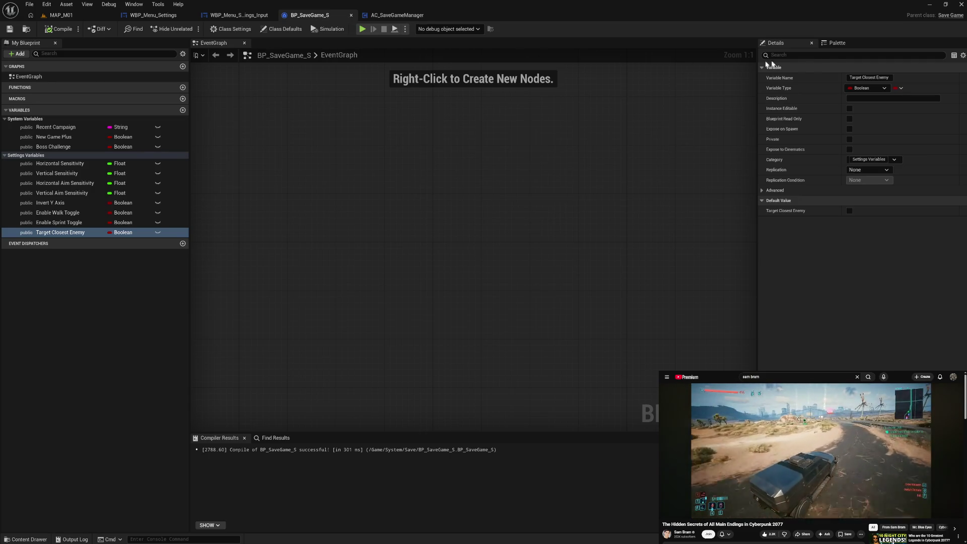
{"action": "left_click", "coordinate": [238, 16]}
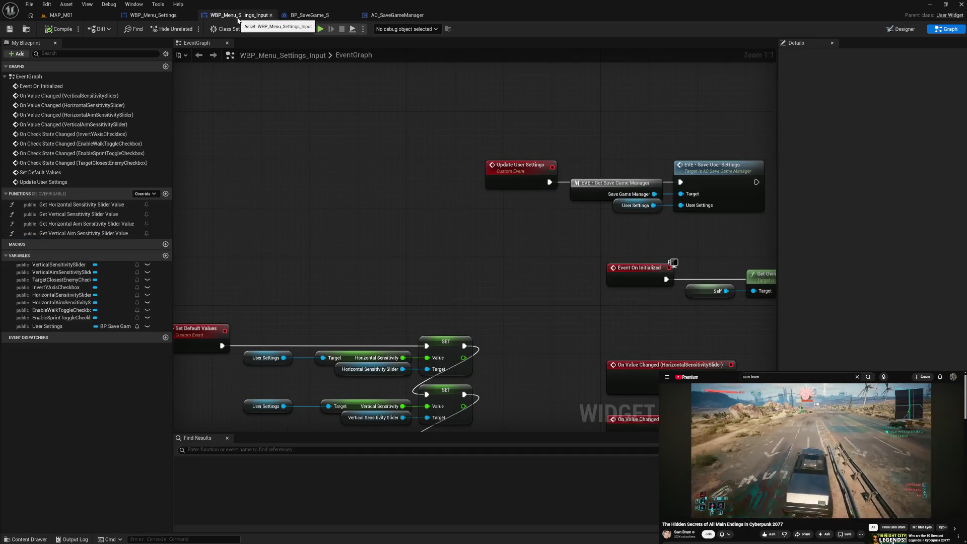
{"action": "left_click", "coordinate": [151, 15]}
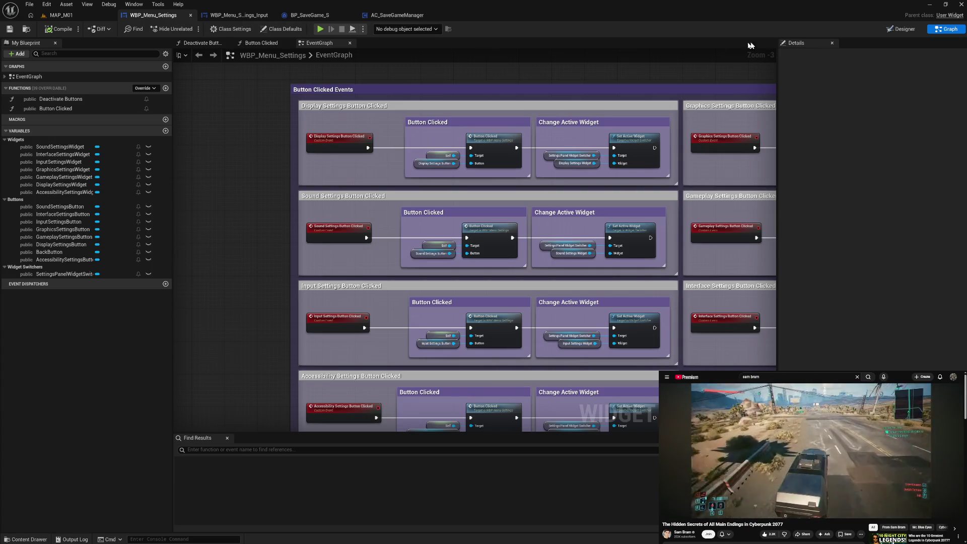
{"action": "left_click", "coordinate": [896, 32]}
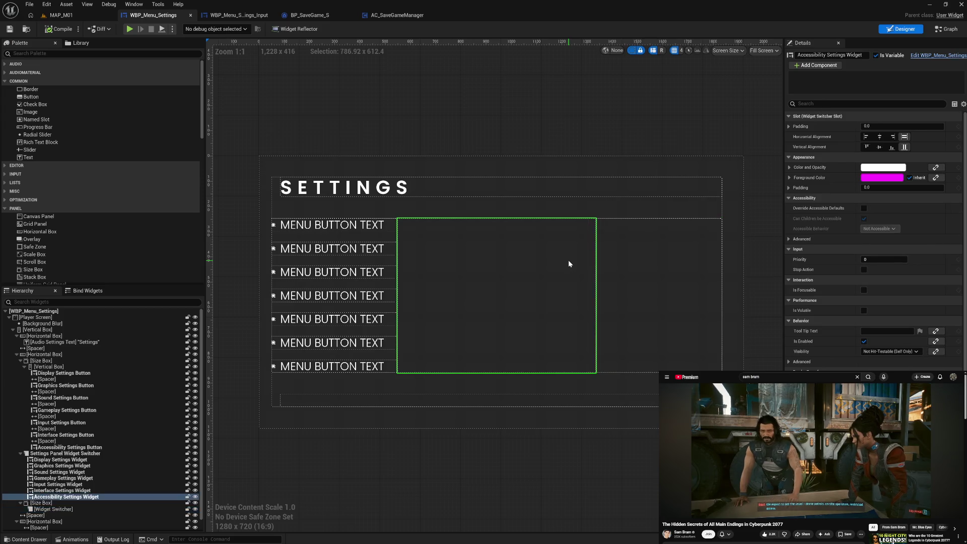
{"action": "left_click", "coordinate": [239, 17]}
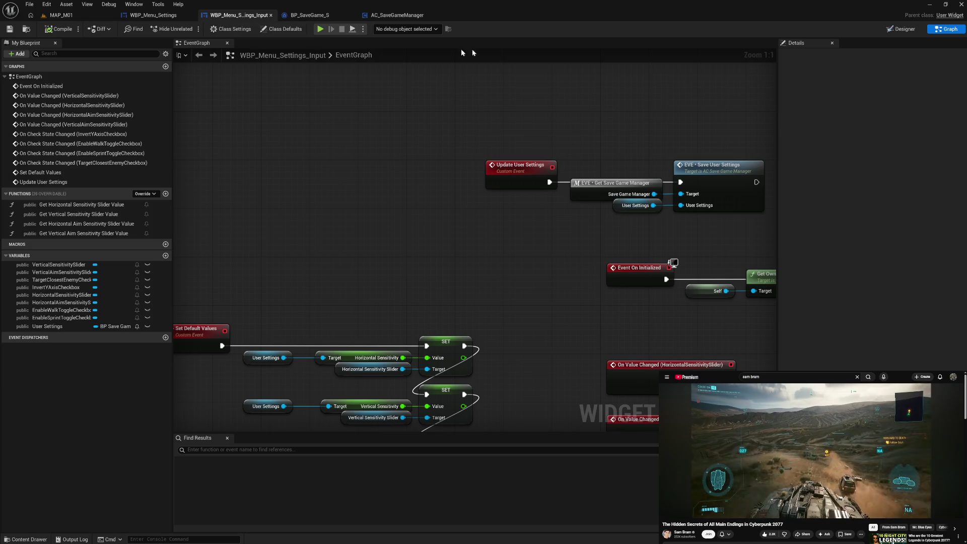
{"action": "left_click", "coordinate": [902, 29]}
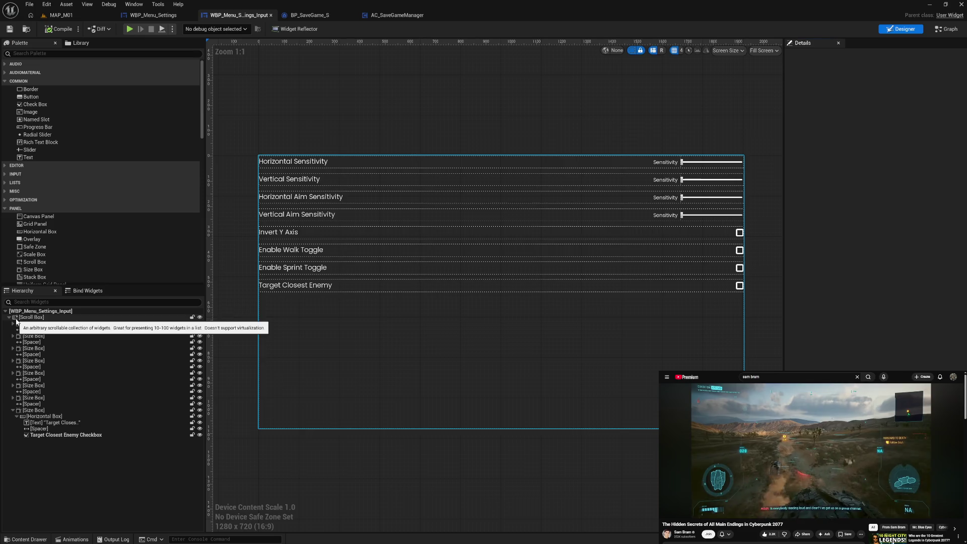
Collapse the hierarchy rows, select the Scroll Box and briefly browse the widget blueprint assets.
{"action": "left_click", "coordinate": [16, 417]}
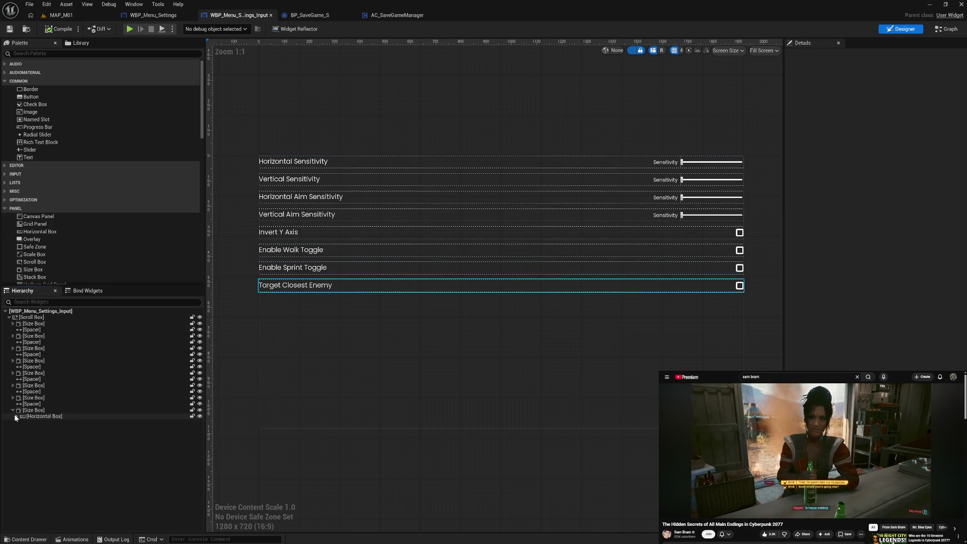
{"action": "left_click", "coordinate": [13, 410]}
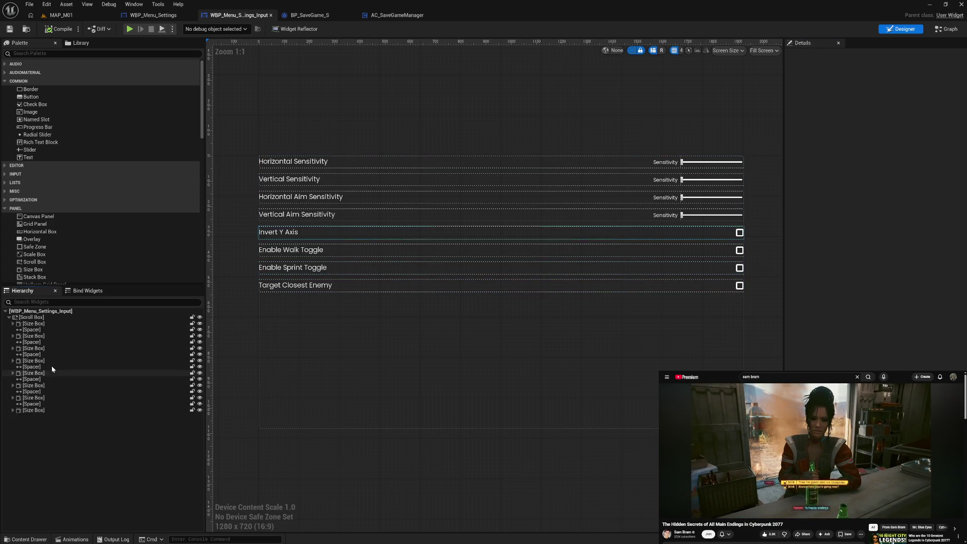
{"action": "left_click", "coordinate": [31, 317]}
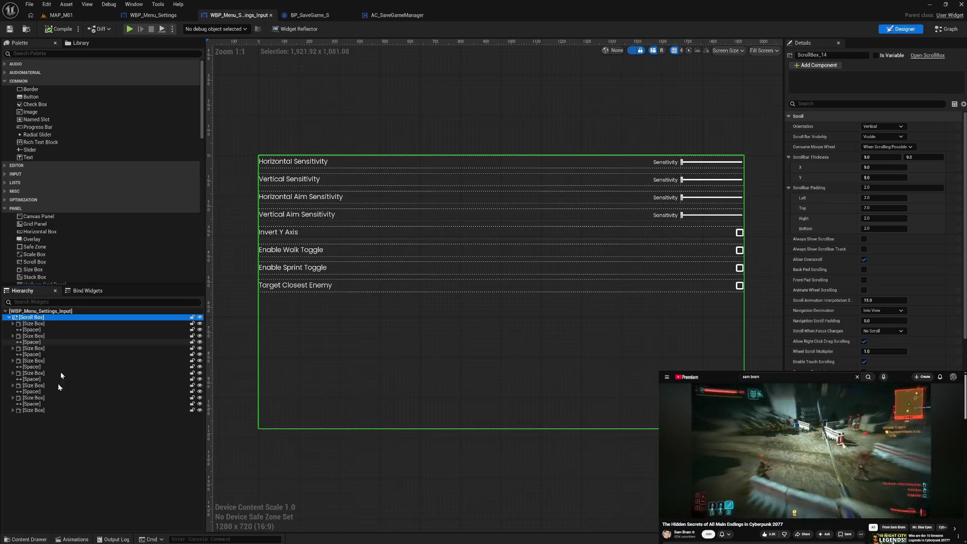
{"action": "left_click", "coordinate": [26, 539]}
{"action": "left_click", "coordinate": [193, 481]}
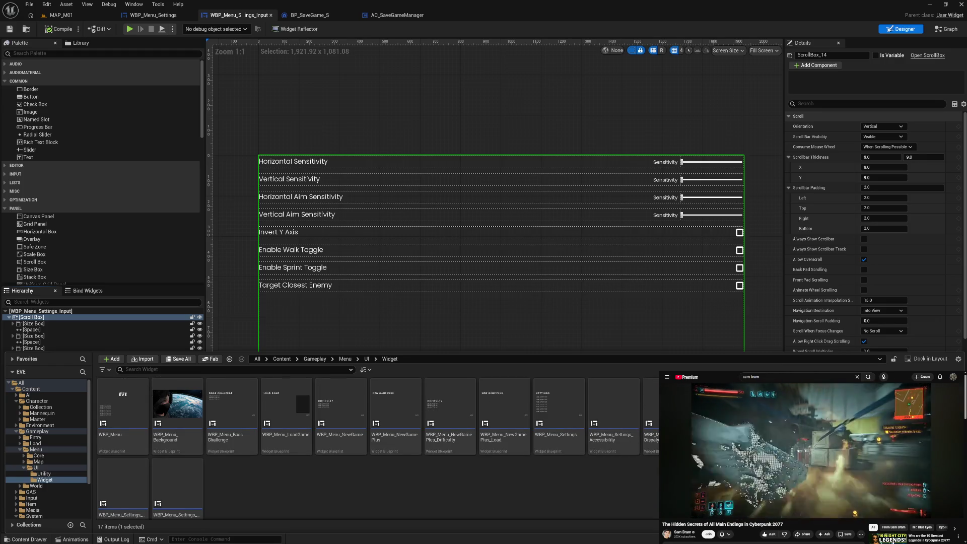
{"action": "left_click", "coordinate": [298, 126]}
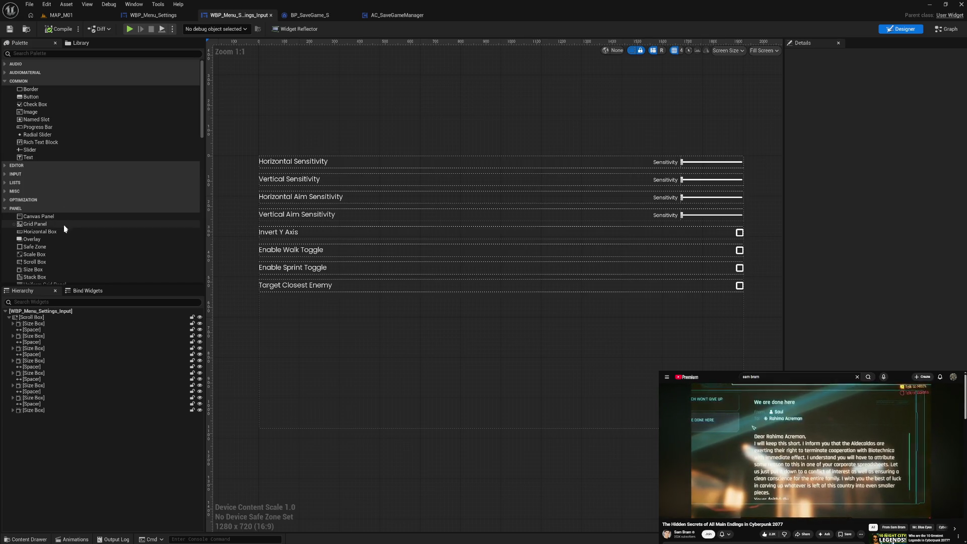
Add a test Horizontal Box from the Palette onto the Scroll Box.
{"action": "scroll", "coordinate": [60, 258], "scroll_direction": "down", "scroll_amount": 3}
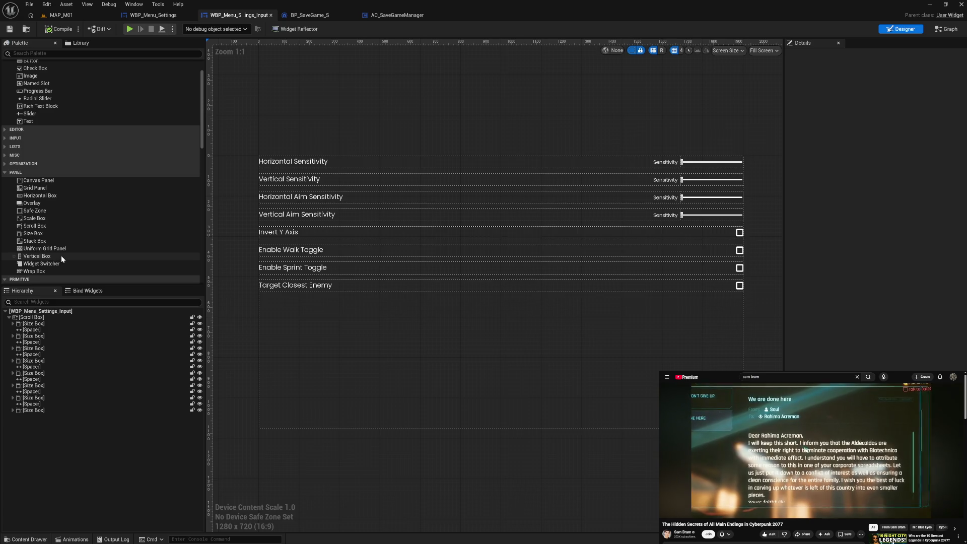
{"action": "mouse_move", "coordinate": [46, 197]}
{"action": "left_mouse_down"}
{"action": "mouse_move", "coordinate": [50, 293]}
{"action": "mouse_move", "coordinate": [40, 325]}
{"action": "left_mouse_up"}
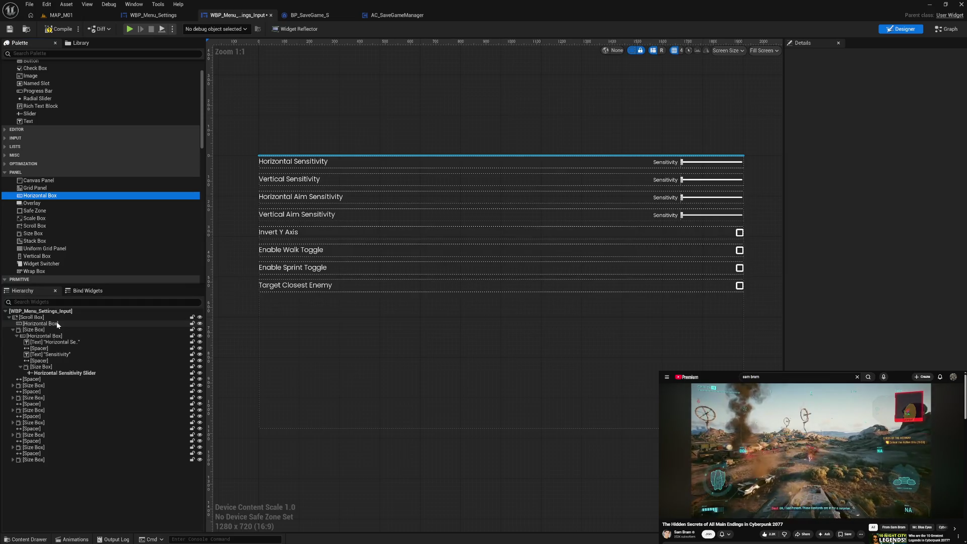
{"action": "left_click", "coordinate": [57, 324]}
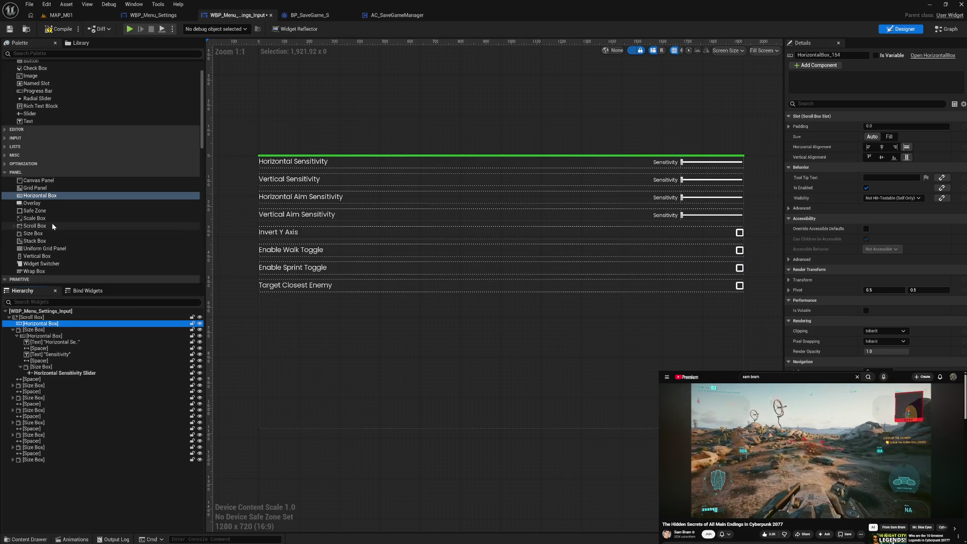
{"action": "left_click_drag", "start_coordinate": [40, 323], "coordinate": [42, 320]}
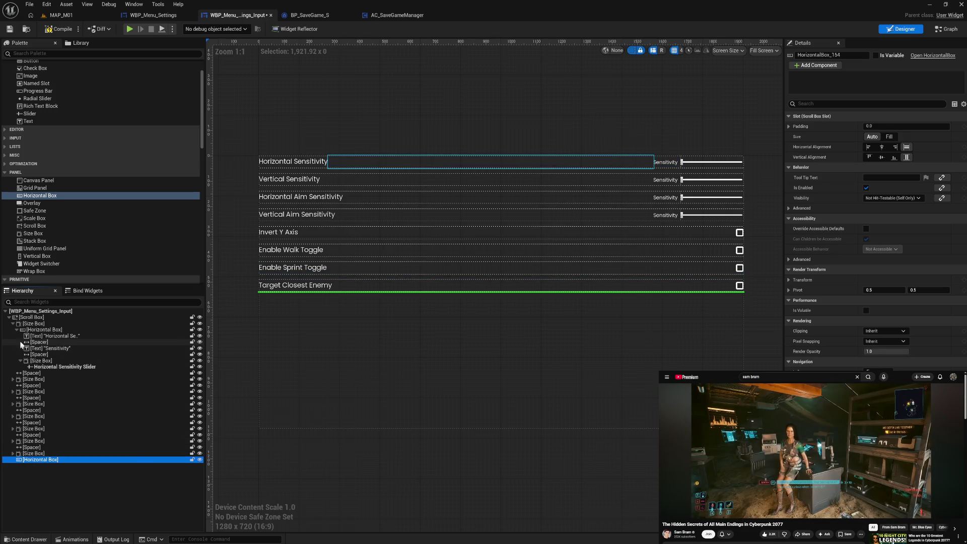
Delete the stray test Horizontal Box, then take the Scroll Box out of the widget tree.
{"action": "left_click", "coordinate": [21, 361]}
{"action": "left_click", "coordinate": [16, 329]}
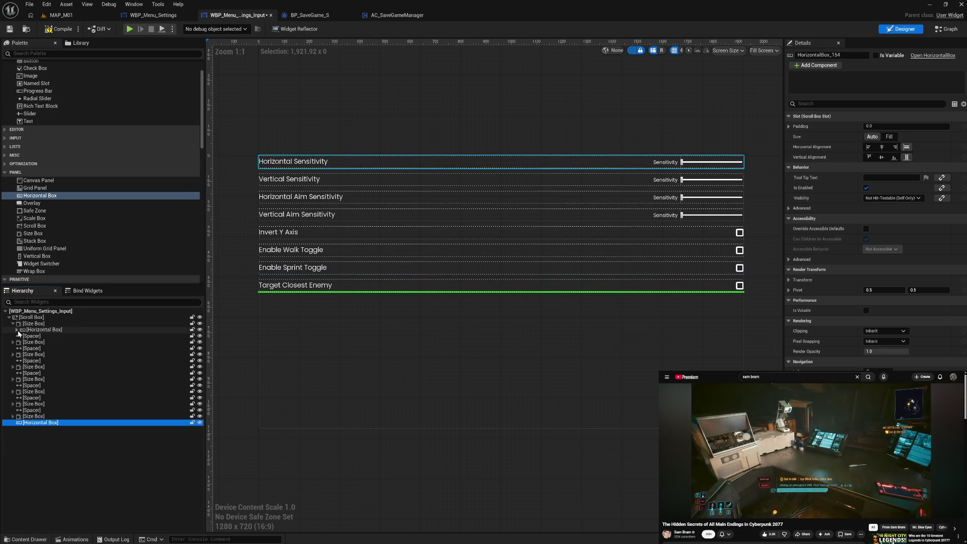
{"action": "left_click", "coordinate": [13, 324]}
{"action": "left_click", "coordinate": [24, 318]}
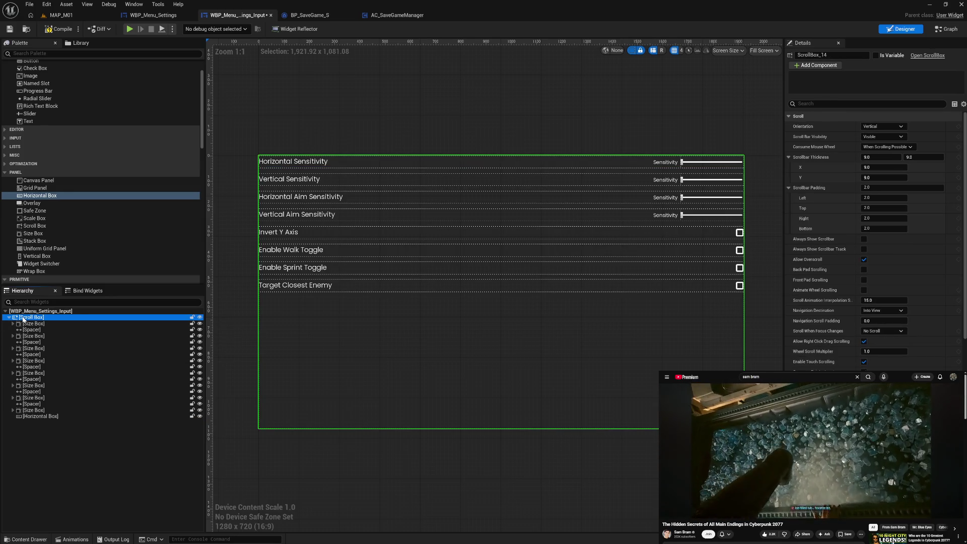
{"action": "left_click", "coordinate": [41, 416]}
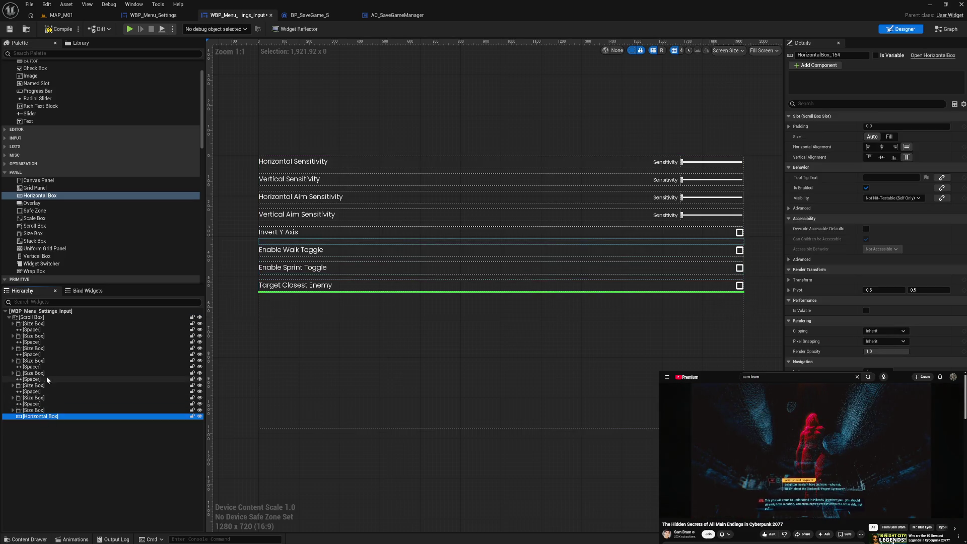
{"action": "key", "text": "Delete"}
{"action": "left_click", "coordinate": [49, 318]}
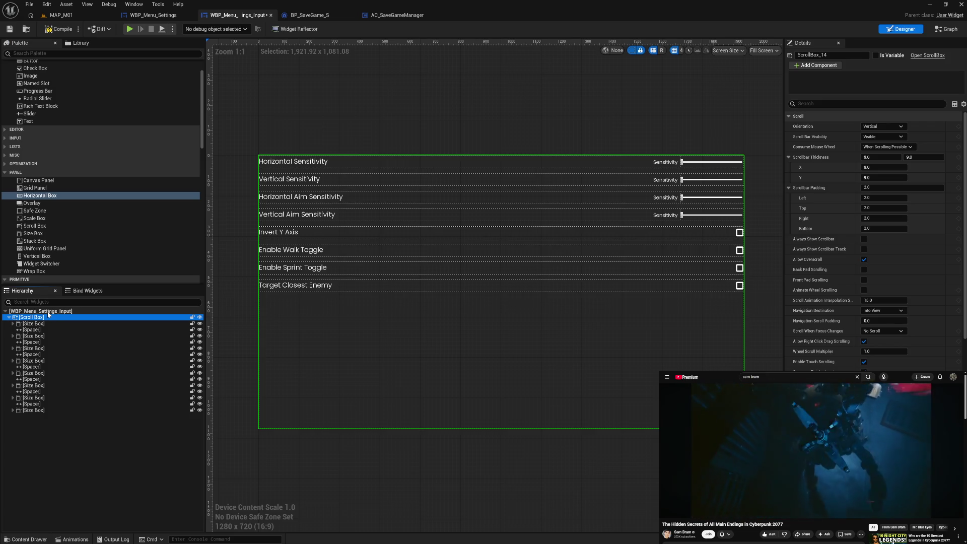
{"action": "key", "text": "Delete"}
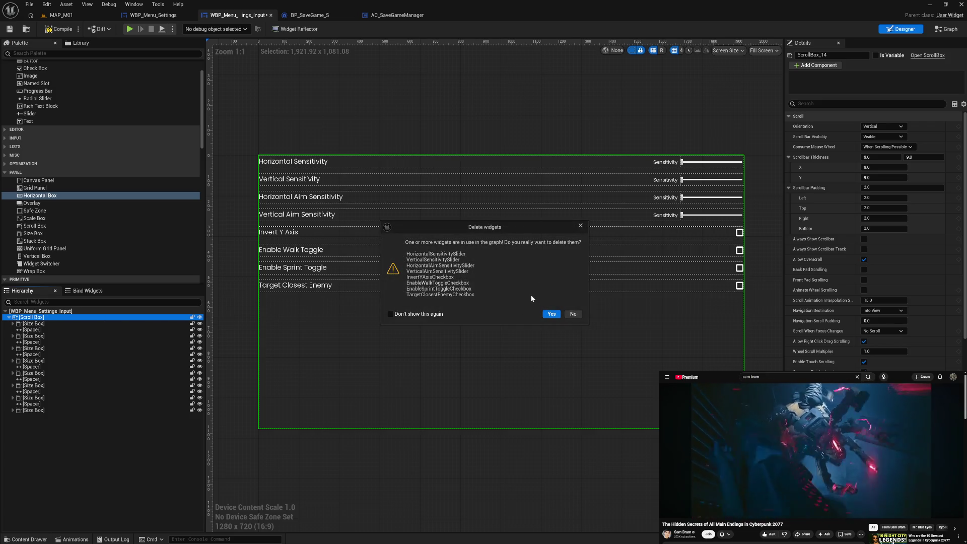
{"action": "left_click", "coordinate": [550, 314]}
{"action": "left_click_drag", "start_coordinate": [50, 197], "coordinate": [63, 318]}
{"action": "left_click", "coordinate": [64, 320]}
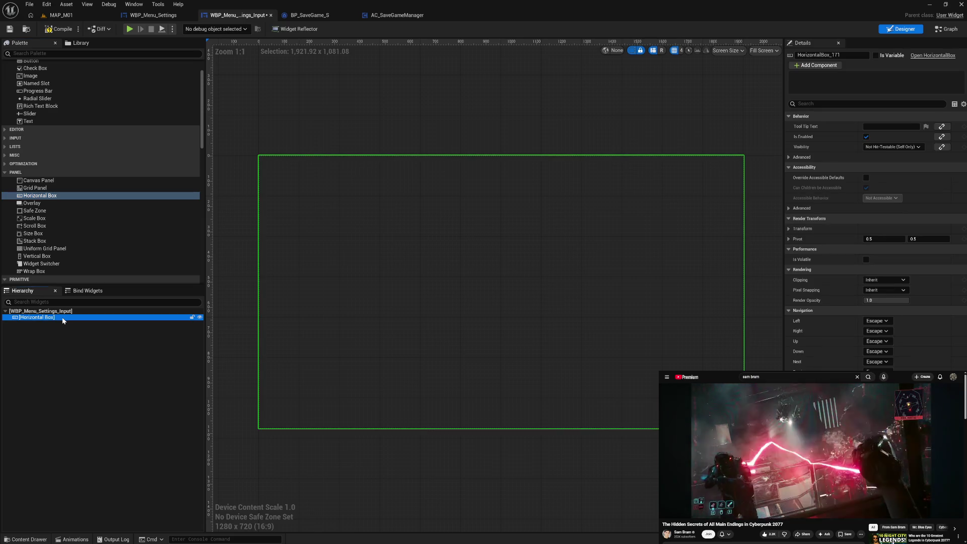
{"action": "key", "text": "ctrl+v"}
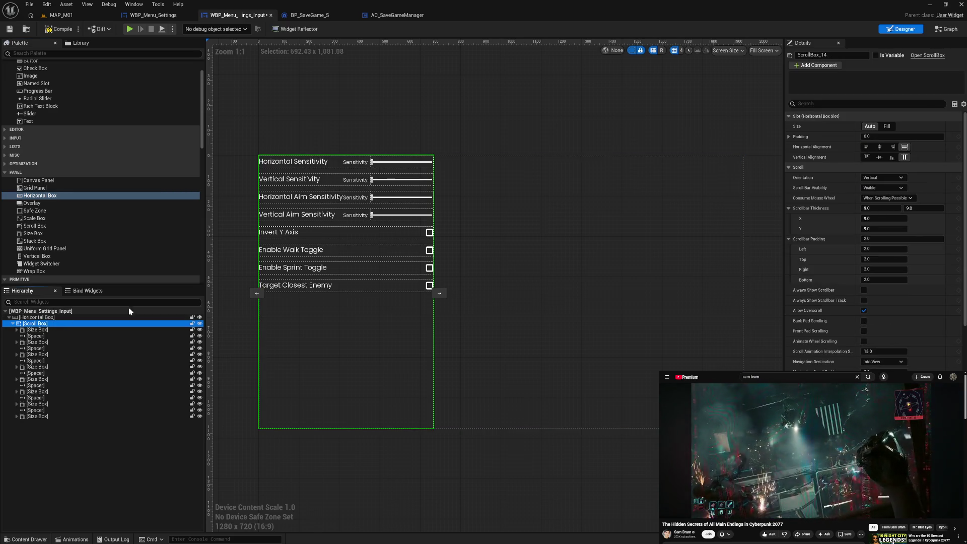
{"action": "left_click", "coordinate": [59, 31]}
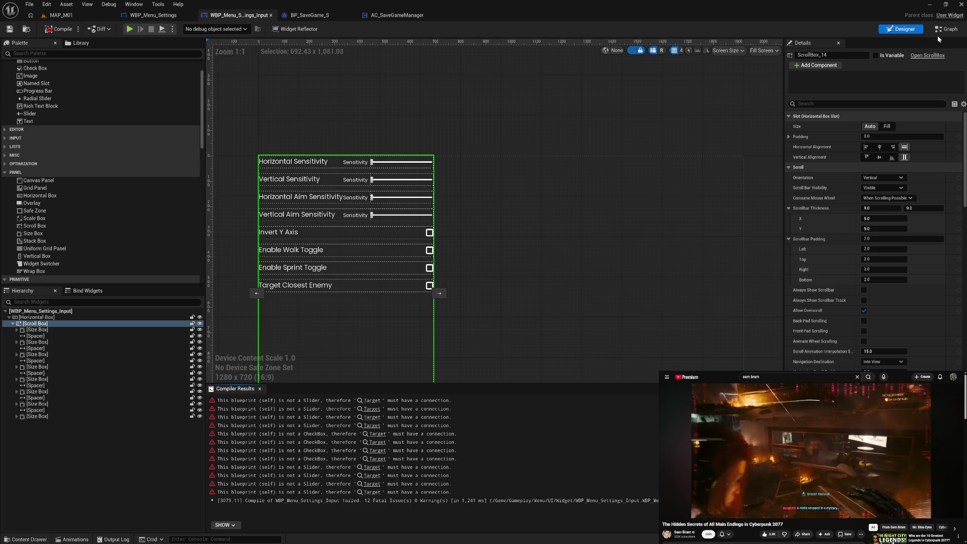
{"action": "left_click", "coordinate": [421, 167]}
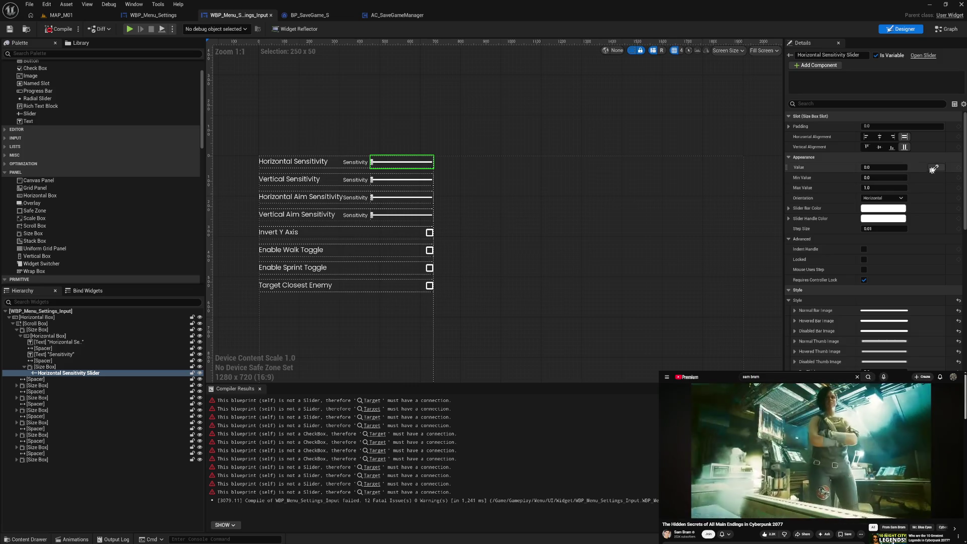
{"action": "left_click", "coordinate": [935, 167]}
{"action": "mouse_move", "coordinate": [935, 204]}
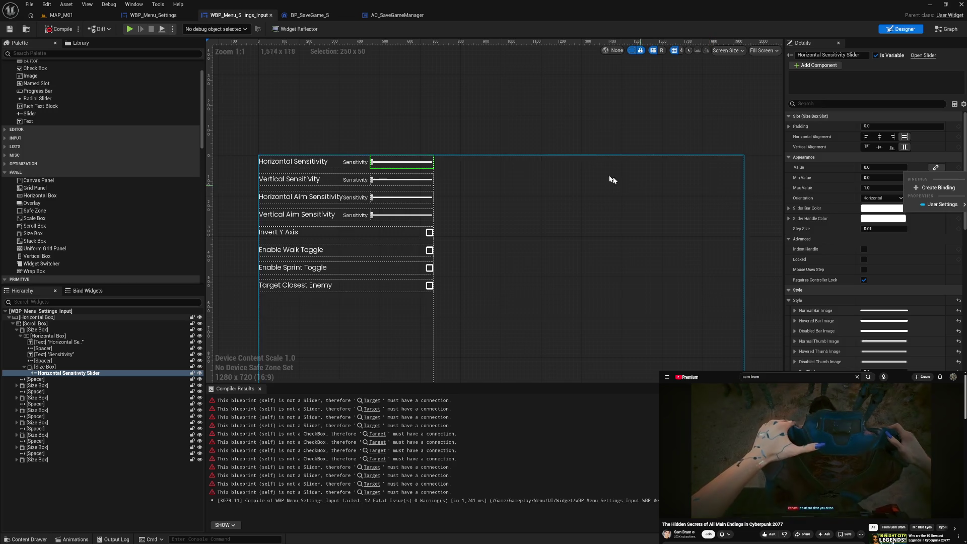
{"action": "left_click", "coordinate": [947, 28]}
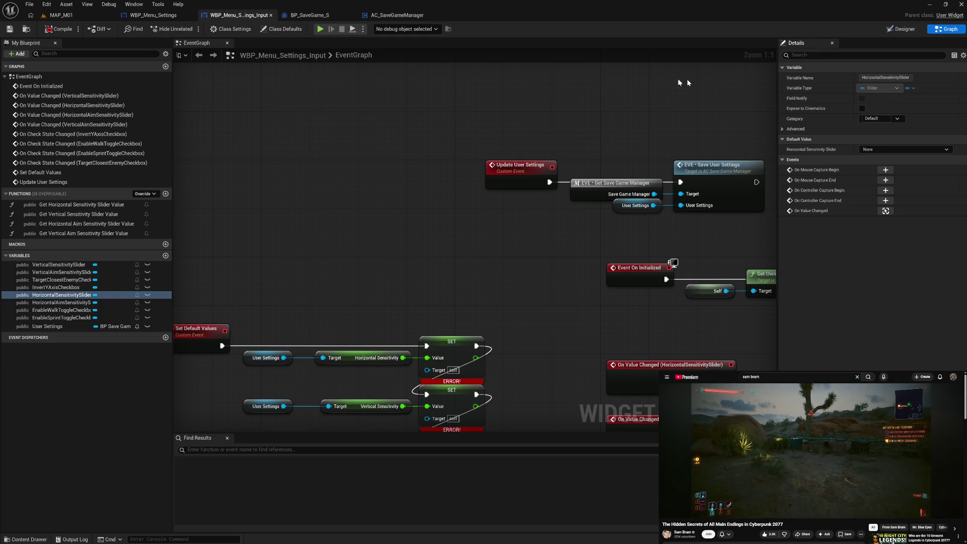
{"action": "left_click", "coordinate": [913, 31]}
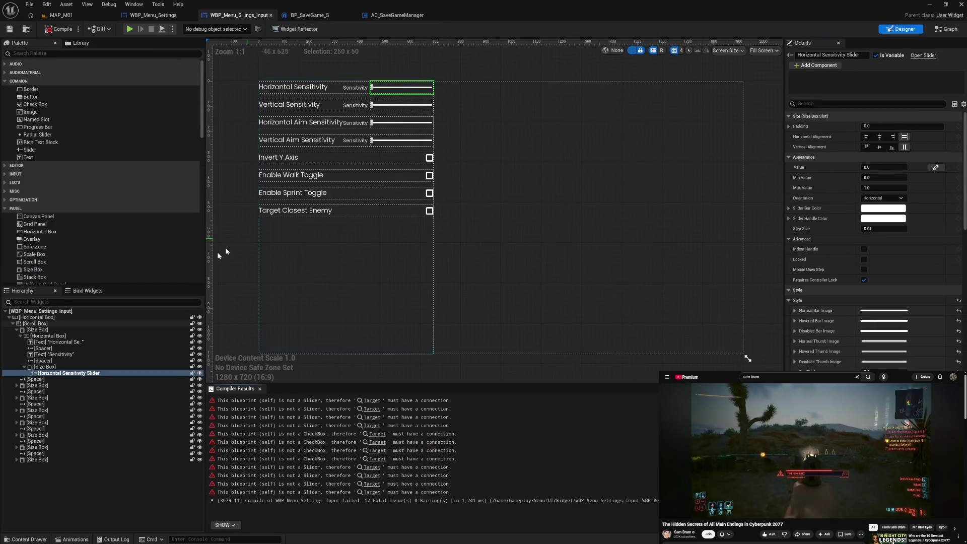
Add a Size Box beside the Scroll Box with a 500 width override and set the Scroll Box to Fill.
{"action": "left_click", "coordinate": [13, 323]}
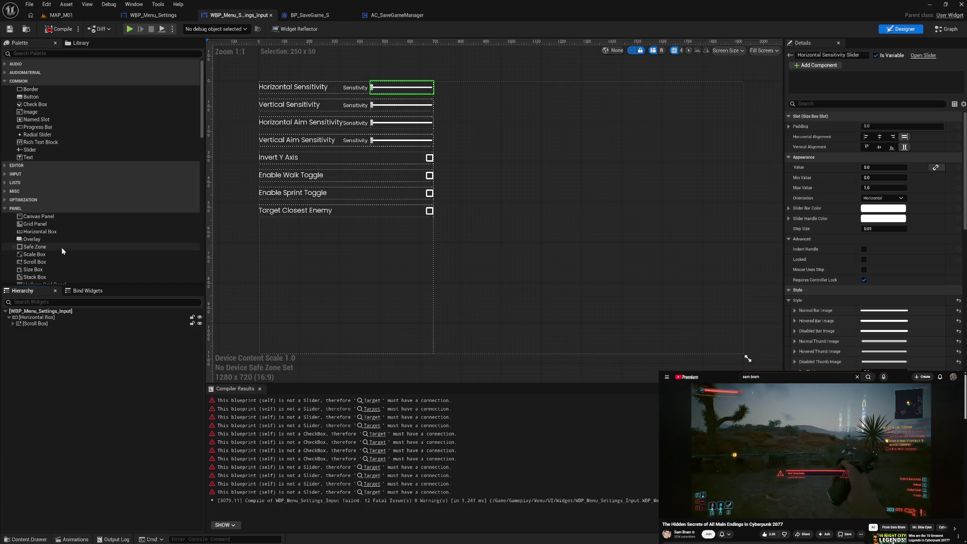
{"action": "scroll", "coordinate": [58, 249], "scroll_direction": "down", "scroll_amount": 2}
{"action": "left_click_drag", "start_coordinate": [44, 250], "coordinate": [37, 318]}
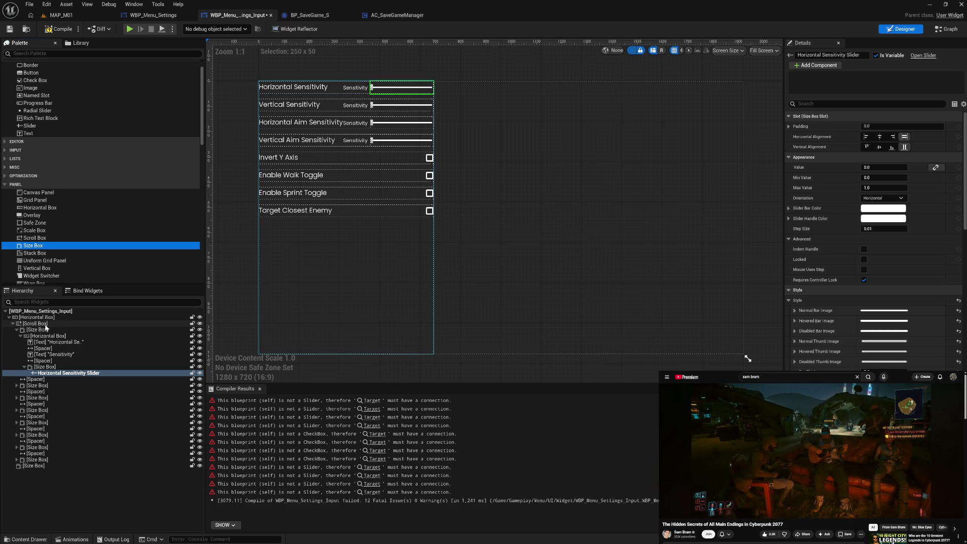
{"action": "left_click", "coordinate": [21, 336]}
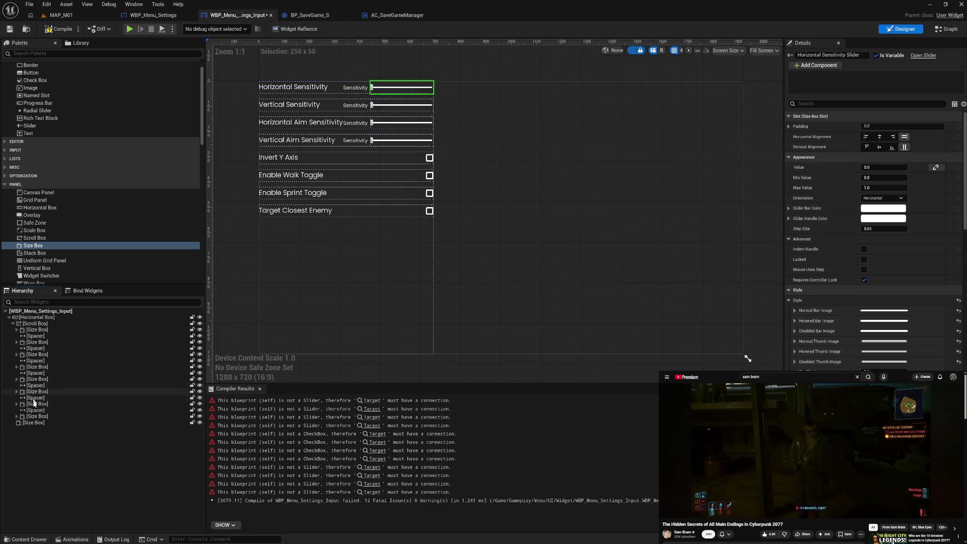
{"action": "left_click", "coordinate": [32, 423]}
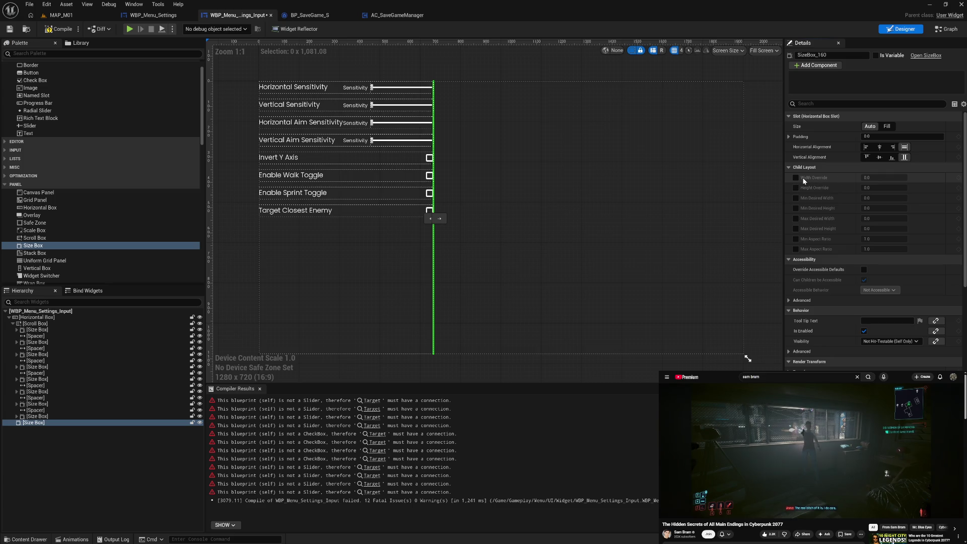
{"action": "left_click", "coordinate": [796, 178]}
{"action": "type", "text": "500"}
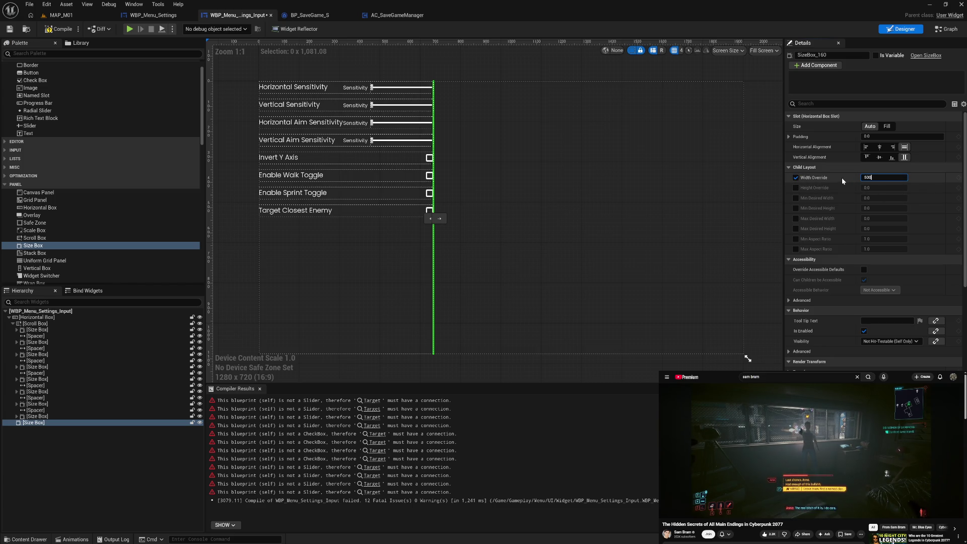
{"action": "key", "text": "Return"}
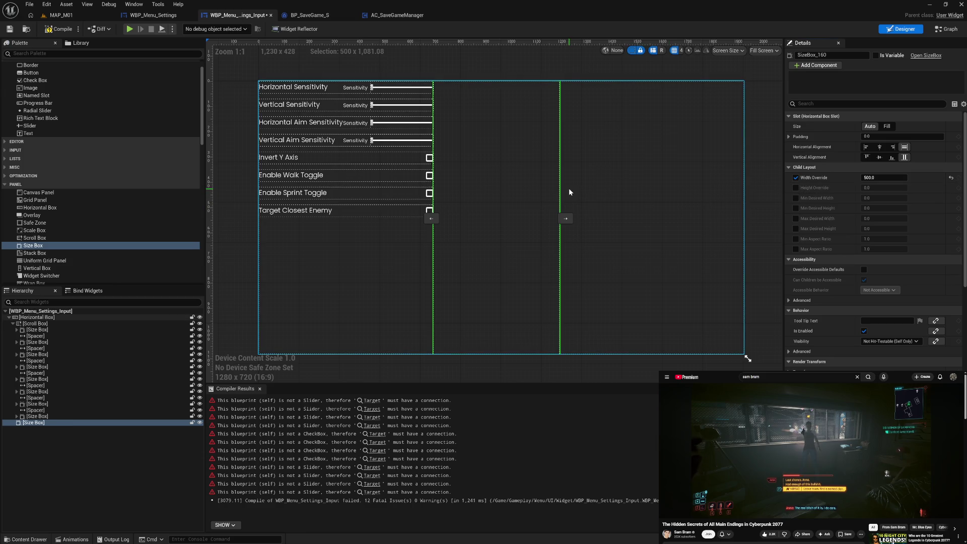
{"action": "left_click", "coordinate": [59, 325]}
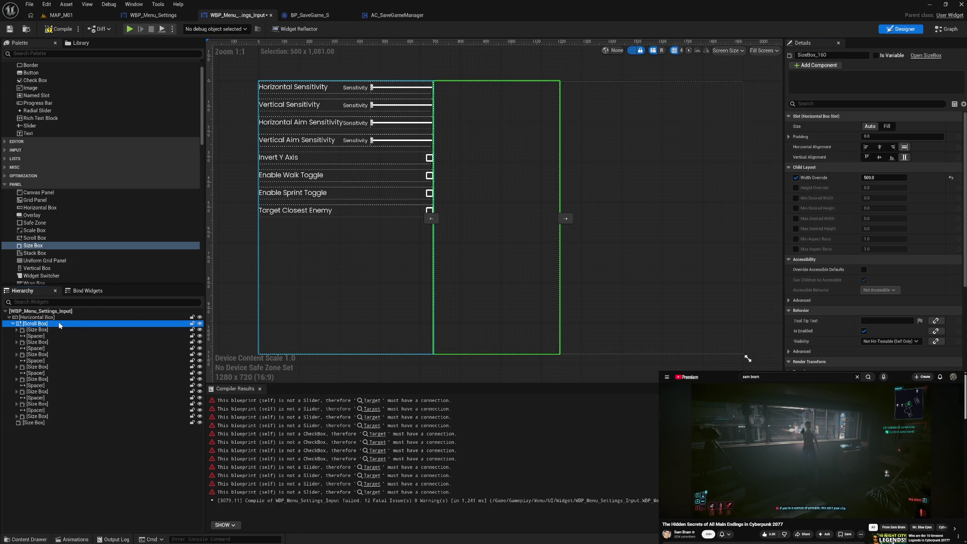
{"action": "left_click", "coordinate": [888, 126]}
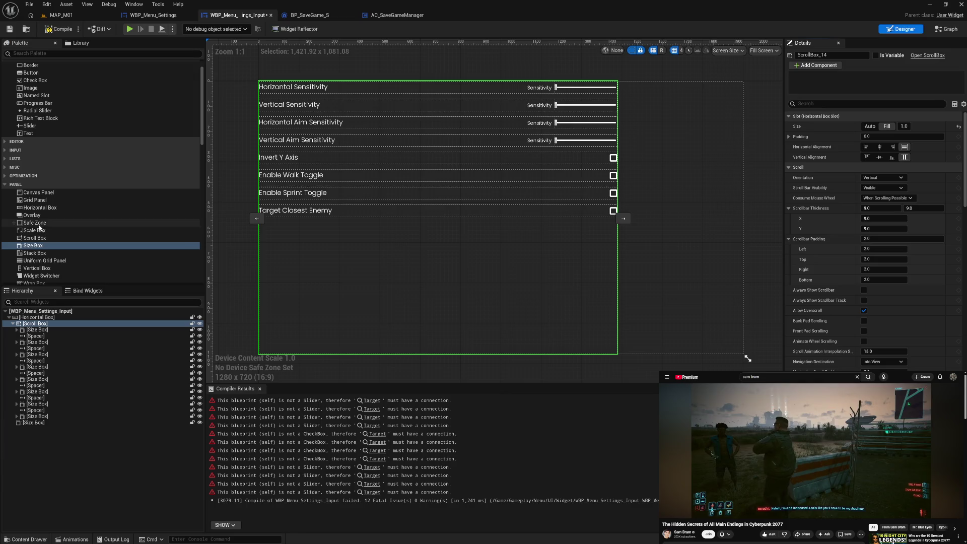
Insert a Spacer with Size X 25 between the Scroll Box and Size Box, then compile.
{"action": "scroll", "coordinate": [38, 227], "scroll_direction": "down", "scroll_amount": 4}
{"action": "mouse_move", "coordinate": [31, 233]}
{"action": "left_mouse_down"}
{"action": "mouse_move", "coordinate": [30, 439]}
{"action": "mouse_move", "coordinate": [36, 424]}
{"action": "left_mouse_up"}
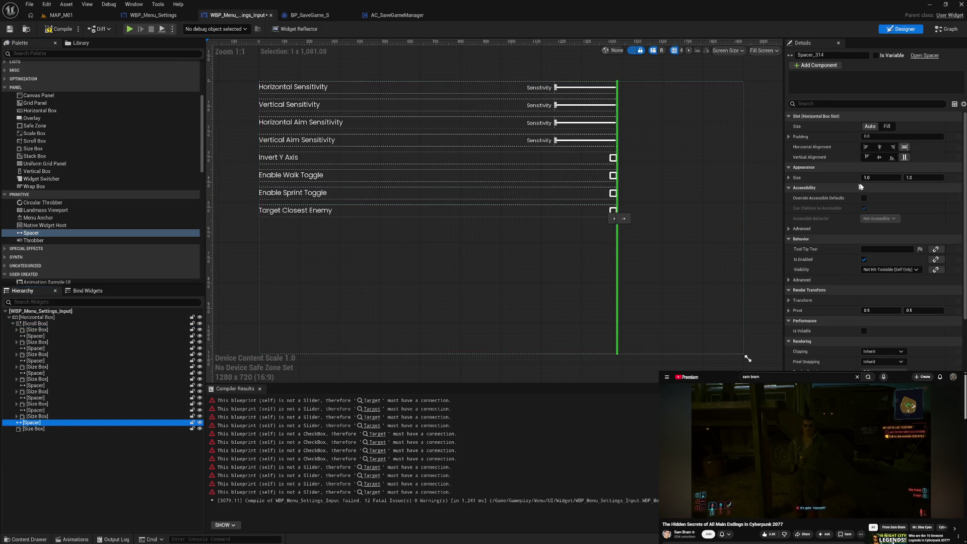
{"action": "left_click", "coordinate": [888, 176]}
{"action": "type", "text": "25"}
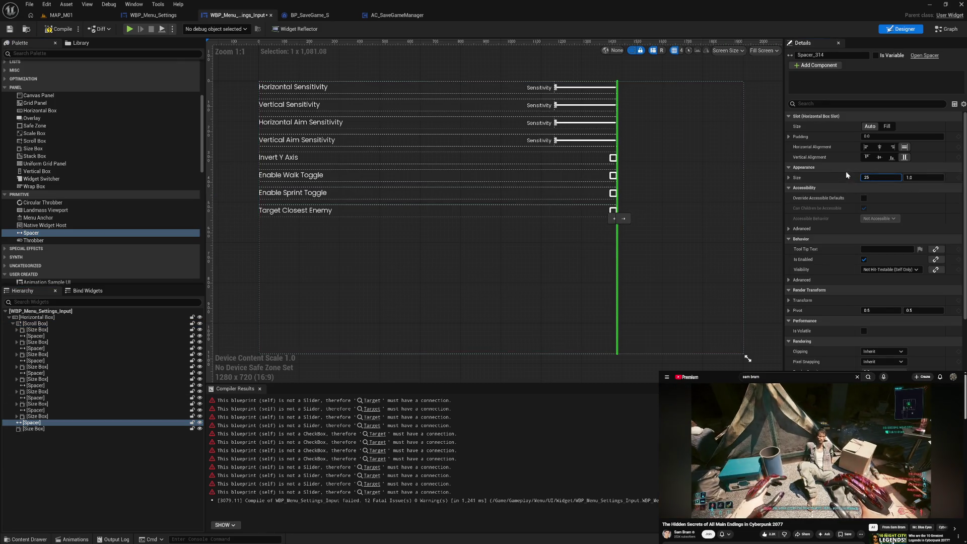
{"action": "key", "text": "Return"}
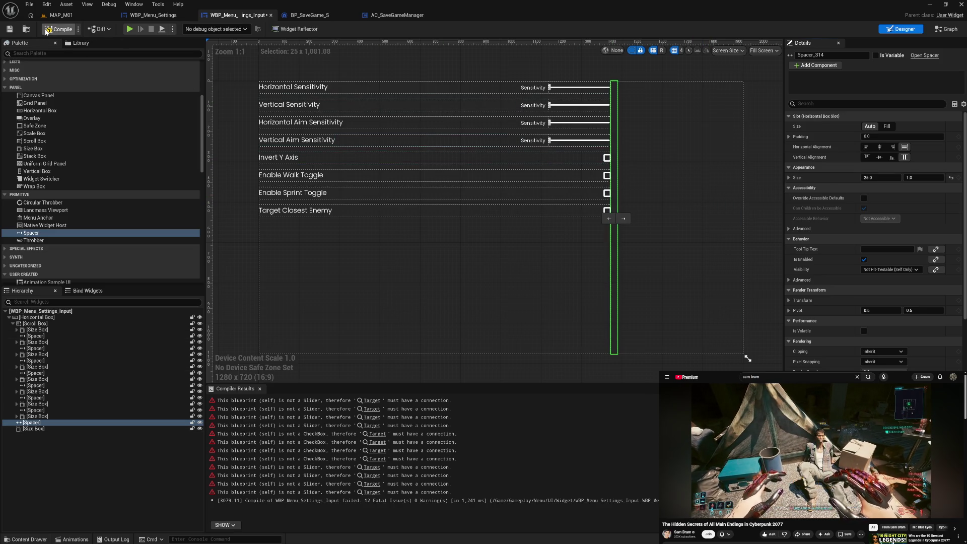
{"action": "left_click", "coordinate": [46, 31]}
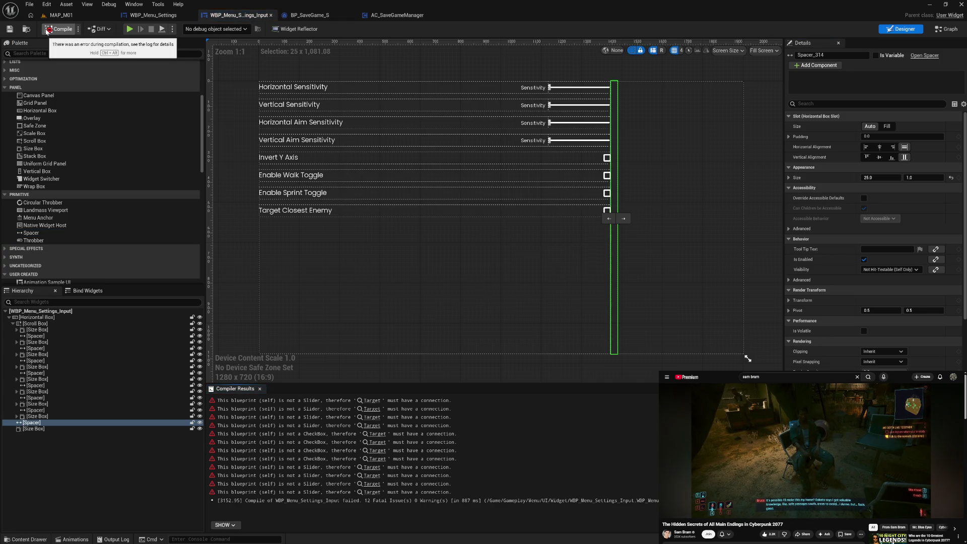
In WBP_Menu_Settings, delete the right-hand widget switcher, then undo the deletion.
{"action": "left_click", "coordinate": [153, 15]}
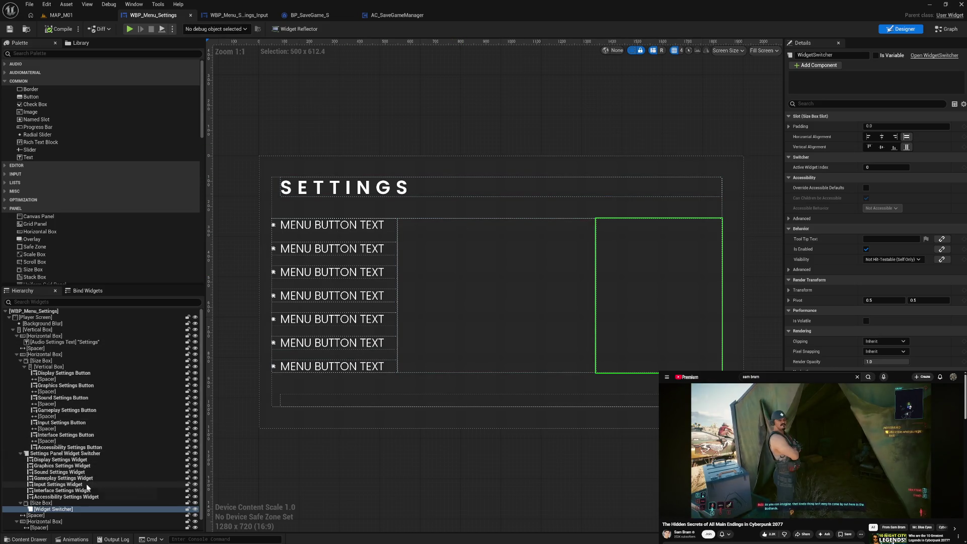
{"action": "left_click", "coordinate": [61, 485]}
{"action": "left_click", "coordinate": [643, 292]}
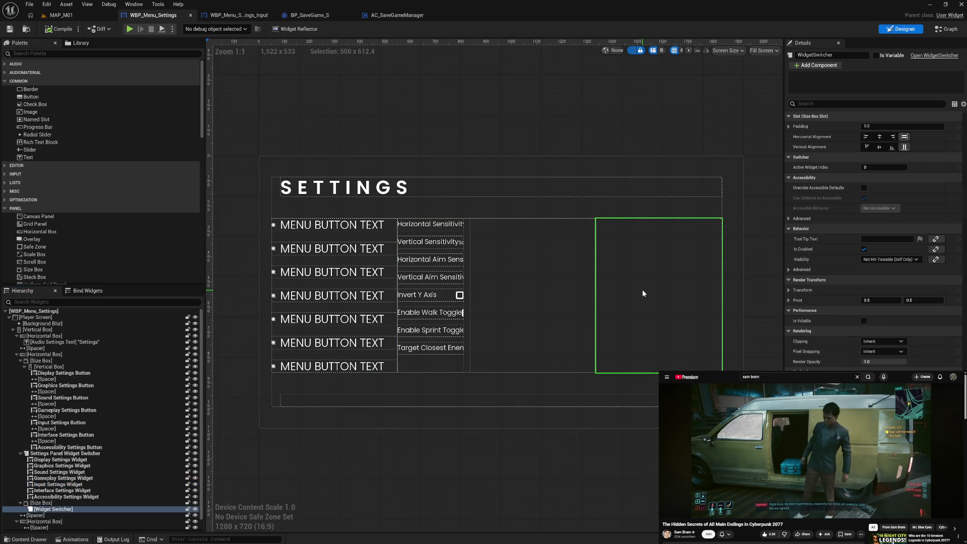
{"action": "key", "text": "Delete"}
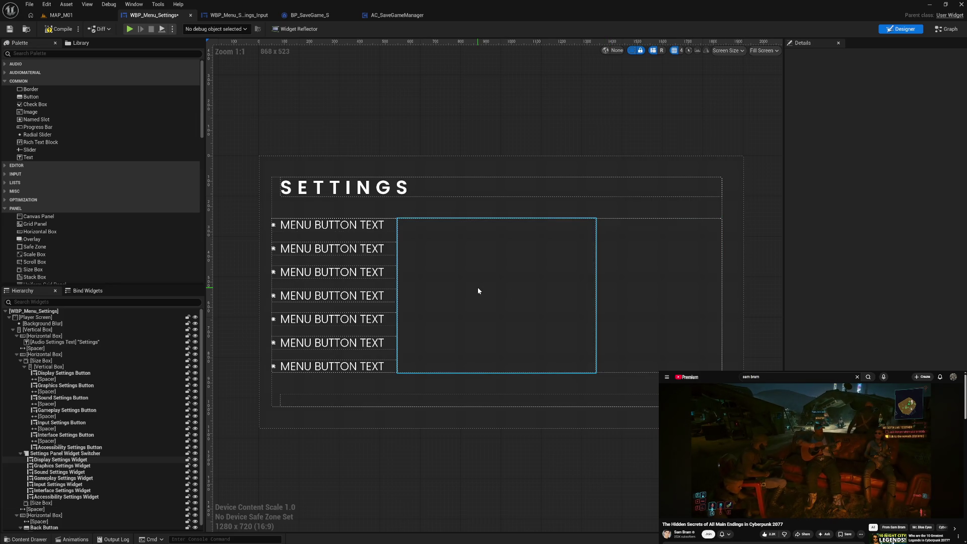
{"action": "key", "text": "ctrl+z"}
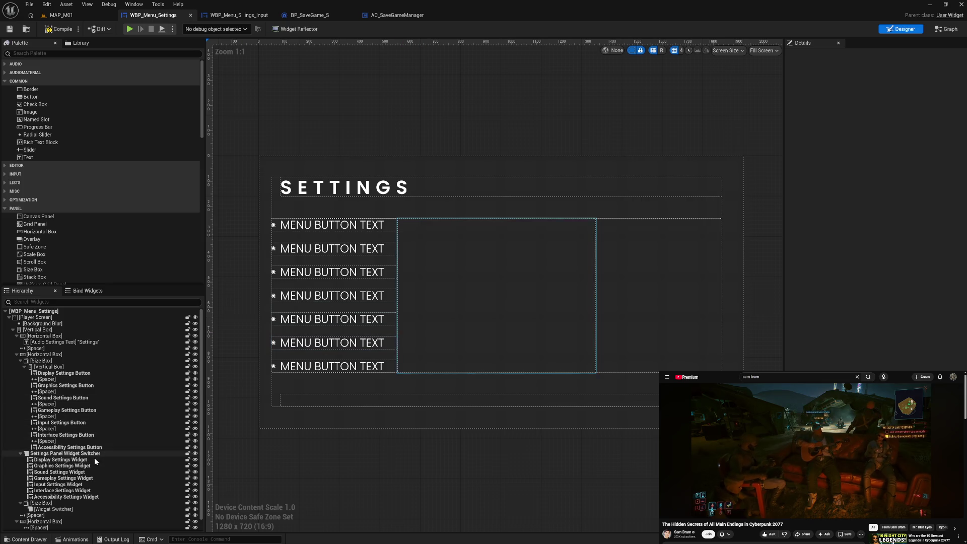
Delete the Size Box holding the widget switcher, compile WBP_Menu_Settings, and return to WBP_Menu_Settings_Input.
{"action": "left_click", "coordinate": [91, 484]}
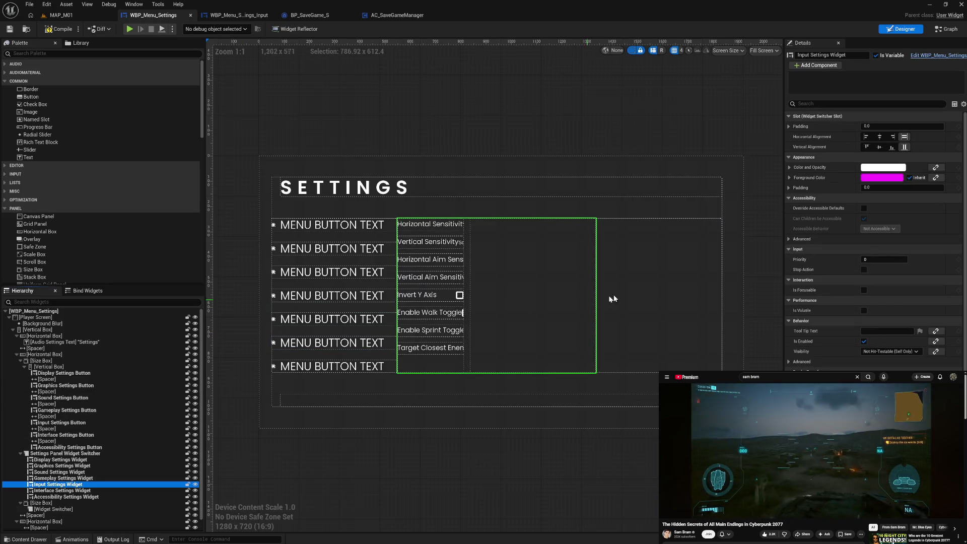
{"action": "left_click", "coordinate": [654, 292]}
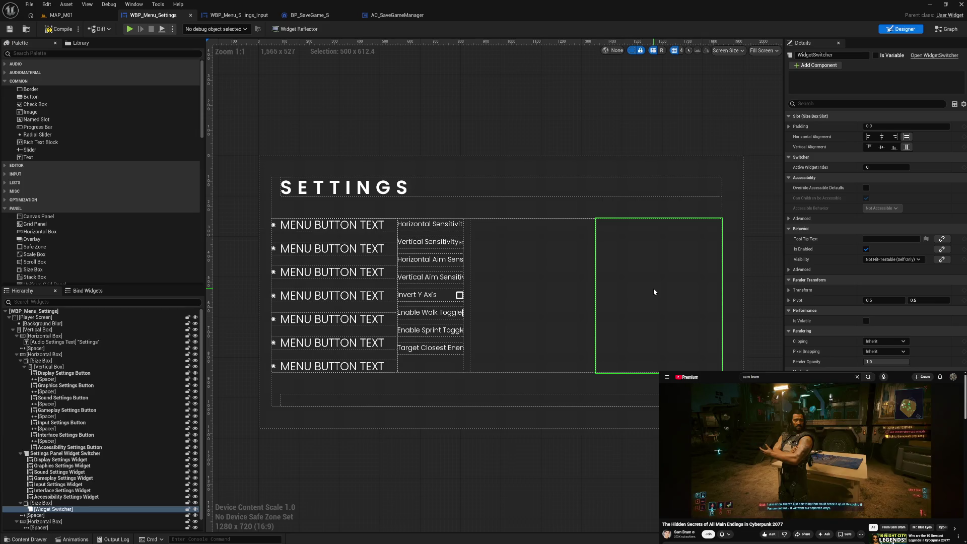
{"action": "left_click", "coordinate": [75, 503]}
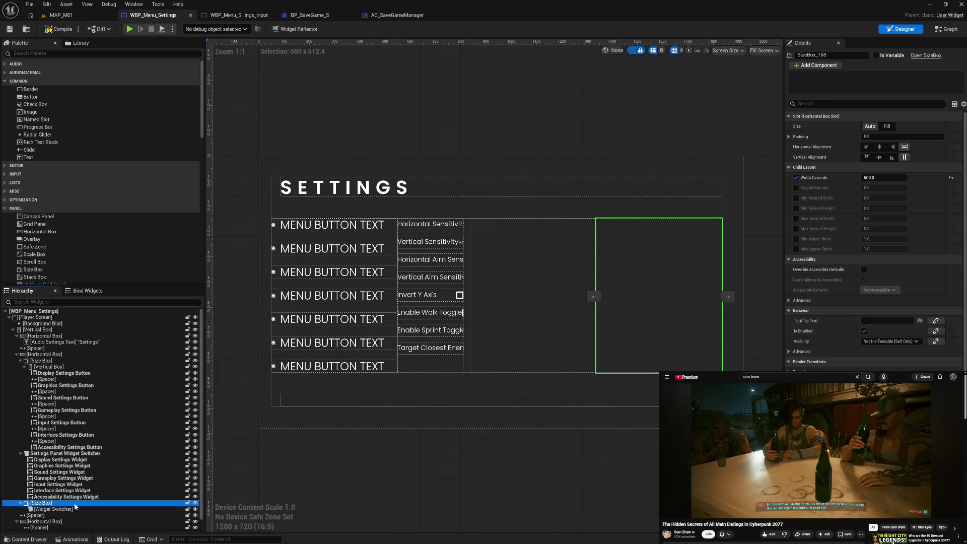
{"action": "key", "text": "Delete"}
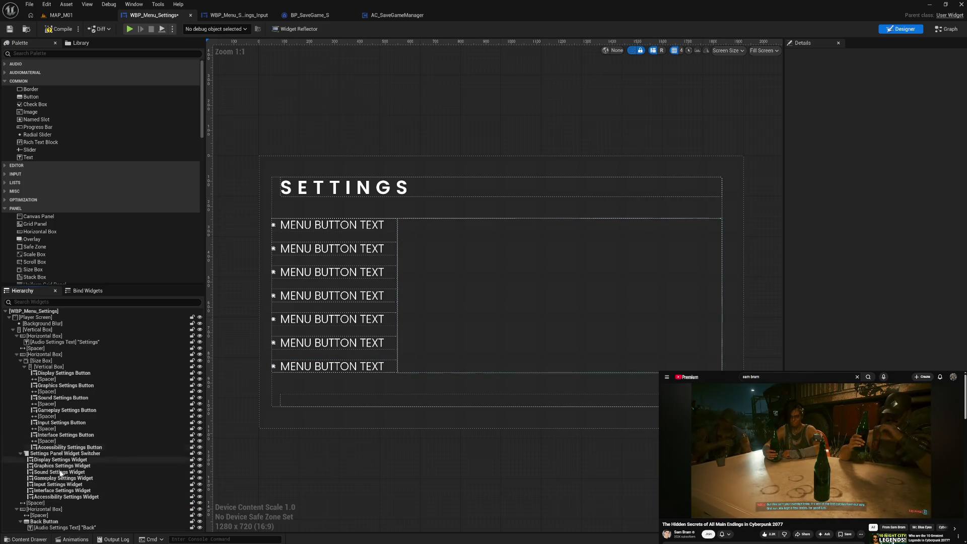
{"action": "left_click", "coordinate": [59, 484]}
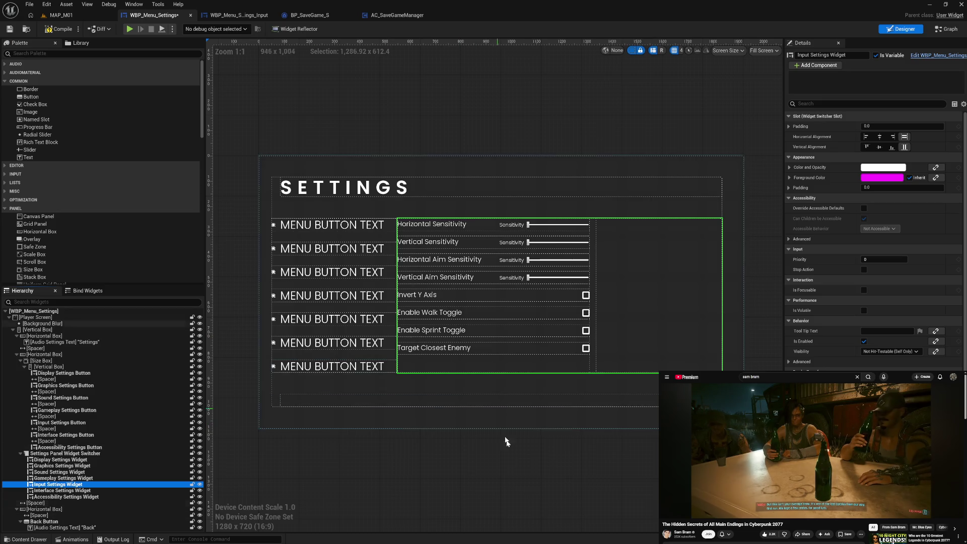
{"action": "left_click", "coordinate": [517, 493]}
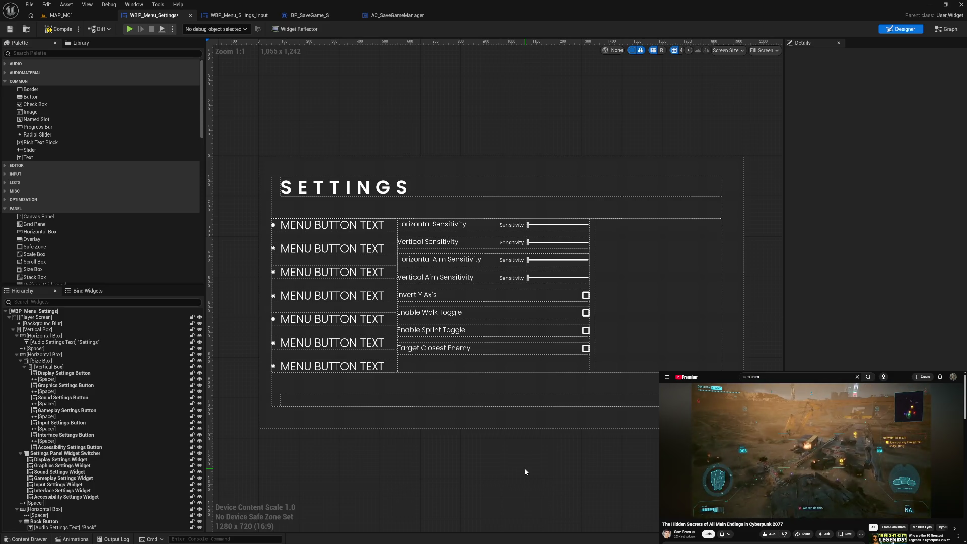
{"action": "left_click", "coordinate": [48, 30]}
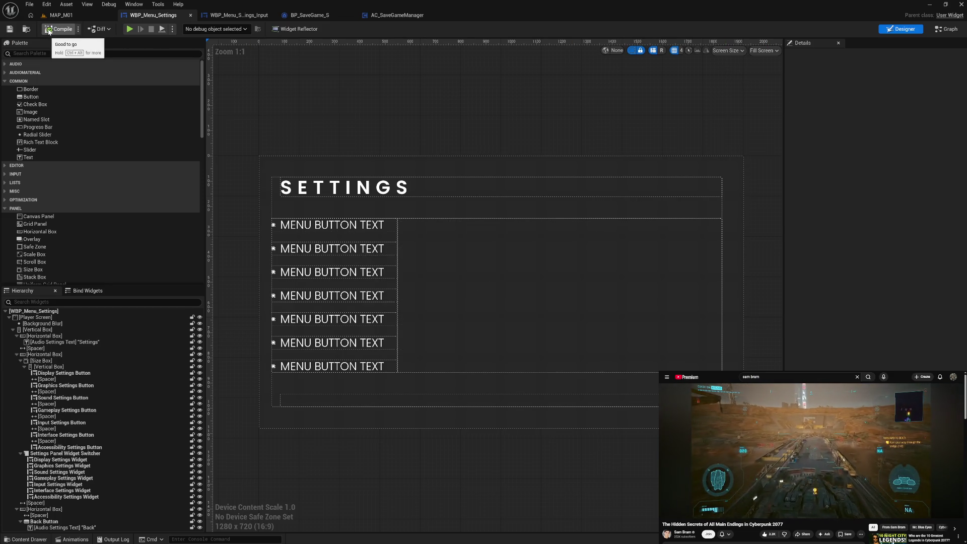
{"action": "left_click", "coordinate": [254, 20]}
Inspect Bind options for the Horizontal Sensitivity Slider and Invert Y Axis checkbox without binding, then open Graph.
{"action": "left_click", "coordinate": [341, 213]}
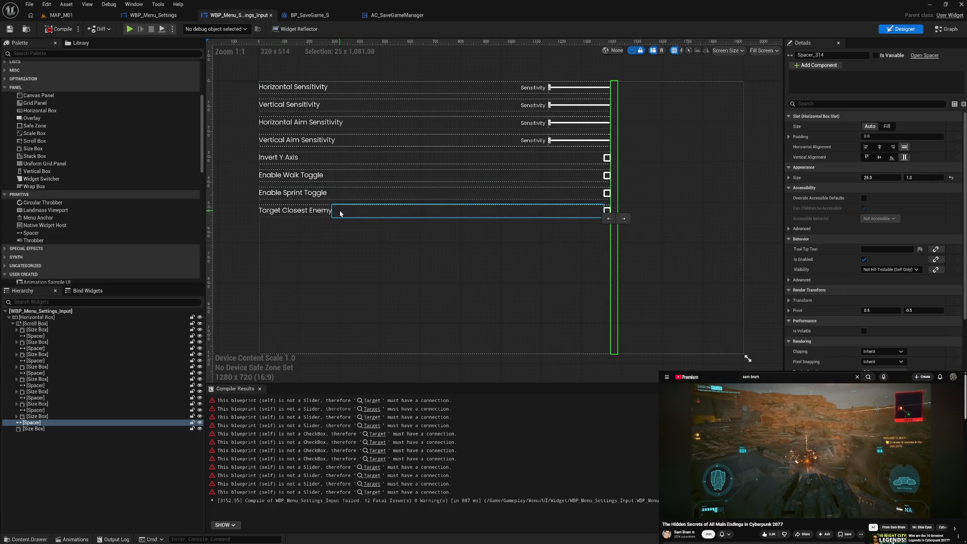
{"action": "left_click", "coordinate": [566, 90]}
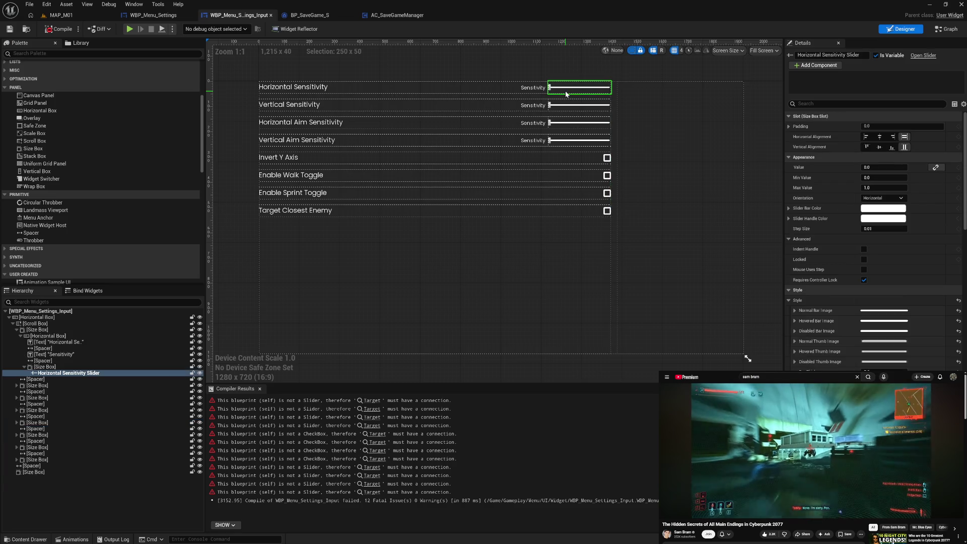
{"action": "left_click", "coordinate": [936, 167]}
{"action": "mouse_move", "coordinate": [934, 207]}
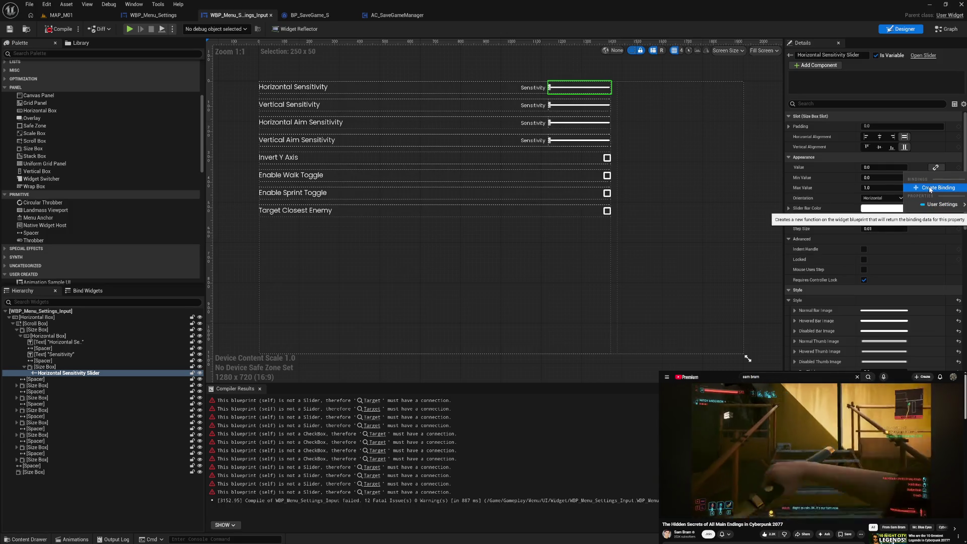
{"action": "left_click", "coordinate": [607, 158]}
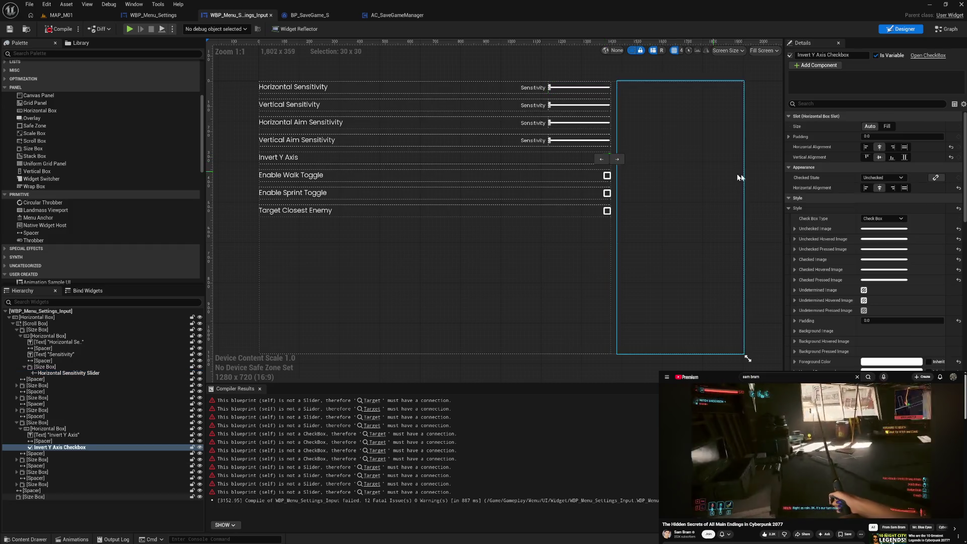
{"action": "left_click", "coordinate": [936, 178]}
{"action": "mouse_move", "coordinate": [938, 216]}
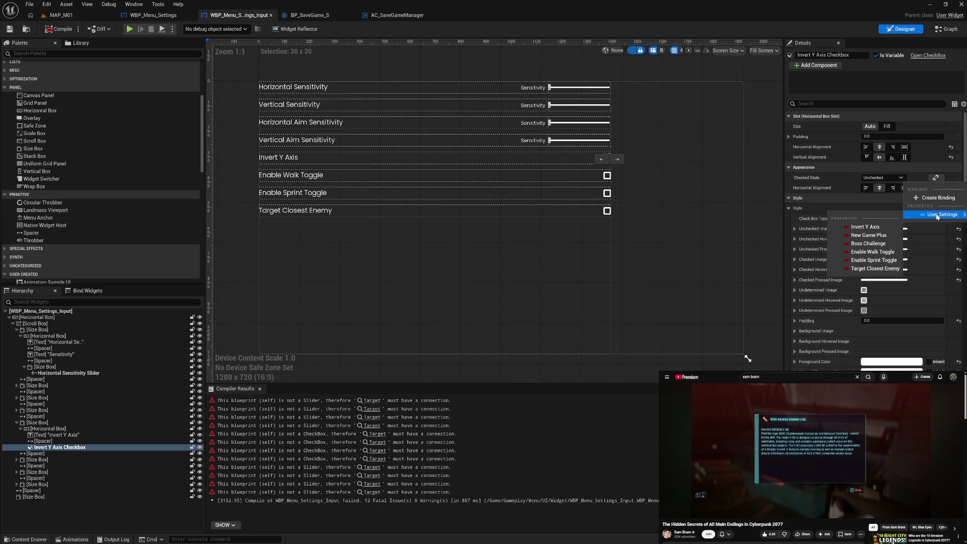
{"action": "left_click", "coordinate": [826, 180]}
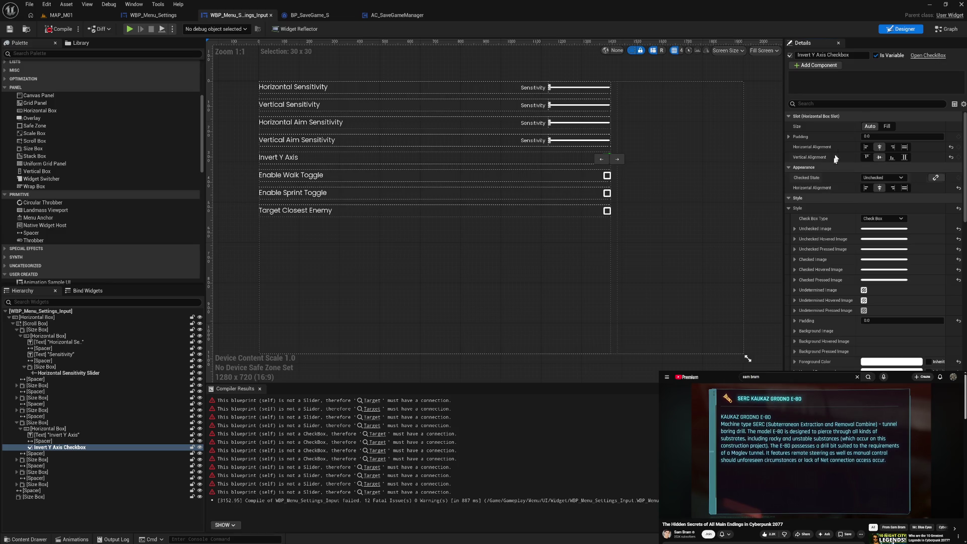
{"action": "left_click", "coordinate": [946, 28]}
Wire the Horizontal, Vertical, Horizontal Aim and Vertical Aim sensitivity slider getters into their SET targets.
{"action": "mouse_move", "coordinate": [422, 230]}
{"action": "left_mouse_down"}
{"action": "mouse_move", "coordinate": [382, 160]}
{"action": "mouse_move", "coordinate": [380, 126]}
{"action": "left_mouse_up"}
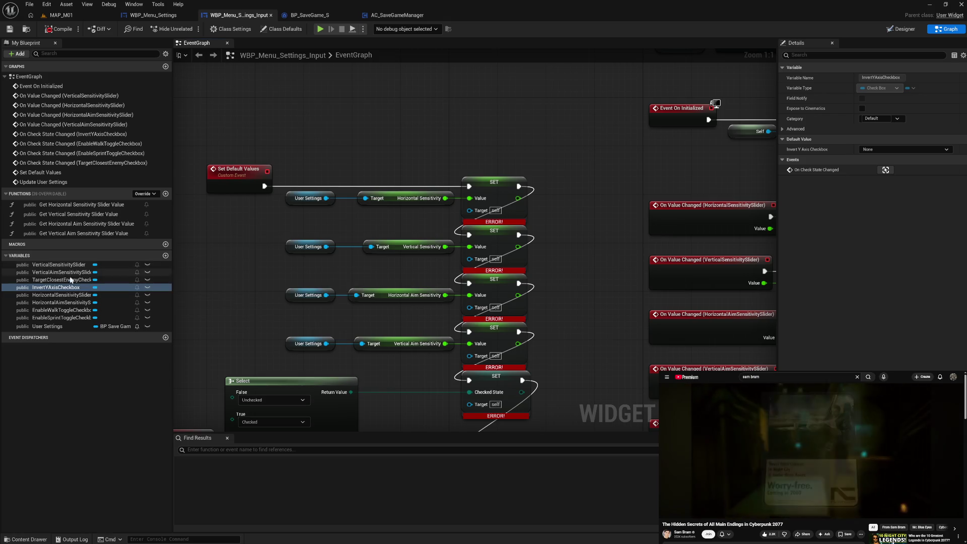
{"action": "left_click_drag", "start_coordinate": [60, 294], "coordinate": [474, 212]}
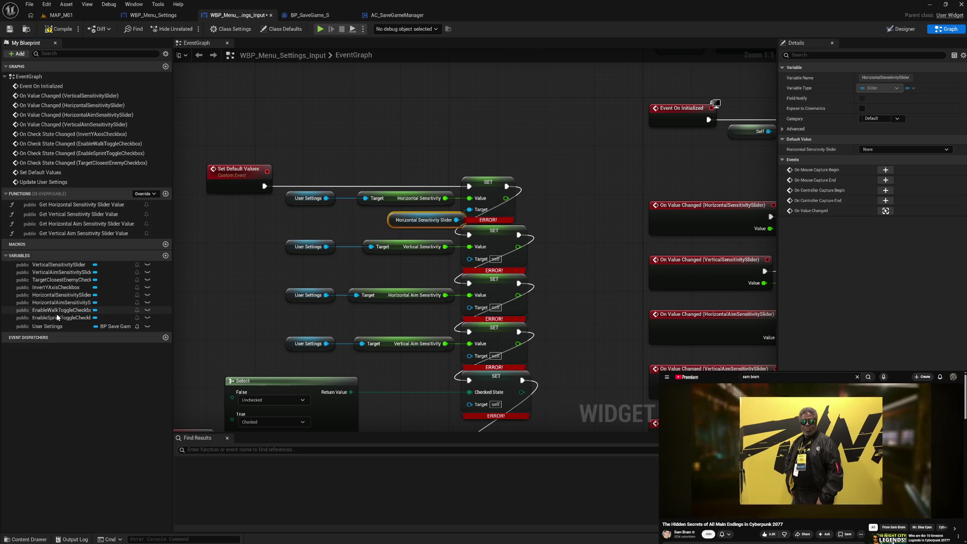
{"action": "mouse_move", "coordinate": [59, 265]}
{"action": "left_mouse_down"}
{"action": "mouse_move", "coordinate": [451, 282]}
{"action": "mouse_move", "coordinate": [472, 259]}
{"action": "left_mouse_up"}
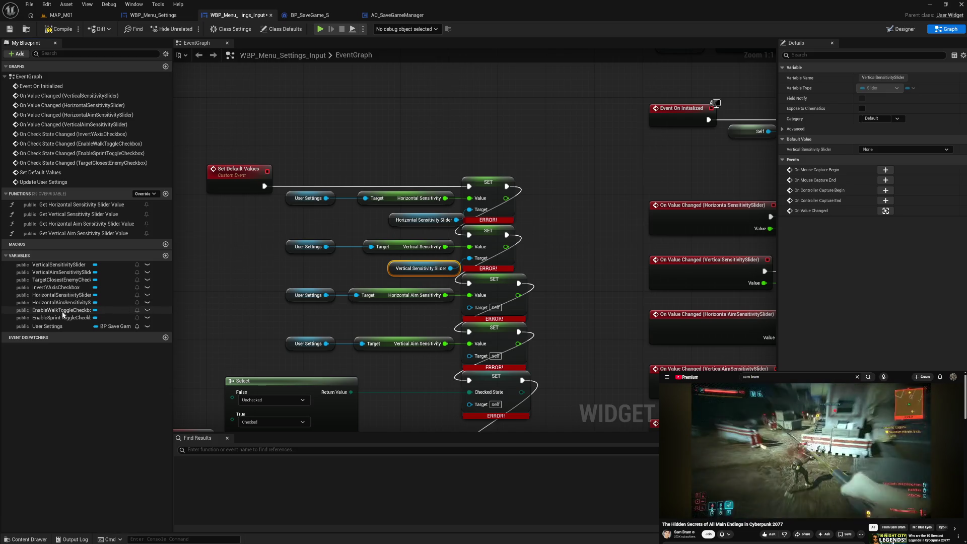
{"action": "mouse_move", "coordinate": [59, 304]}
{"action": "left_mouse_down"}
{"action": "mouse_move", "coordinate": [456, 328]}
{"action": "mouse_move", "coordinate": [469, 308]}
{"action": "left_mouse_up"}
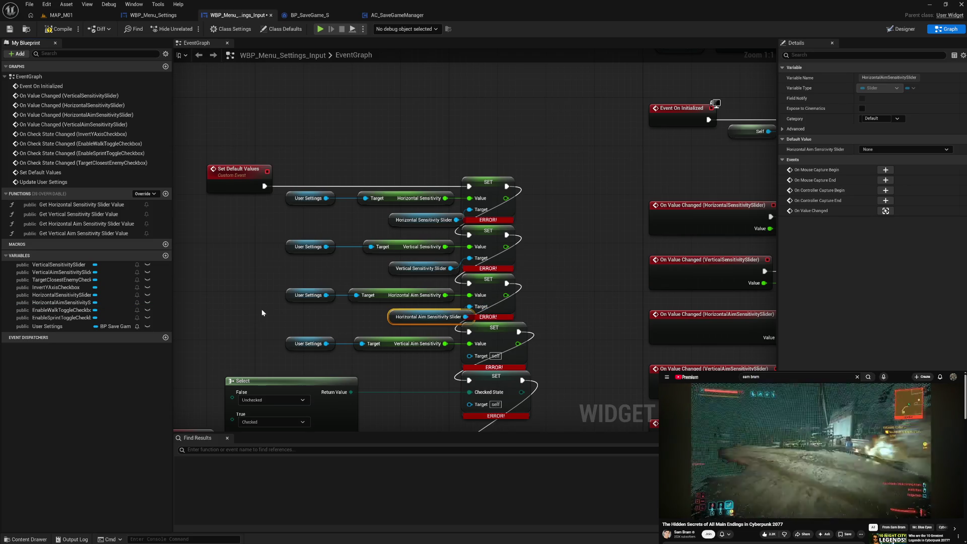
{"action": "mouse_move", "coordinate": [62, 272]}
{"action": "left_mouse_down"}
{"action": "mouse_move", "coordinate": [464, 379]}
{"action": "mouse_move", "coordinate": [469, 356]}
{"action": "mouse_move", "coordinate": [428, 289]}
{"action": "mouse_move", "coordinate": [378, 310]}
{"action": "mouse_move", "coordinate": [453, 291]}
{"action": "left_mouse_up"}
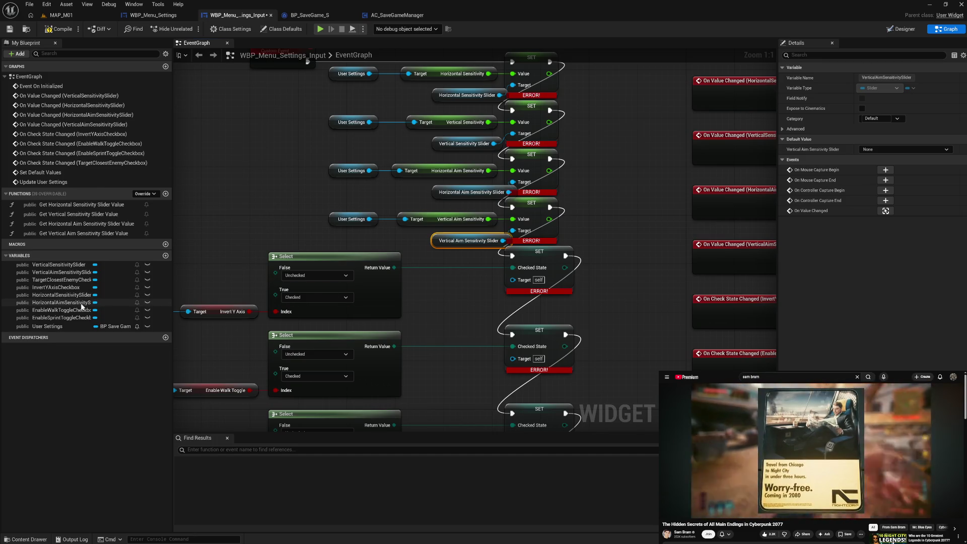
Wire the InvertYAxisCheckbox and EnableWalkToggleCheckbox getters into their SET targets.
{"action": "mouse_move", "coordinate": [57, 287]}
{"action": "left_mouse_down"}
{"action": "mouse_move", "coordinate": [242, 302]}
{"action": "mouse_move", "coordinate": [513, 280]}
{"action": "left_mouse_up"}
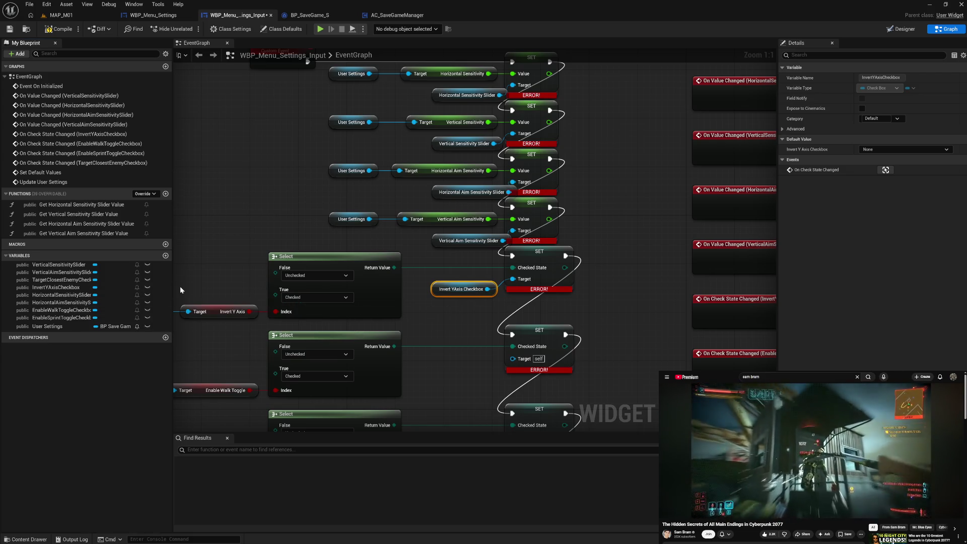
{"action": "mouse_move", "coordinate": [75, 310]}
{"action": "left_mouse_down"}
{"action": "mouse_move", "coordinate": [355, 359]}
{"action": "mouse_move", "coordinate": [517, 358]}
{"action": "left_mouse_up"}
{"action": "mouse_move", "coordinate": [72, 318]}
{"action": "left_mouse_down"}
{"action": "mouse_move", "coordinate": [359, 366]}
{"action": "mouse_move", "coordinate": [461, 444]}
{"action": "mouse_move", "coordinate": [461, 414]}
{"action": "left_mouse_up"}
{"action": "left_click", "coordinate": [436, 406]}
Wire the Enable Sprint Toggle and Target Closest Enemy checkbox getters into their SET targets.
{"action": "scroll", "coordinate": [410, 333], "scroll_direction": "down", "scroll_amount": 5}
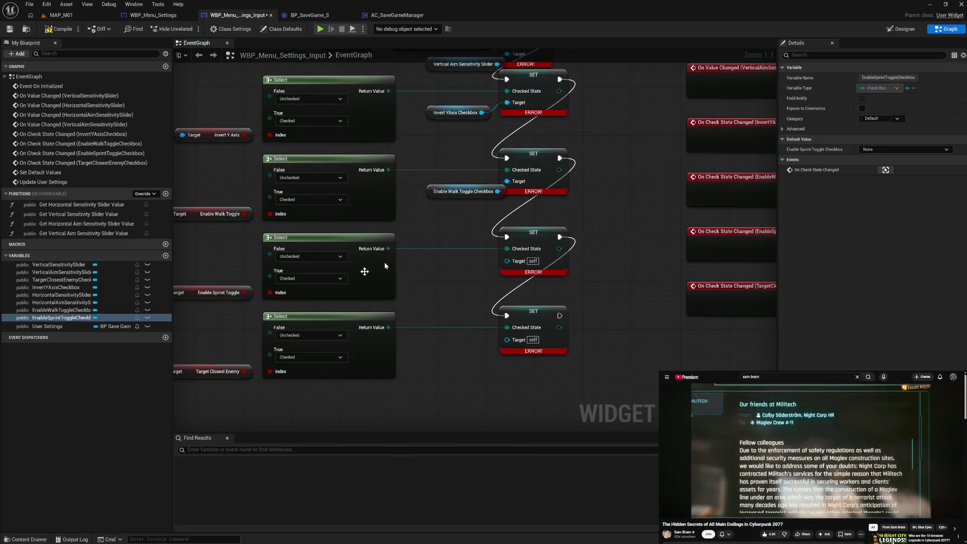
{"action": "mouse_move", "coordinate": [81, 316]}
{"action": "left_mouse_down"}
{"action": "mouse_move", "coordinate": [252, 302]}
{"action": "mouse_move", "coordinate": [508, 260]}
{"action": "left_mouse_up"}
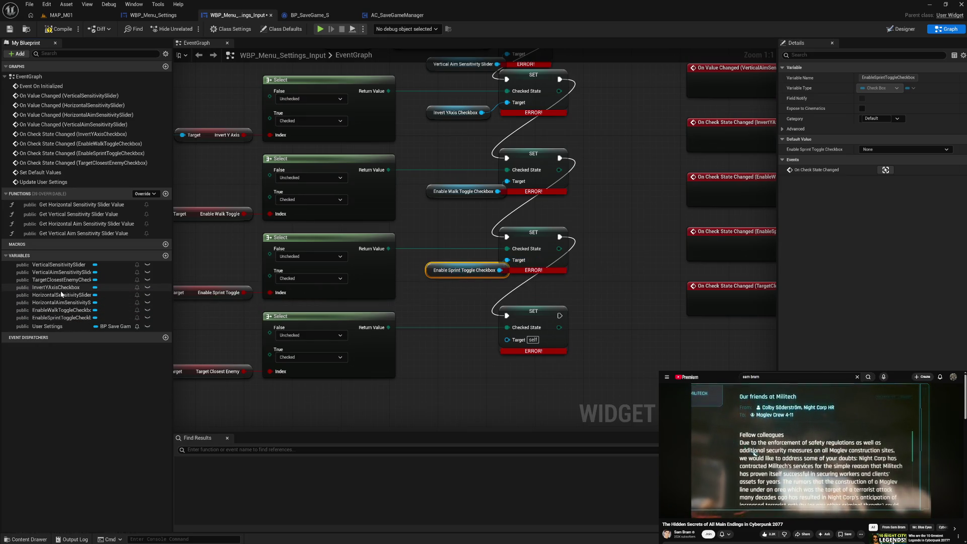
{"action": "left_click_drag", "start_coordinate": [58, 280], "coordinate": [525, 347]}
Align the right edges of all the getter nodes and shift them slightly left.
{"action": "mouse_move", "coordinate": [452, 372]}
{"action": "left_mouse_down"}
{"action": "mouse_move", "coordinate": [456, 143]}
{"action": "mouse_move", "coordinate": [446, 108]}
{"action": "mouse_move", "coordinate": [456, 135]}
{"action": "left_mouse_up"}
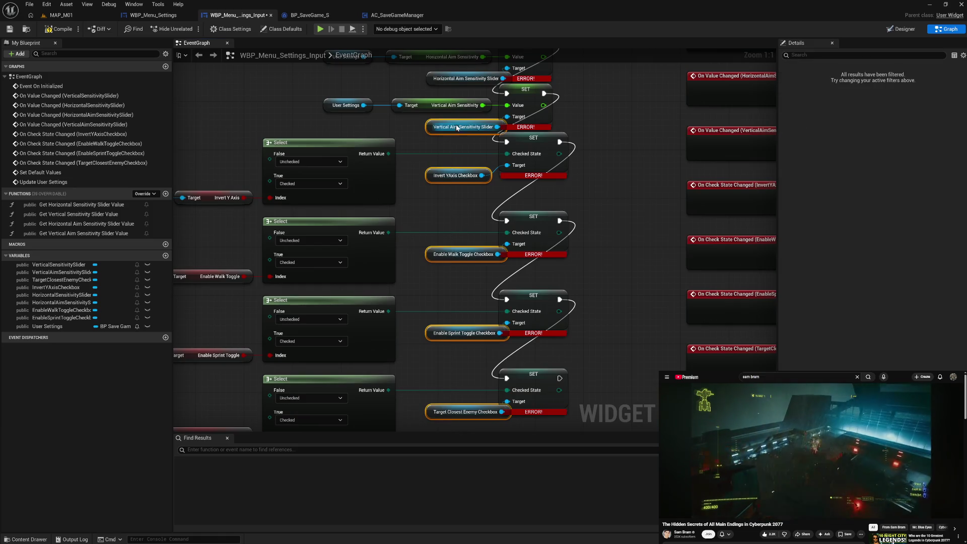
{"action": "mouse_move", "coordinate": [413, 176]}
{"action": "left_mouse_down"}
{"action": "mouse_move", "coordinate": [415, 134]}
{"action": "mouse_move", "coordinate": [441, 132]}
{"action": "left_mouse_up"}
{"action": "left_click", "coordinate": [439, 187], "text": "ctrl"}
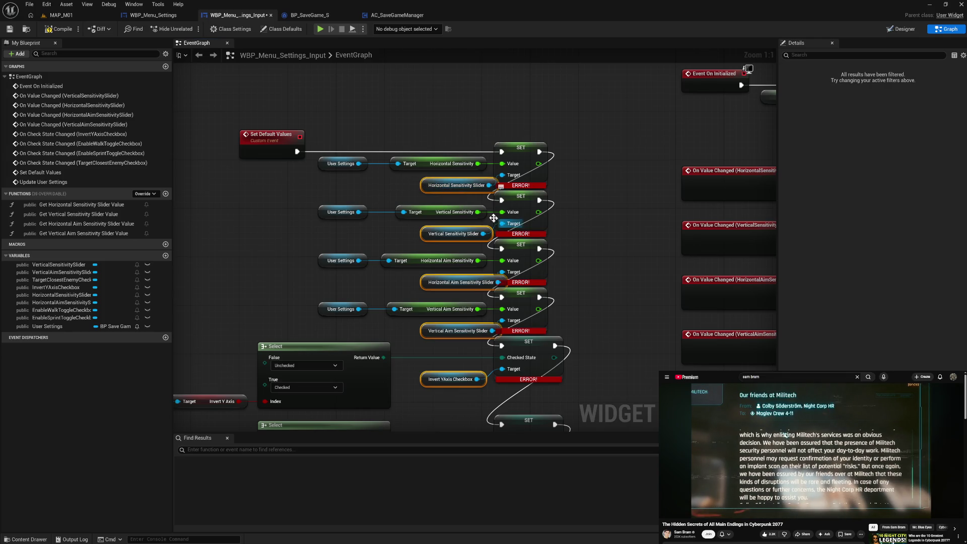
{"action": "key", "text": "shift+d"}
{"action": "left_click_drag", "start_coordinate": [433, 188], "coordinate": [411, 189]}
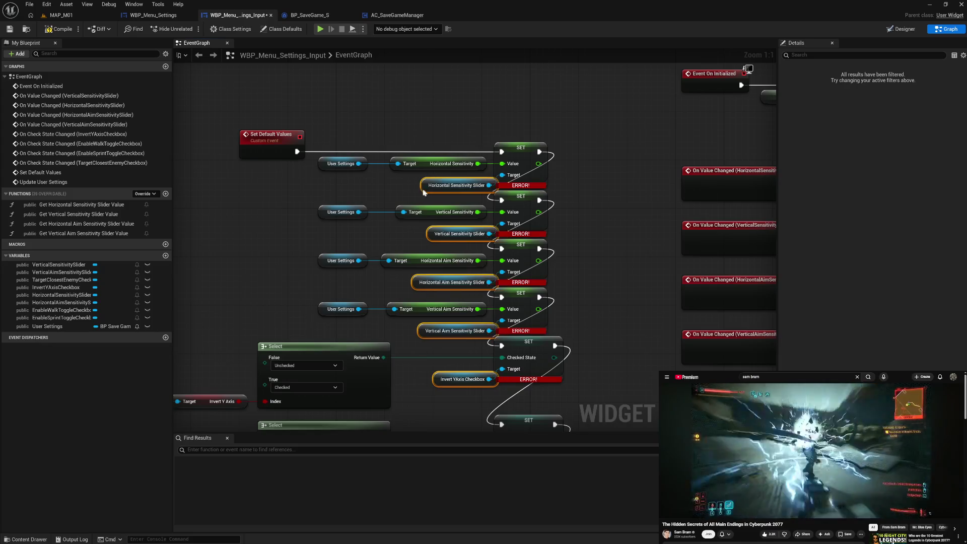
Straighten the connections between the four sensitivity slider getters and their SET nodes.
{"action": "mouse_move", "coordinate": [340, 142]}
{"action": "left_mouse_down"}
{"action": "mouse_move", "coordinate": [545, 192]}
{"action": "mouse_move", "coordinate": [539, 187]}
{"action": "left_mouse_up"}
{"action": "key", "text": "q"}
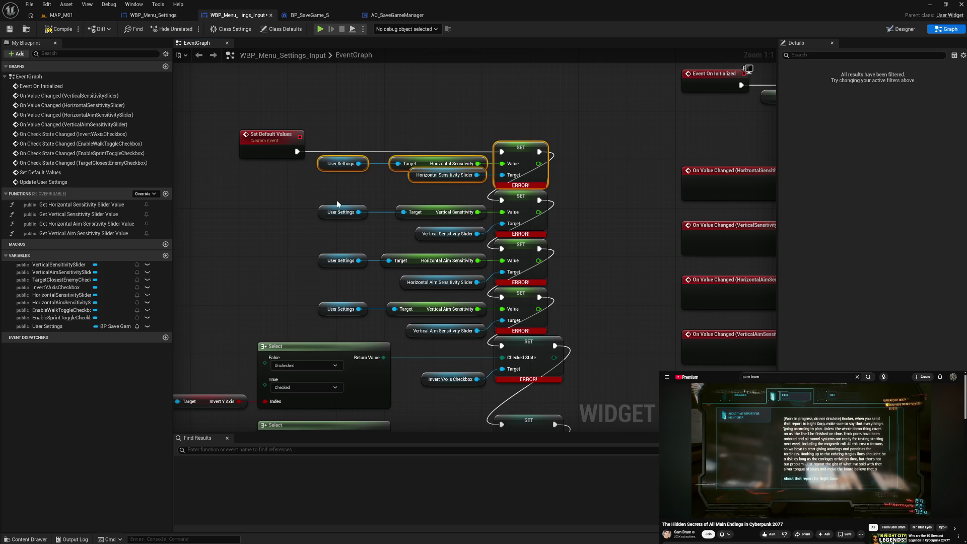
{"action": "left_click_drag", "start_coordinate": [338, 204], "coordinate": [514, 227]}
{"action": "key", "text": "q"}
{"action": "left_click_drag", "start_coordinate": [346, 238], "coordinate": [549, 290]}
{"action": "key", "text": "q"}
{"action": "left_click_drag", "start_coordinate": [345, 290], "coordinate": [517, 331]}
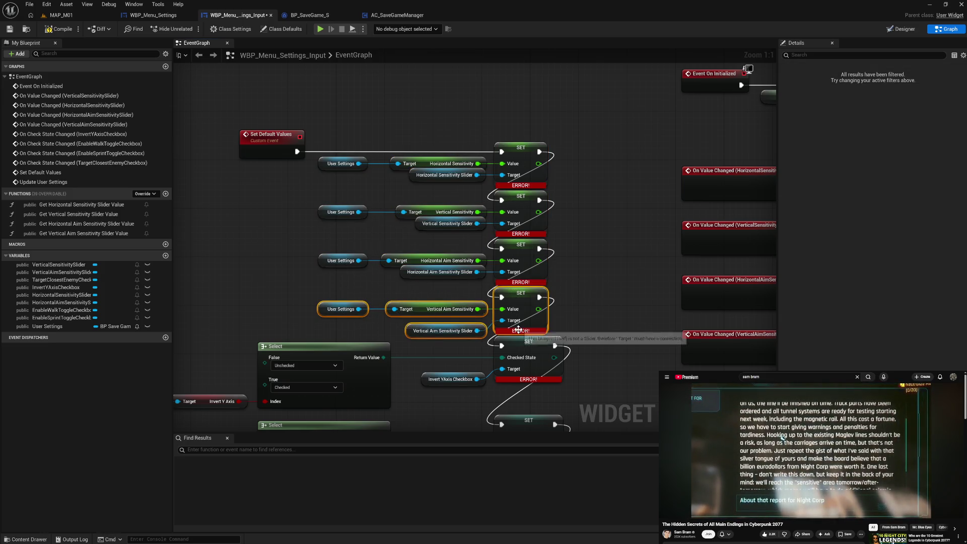
{"action": "key", "text": "q"}
Straighten the four checkbox getter-to-SET connections and nudge the last pair up.
{"action": "mouse_move", "coordinate": [436, 346]}
{"action": "left_mouse_down"}
{"action": "mouse_move", "coordinate": [434, 300]}
{"action": "mouse_move", "coordinate": [519, 338]}
{"action": "mouse_move", "coordinate": [513, 305]}
{"action": "left_mouse_up"}
{"action": "key", "text": "q"}
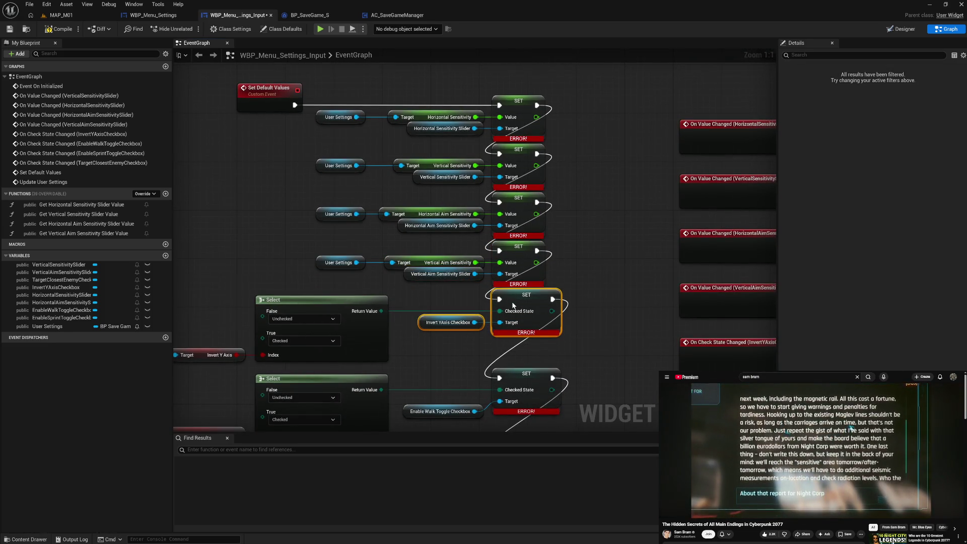
{"action": "mouse_move", "coordinate": [464, 361]}
{"action": "left_mouse_down"}
{"action": "mouse_move", "coordinate": [442, 288]}
{"action": "mouse_move", "coordinate": [486, 330]}
{"action": "mouse_move", "coordinate": [532, 328]}
{"action": "left_mouse_up"}
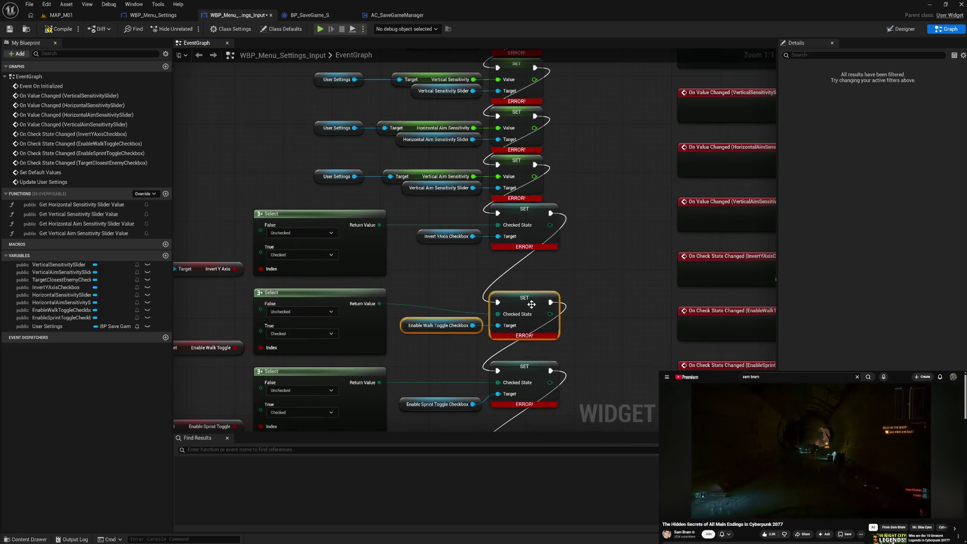
{"action": "key", "text": "q"}
{"action": "mouse_move", "coordinate": [449, 366]}
{"action": "left_mouse_down"}
{"action": "mouse_move", "coordinate": [449, 272]}
{"action": "mouse_move", "coordinate": [496, 320]}
{"action": "left_mouse_up"}
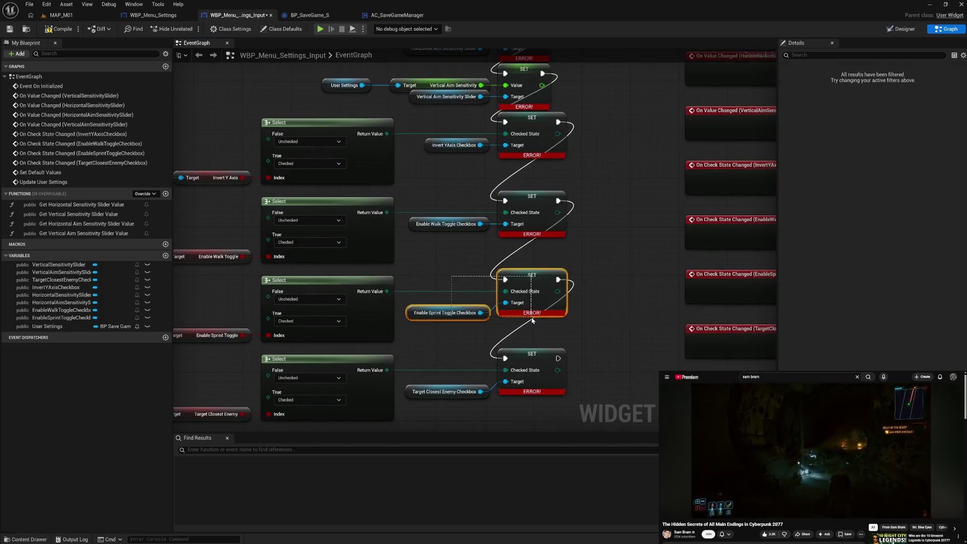
{"action": "key", "text": "q"}
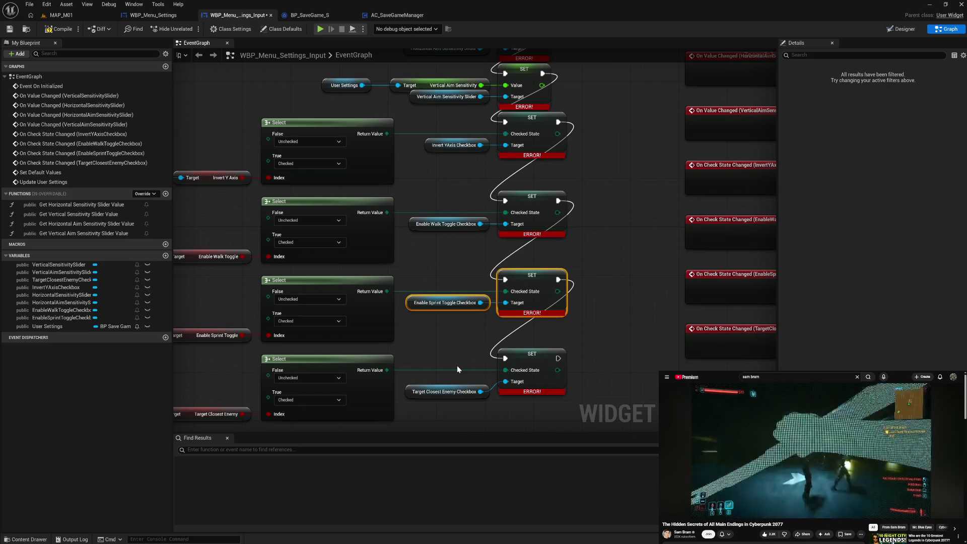
{"action": "left_click_drag", "start_coordinate": [458, 365], "coordinate": [504, 395]}
{"action": "key", "text": "q"}
{"action": "left_click_drag", "start_coordinate": [531, 363], "coordinate": [533, 360]}
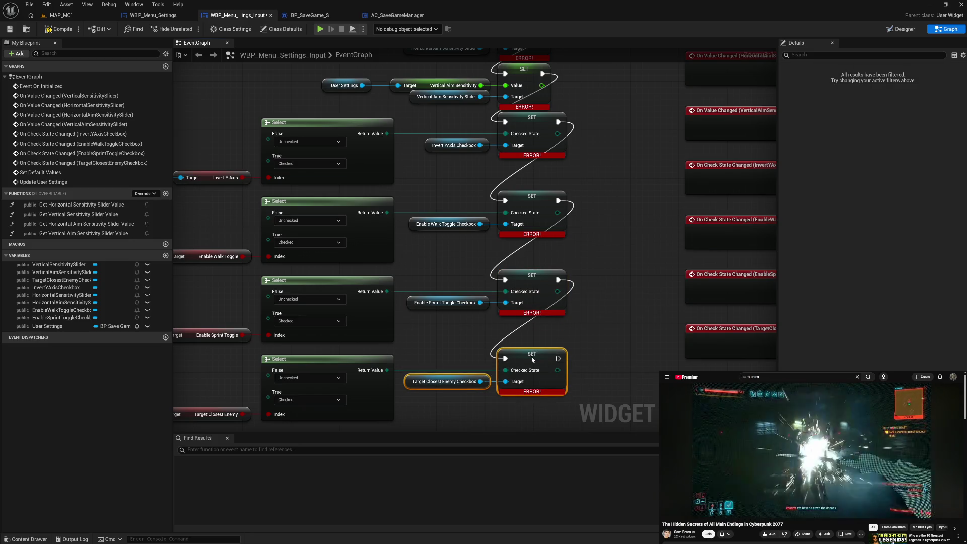
Compile the widget, inspect Get Horizontal Sensitivity Slider Value, and return to the Designer.
{"action": "left_click", "coordinate": [456, 349]}
{"action": "left_click", "coordinate": [69, 30]}
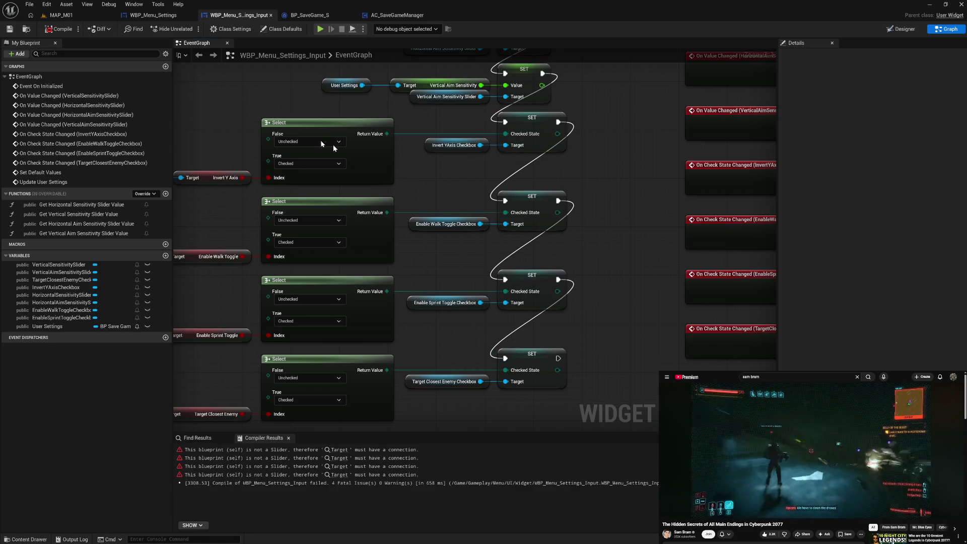
{"action": "left_click_drag", "start_coordinate": [433, 129], "coordinate": [537, 314]}
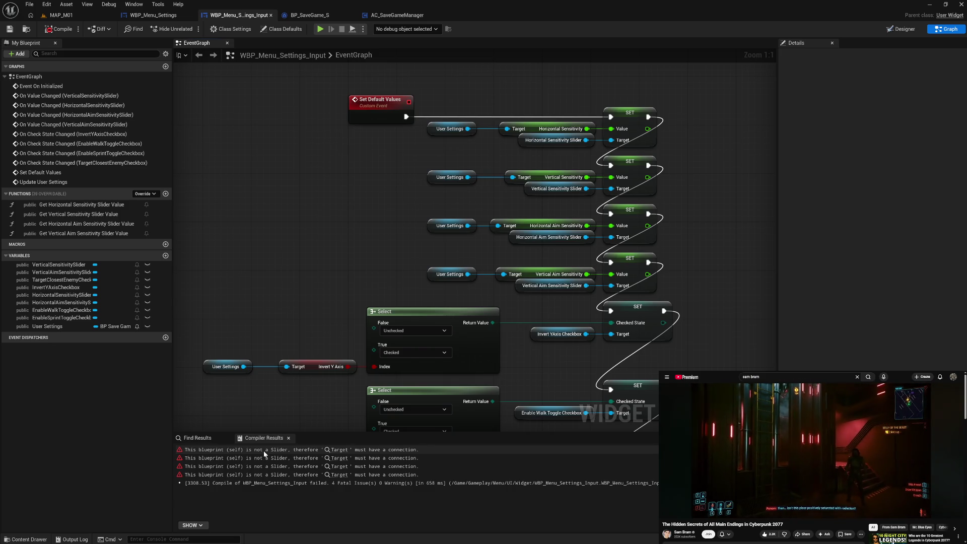
{"action": "left_click", "coordinate": [120, 206]}
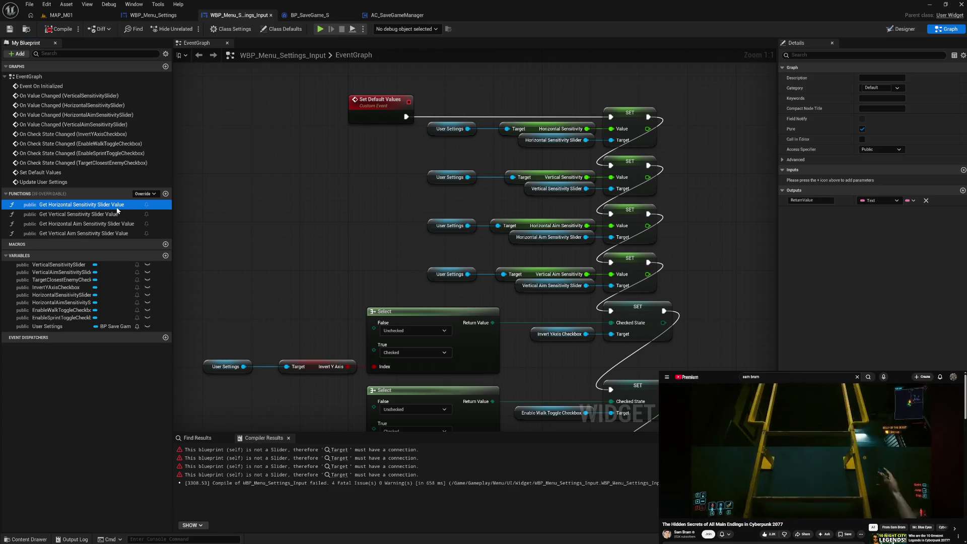
{"action": "left_click", "coordinate": [899, 32]}
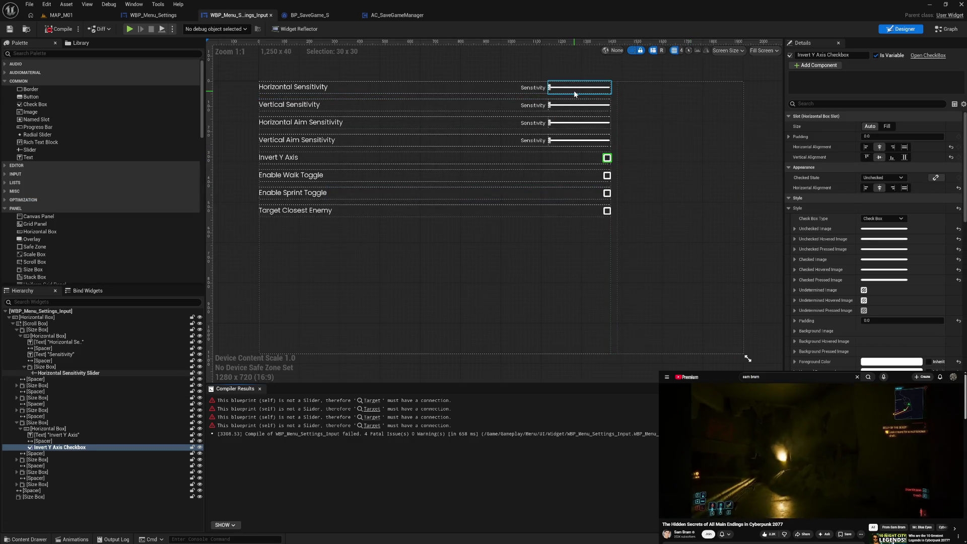
Create a value binding function for the Horizontal Sensitivity slider.
{"action": "left_click", "coordinate": [576, 92]}
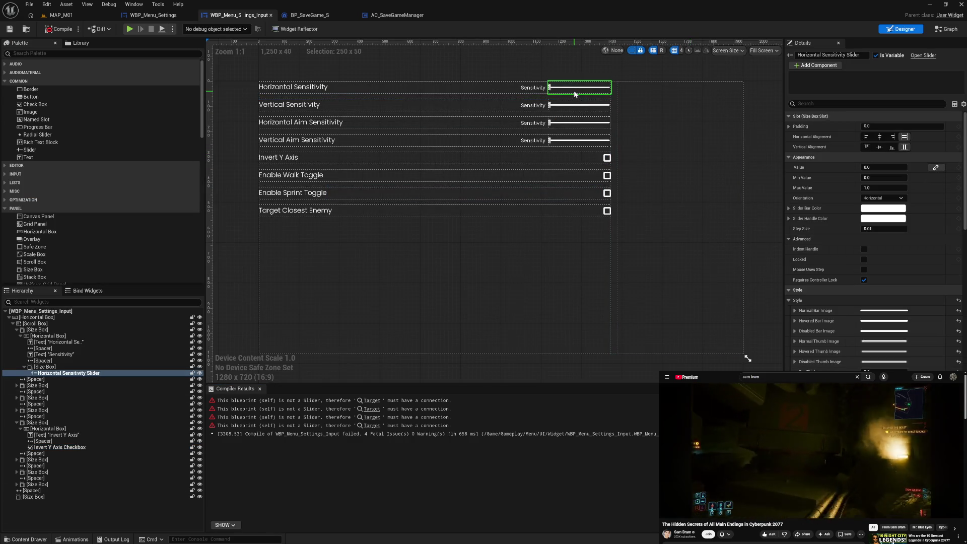
{"action": "left_click", "coordinate": [935, 167]}
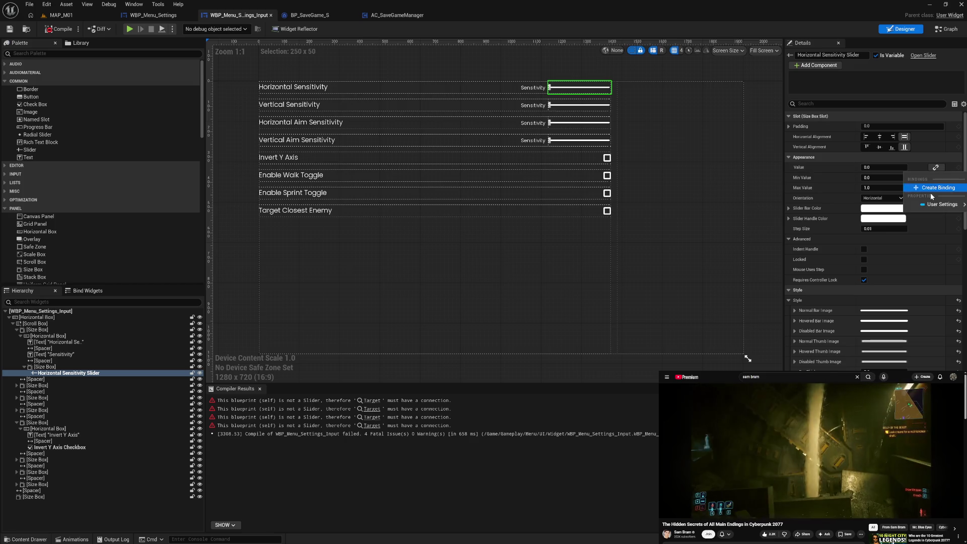
{"action": "left_click", "coordinate": [931, 190]}
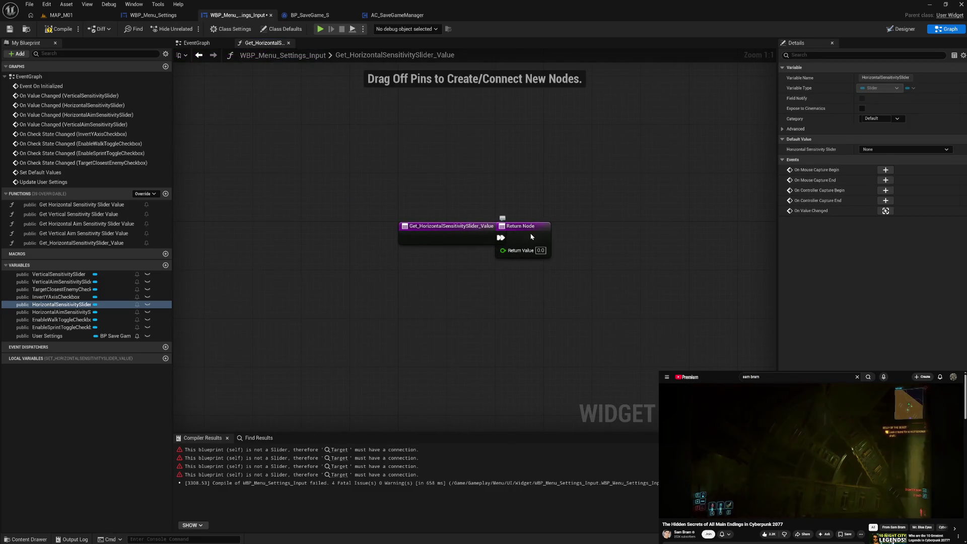
{"action": "left_click_drag", "start_coordinate": [519, 233], "coordinate": [542, 233]}
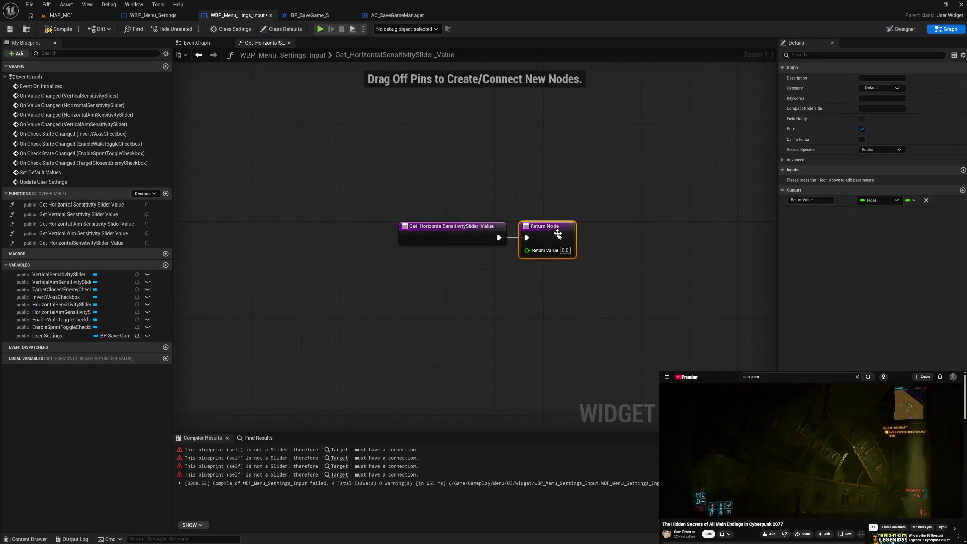
{"action": "left_click", "coordinate": [891, 30]}
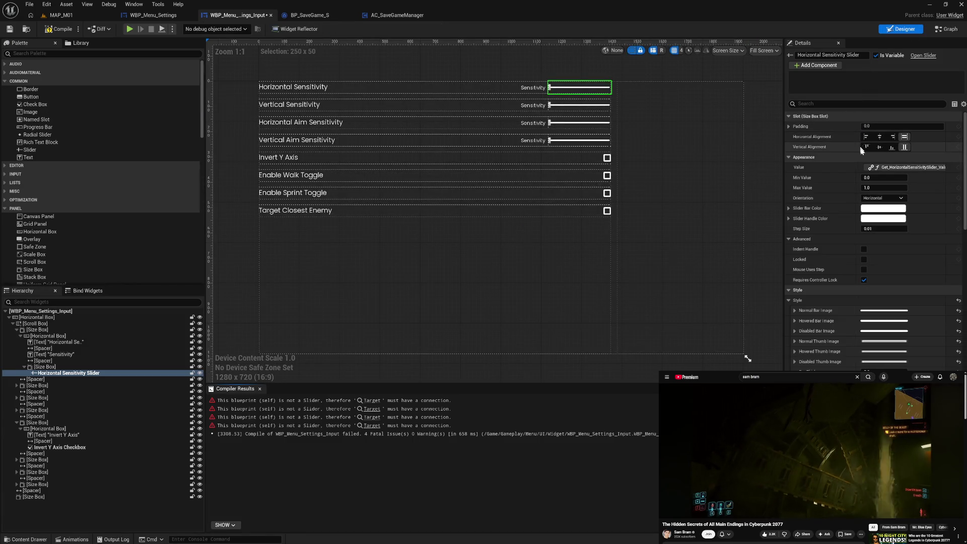
Remove the slider's value binding, then reopen and close the binding options.
{"action": "left_click", "coordinate": [886, 168]}
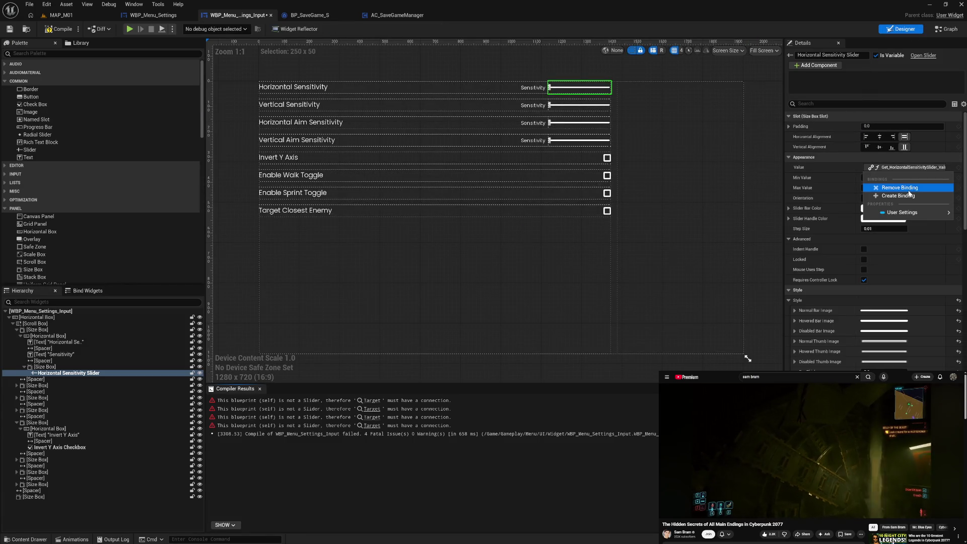
{"action": "left_click", "coordinate": [899, 188]}
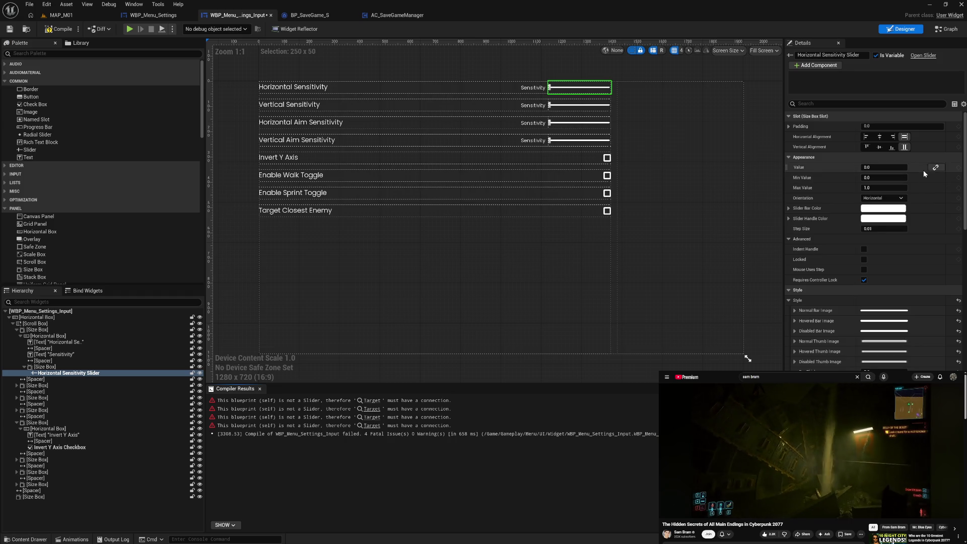
{"action": "left_click", "coordinate": [936, 168]}
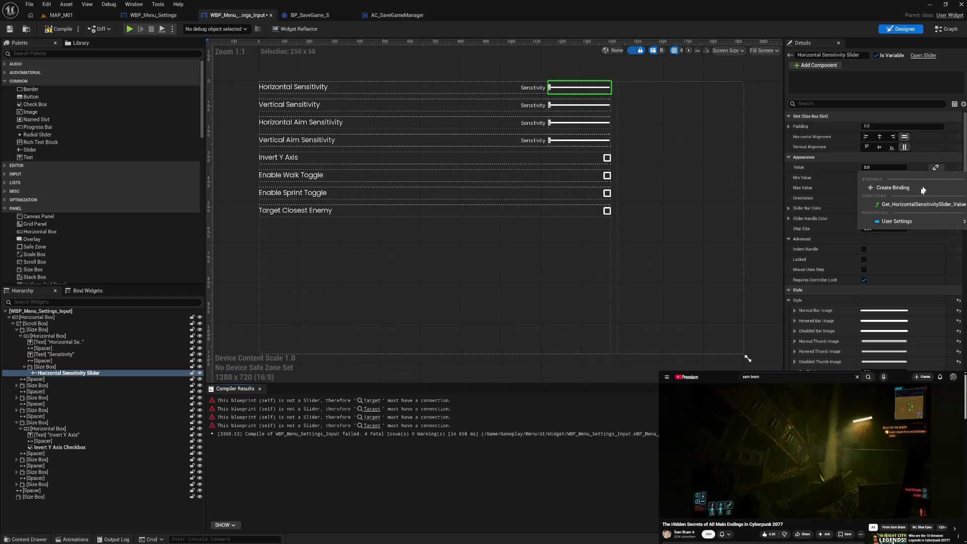
{"action": "mouse_move", "coordinate": [897, 221]}
{"action": "left_click", "coordinate": [844, 166]}
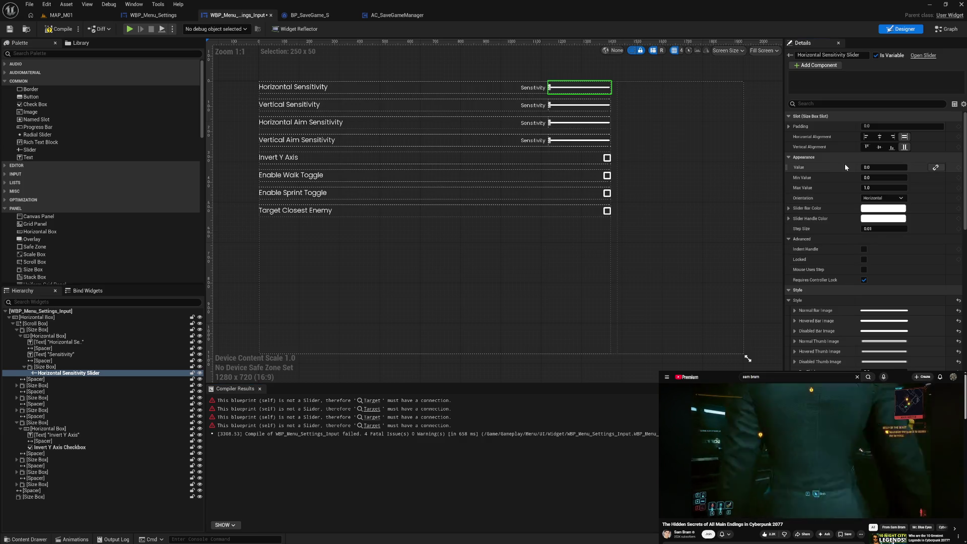
{"action": "left_click", "coordinate": [937, 168]}
{"action": "left_click", "coordinate": [922, 204]}
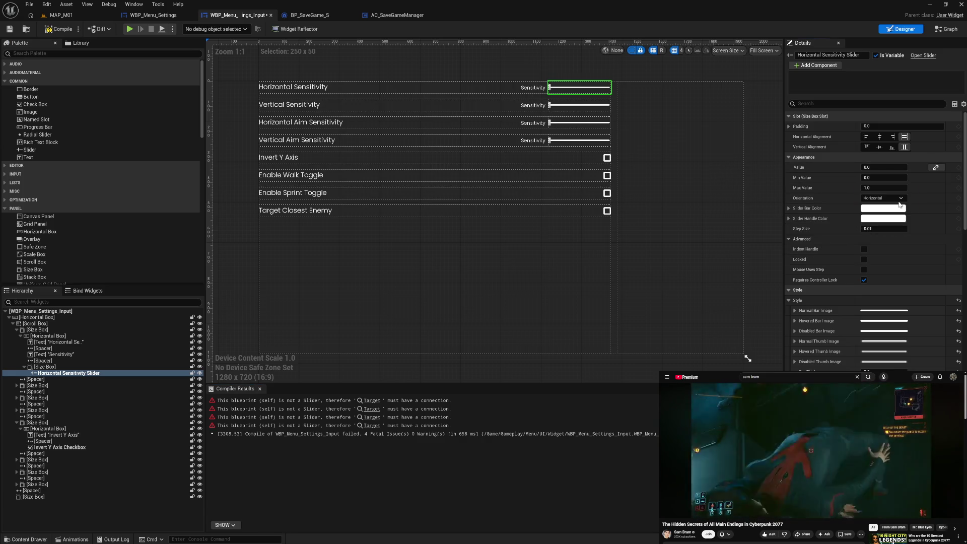
Create a value binding function for the Vertical Sensitivity slider.
{"action": "left_click", "coordinate": [584, 107]}
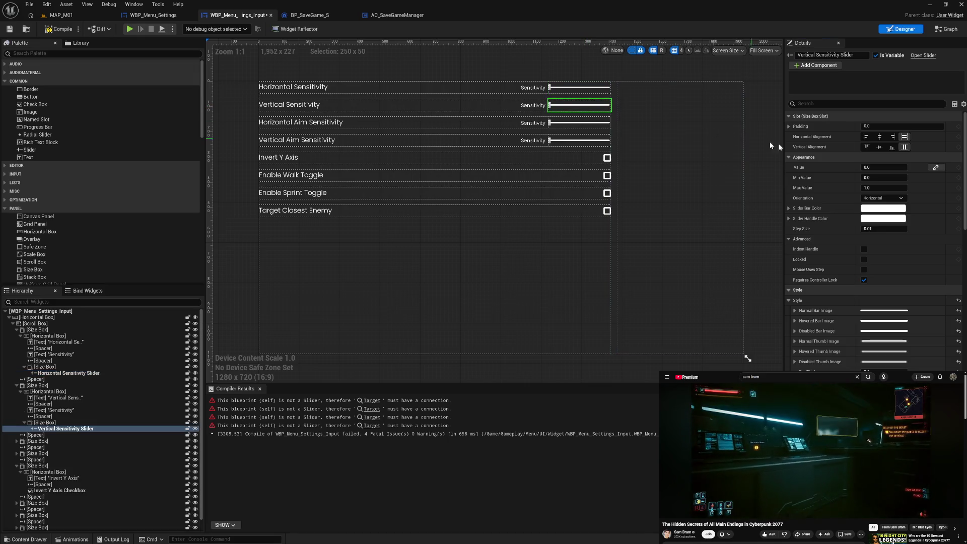
{"action": "left_click", "coordinate": [935, 168]}
{"action": "left_click", "coordinate": [910, 188]}
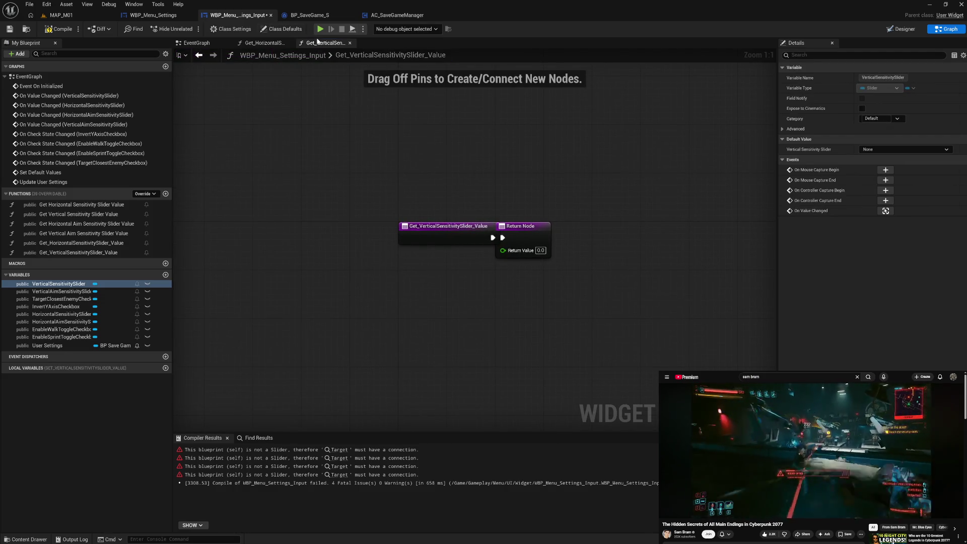
{"action": "left_click", "coordinate": [904, 31]}
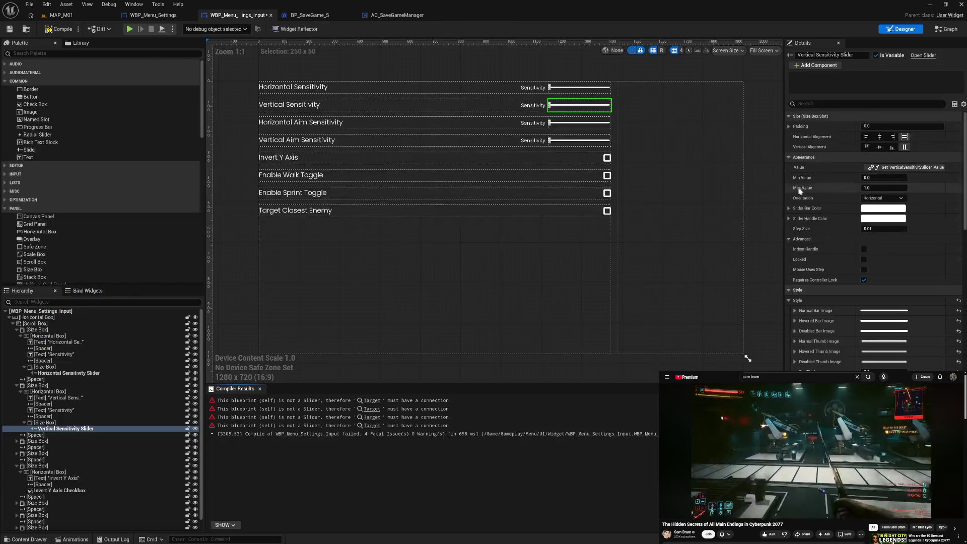
Create value binding functions for the Horizontal Aim and Vertical Aim Sensitivity sliders.
{"action": "left_click", "coordinate": [573, 124]}
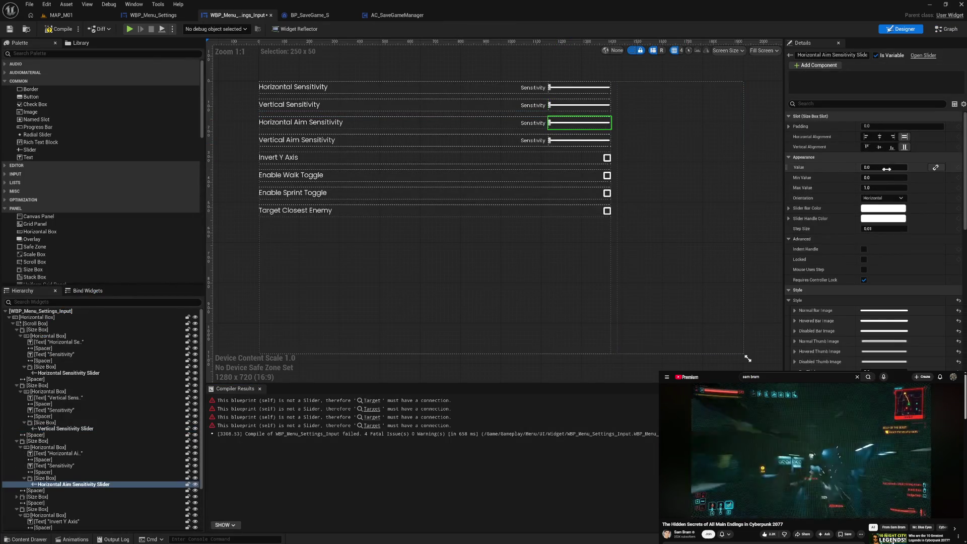
{"action": "left_click", "coordinate": [936, 167]}
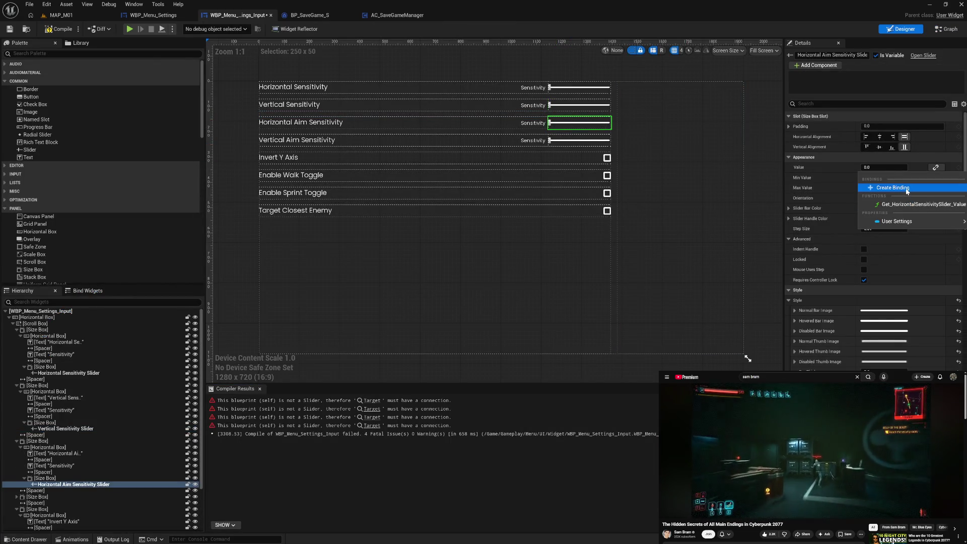
{"action": "key", "text": "Escape"}
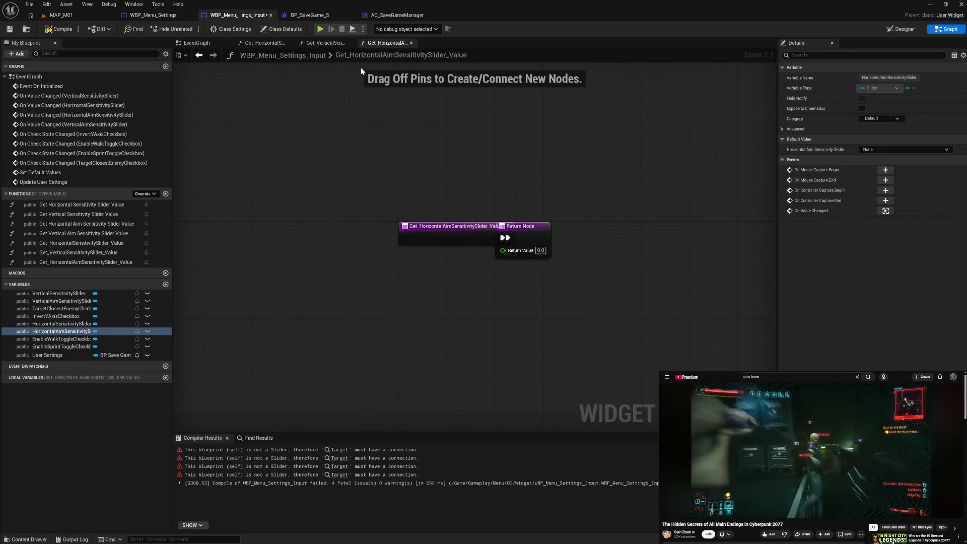
{"action": "left_click", "coordinate": [899, 29]}
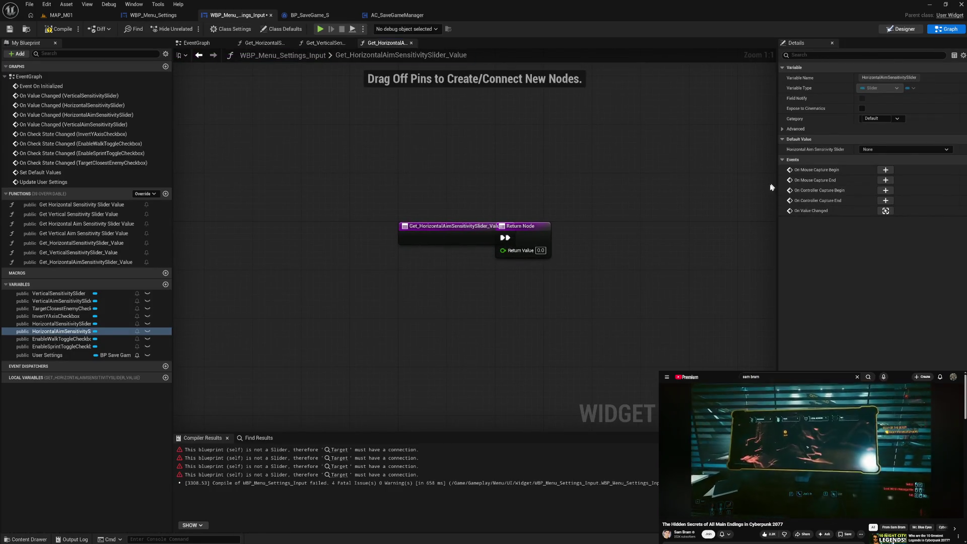
{"action": "left_click", "coordinate": [571, 144]}
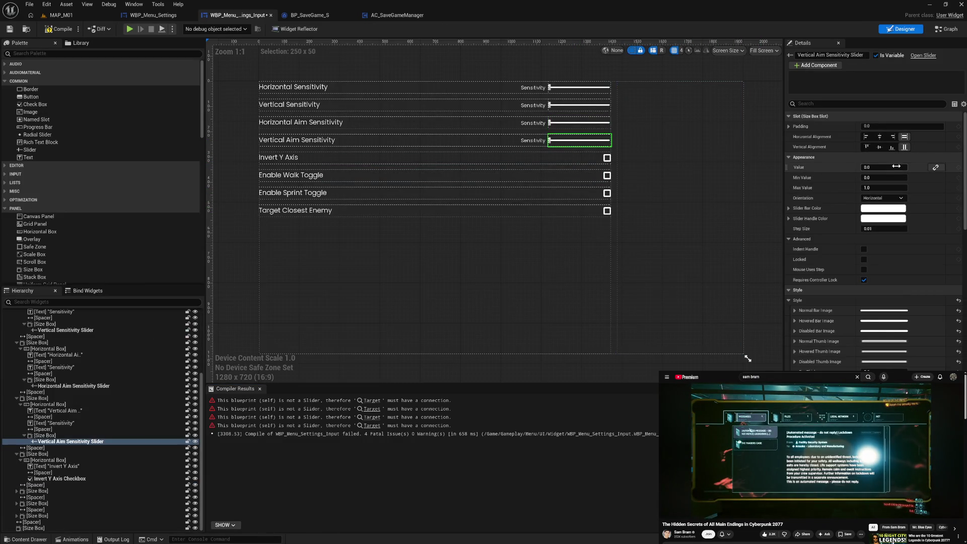
{"action": "left_click", "coordinate": [935, 167]}
{"action": "left_click", "coordinate": [897, 189]}
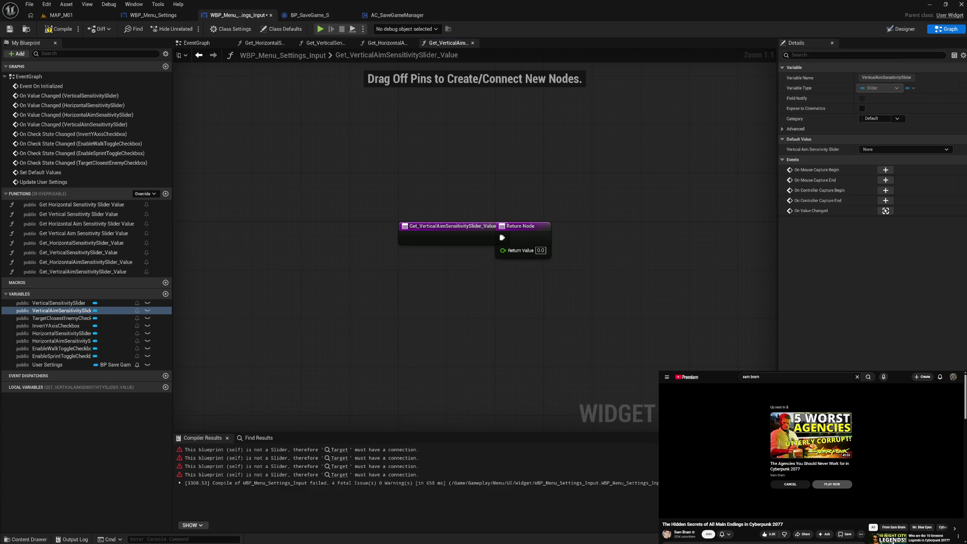
Open a live stream page in a new browser tab, then switch back to Unreal Engine.
{"action": "key", "text": "ctrl+t"}
{"action": "left_click", "coordinate": [735, 460]}
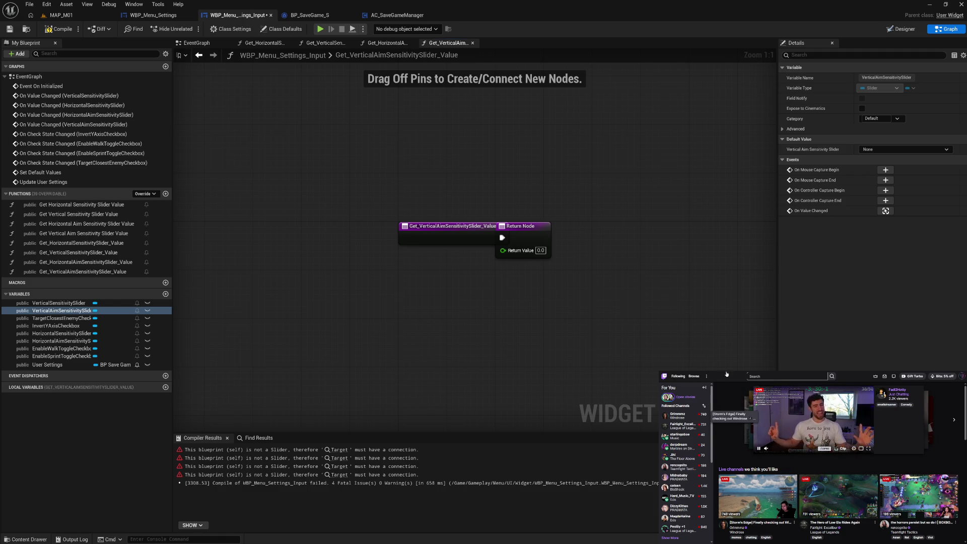
{"action": "left_click", "coordinate": [693, 418]}
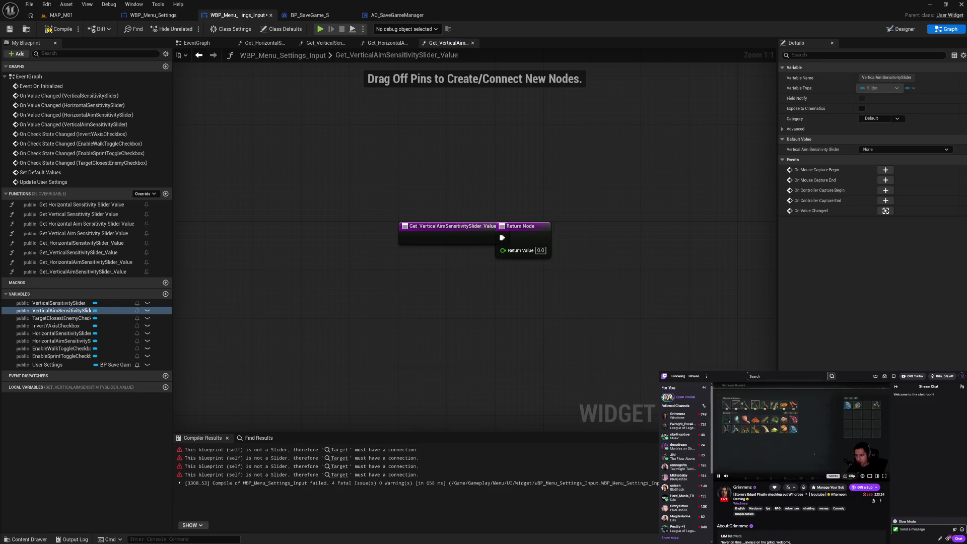
{"action": "key", "text": "alt+Tab"}
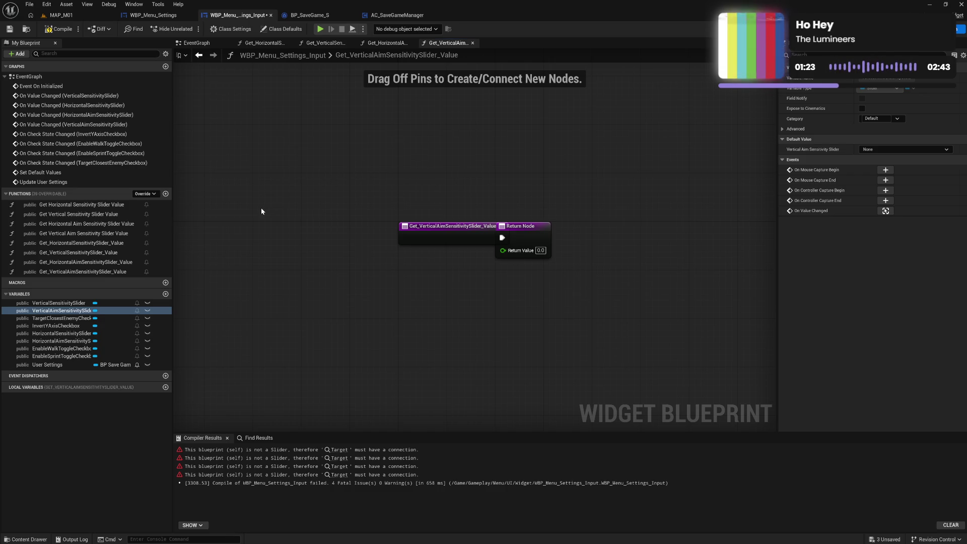
Paste the comment-boxed nodes into Get_HorizontalSensitivitySlider_Value, then delete them and recompile.
{"action": "double_click", "coordinate": [93, 206]}
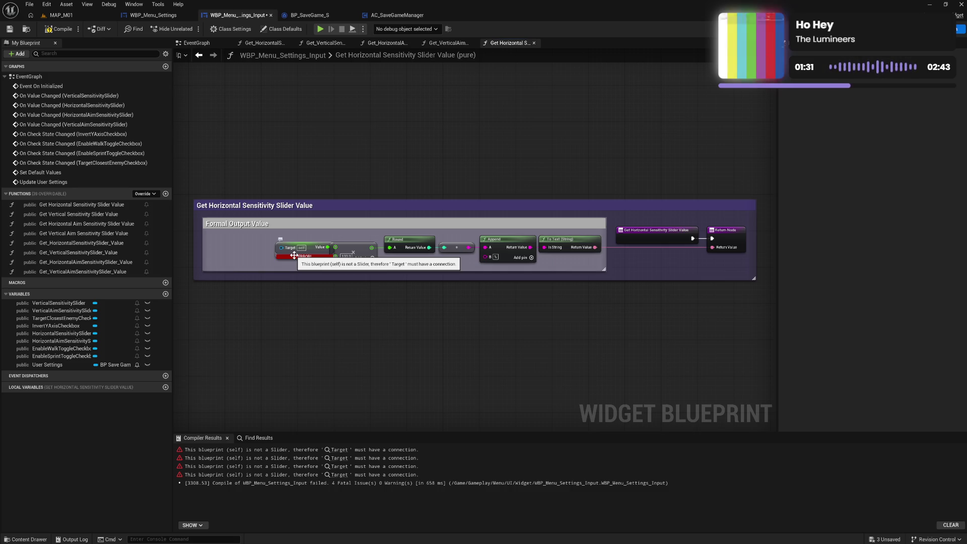
{"action": "left_click_drag", "start_coordinate": [230, 193], "coordinate": [565, 287]}
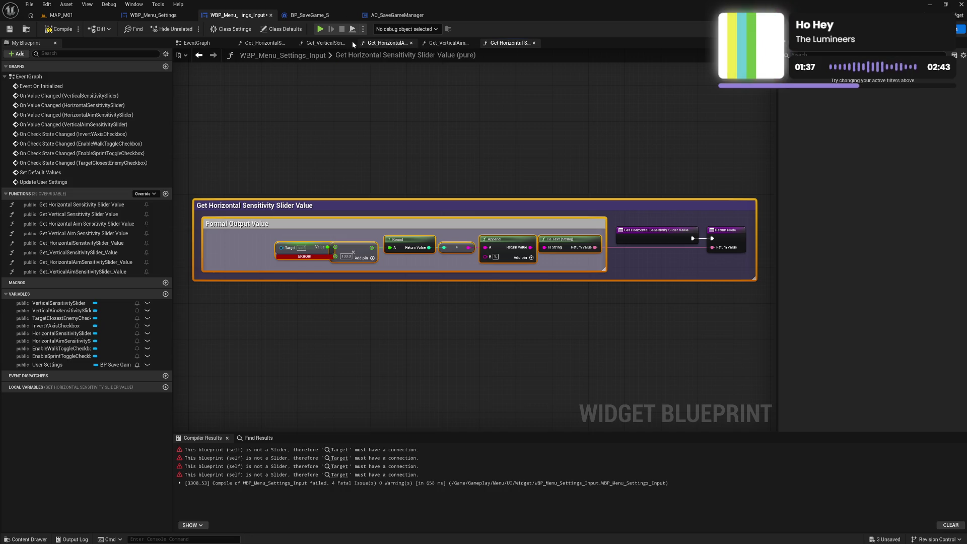
{"action": "left_click", "coordinate": [264, 43]}
{"action": "key", "text": "ctrl+v"}
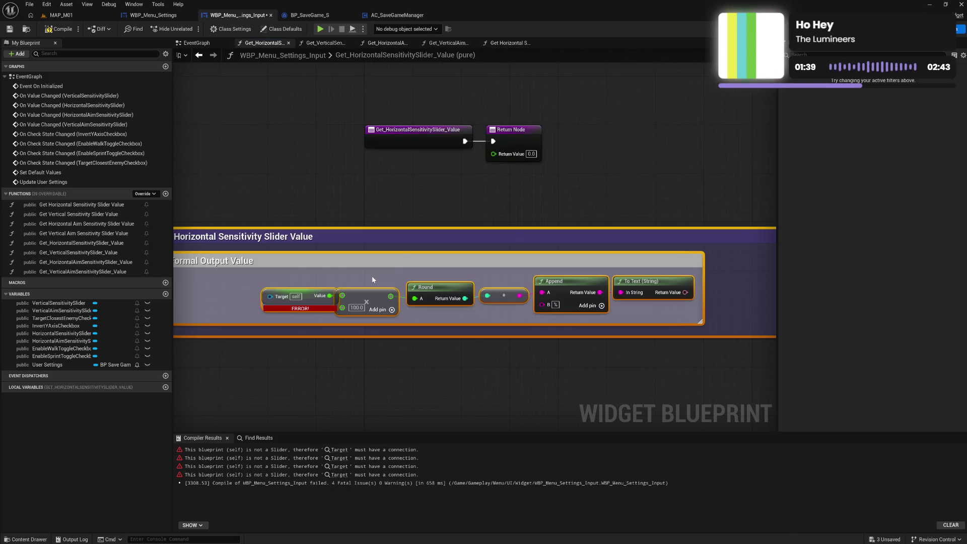
{"action": "mouse_move", "coordinate": [399, 243]}
{"action": "left_mouse_down"}
{"action": "mouse_move", "coordinate": [383, 211]}
{"action": "mouse_move", "coordinate": [334, 180]}
{"action": "left_mouse_up"}
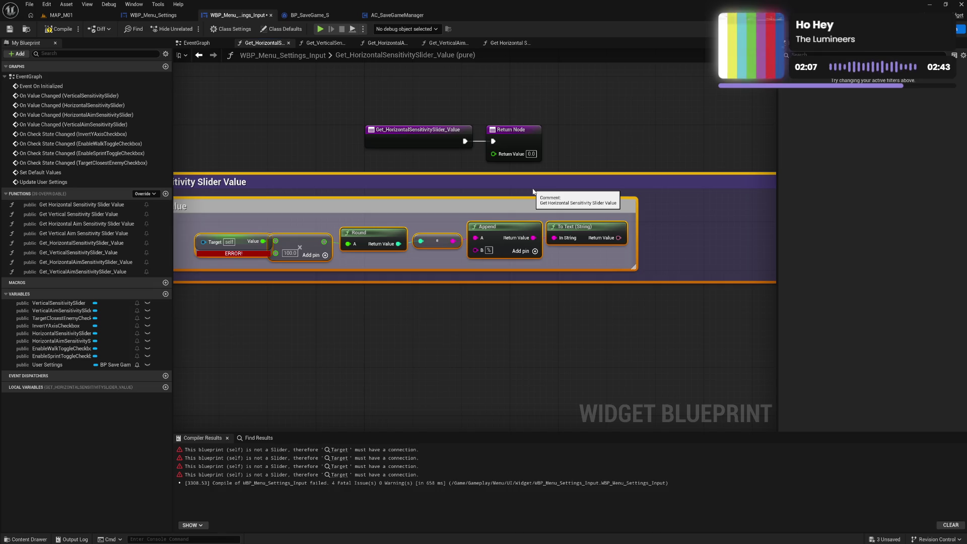
{"action": "key", "text": "Delete"}
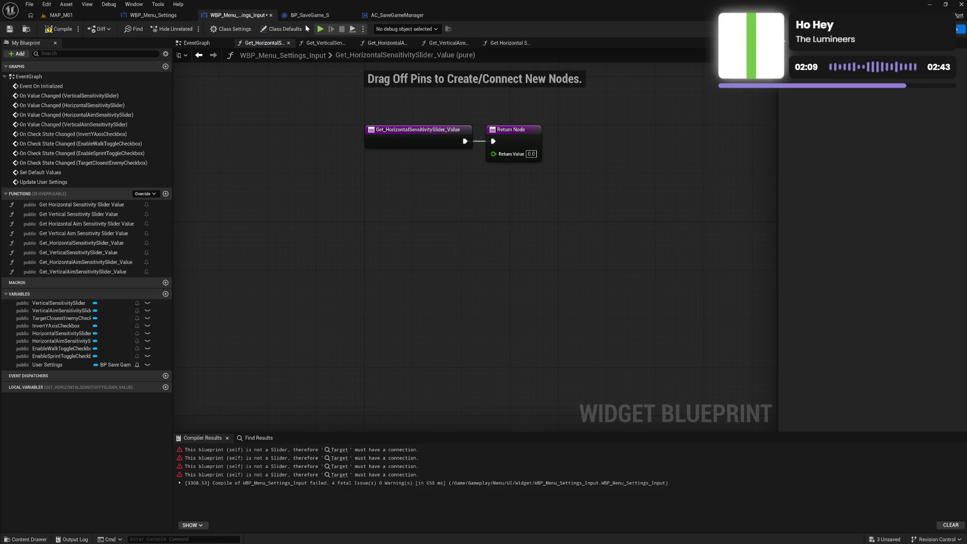
{"action": "left_click", "coordinate": [61, 31]}
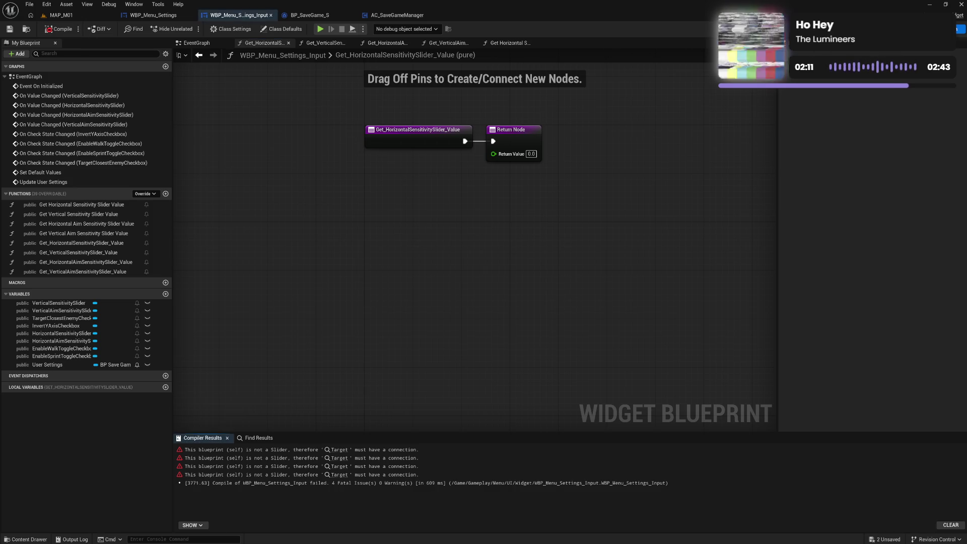
Bind the four Sensitivity labels to their matching Horizontal, Vertical, Horizontal Aim and Vertical Aim getters.
{"action": "left_click", "coordinate": [946, 29]}
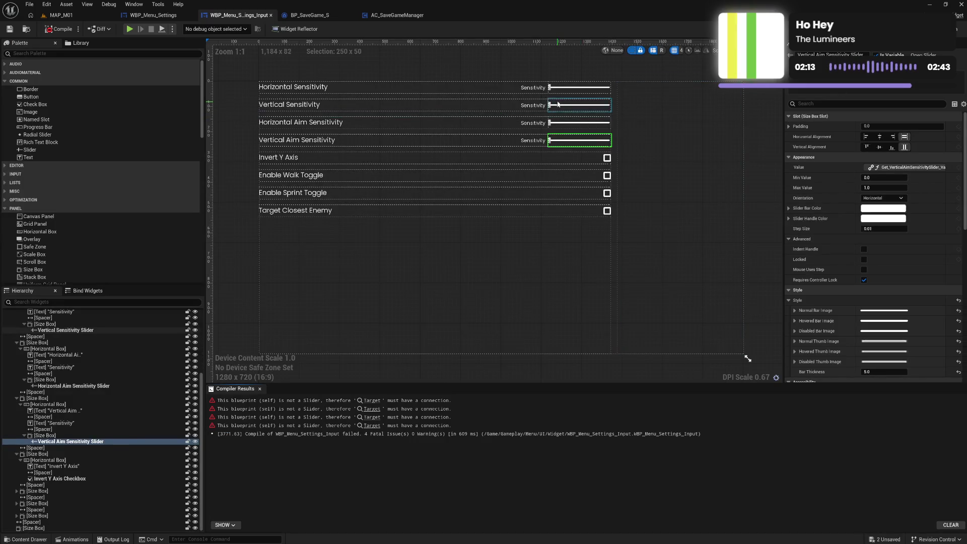
{"action": "left_click", "coordinate": [912, 177]}
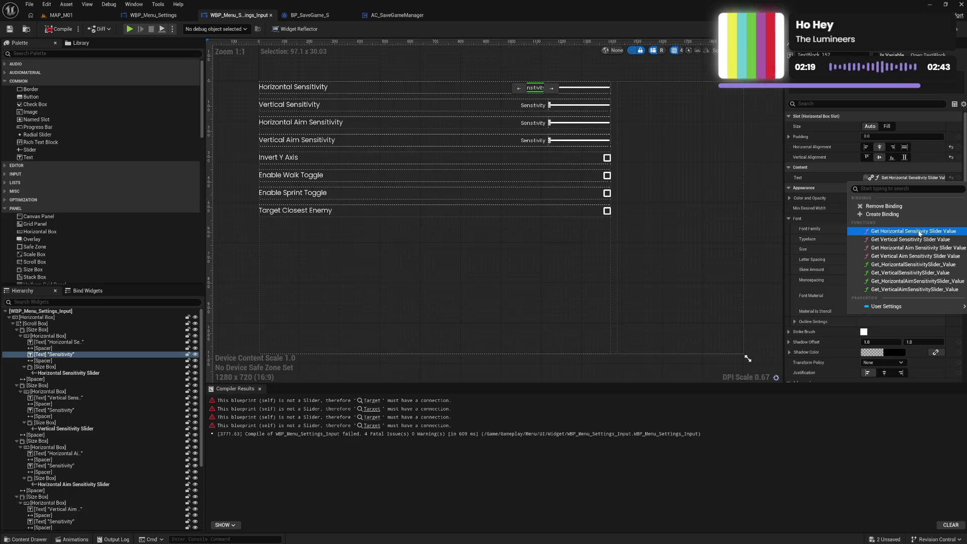
{"action": "left_click", "coordinate": [919, 232]}
{"action": "left_click", "coordinate": [535, 105]}
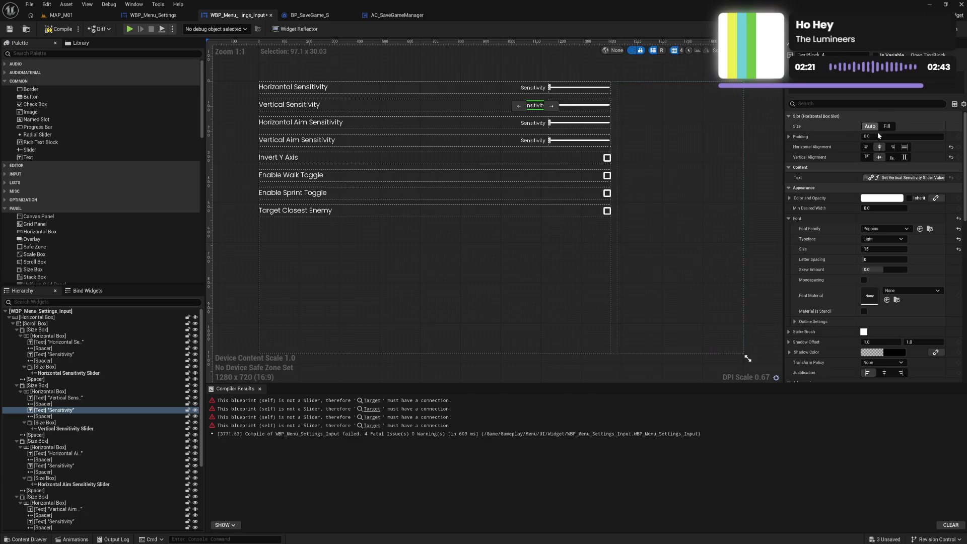
{"action": "left_click", "coordinate": [909, 177]}
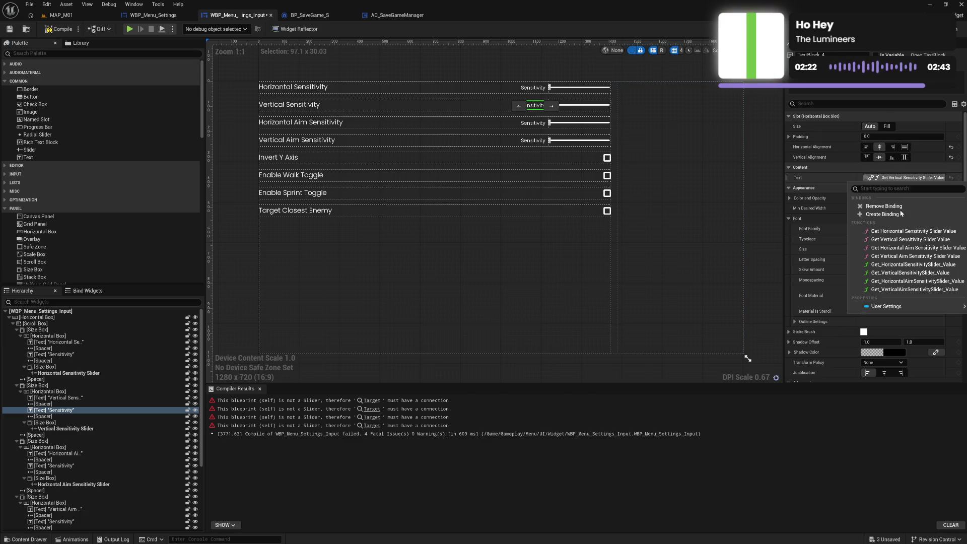
{"action": "left_click", "coordinate": [902, 240]}
{"action": "left_click", "coordinate": [534, 123]}
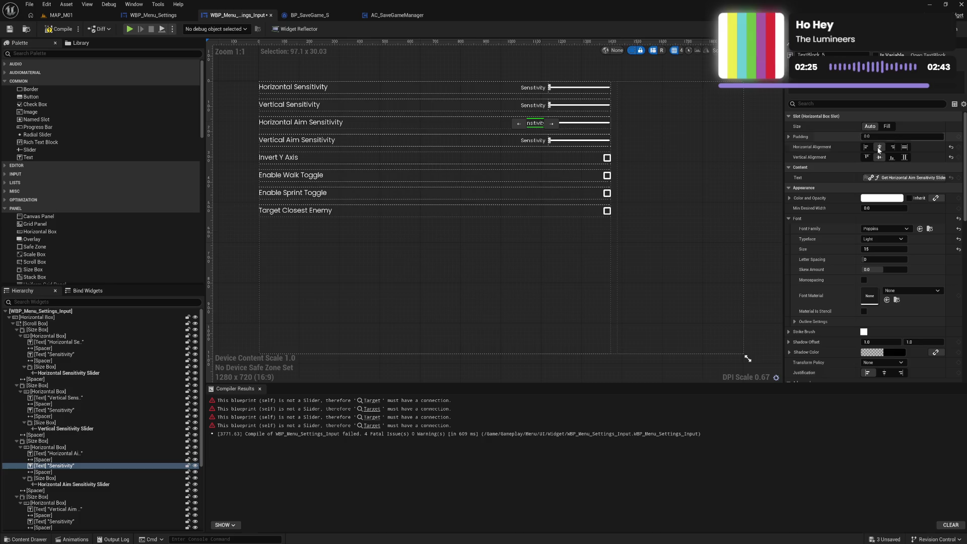
{"action": "left_click", "coordinate": [909, 178]}
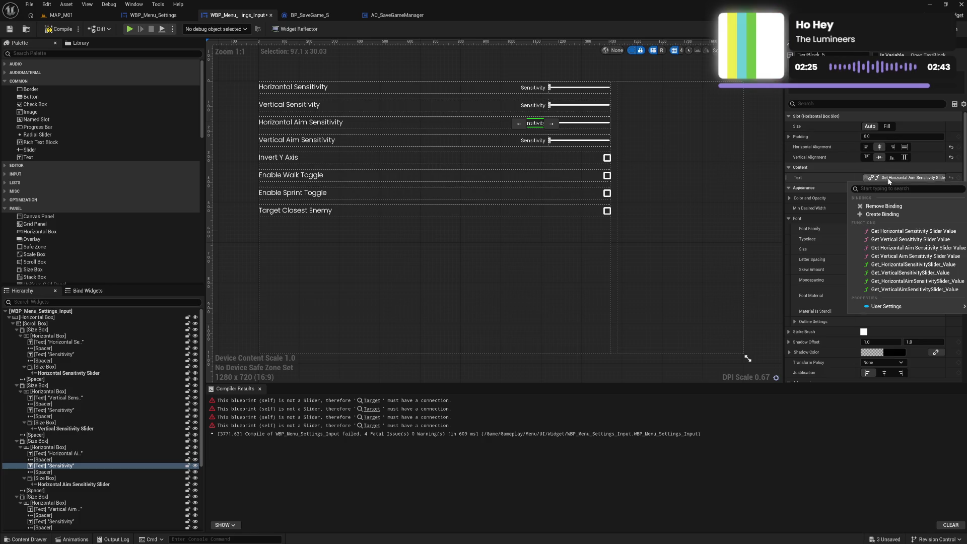
{"action": "left_click", "coordinate": [893, 256]}
{"action": "left_click", "coordinate": [534, 140]}
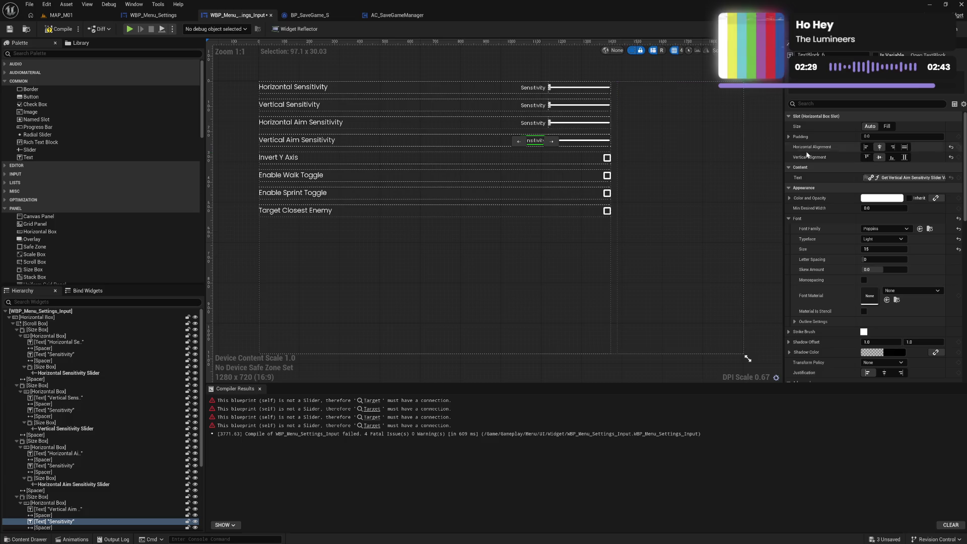
{"action": "left_click", "coordinate": [909, 177]}
{"action": "left_click", "coordinate": [896, 255]}
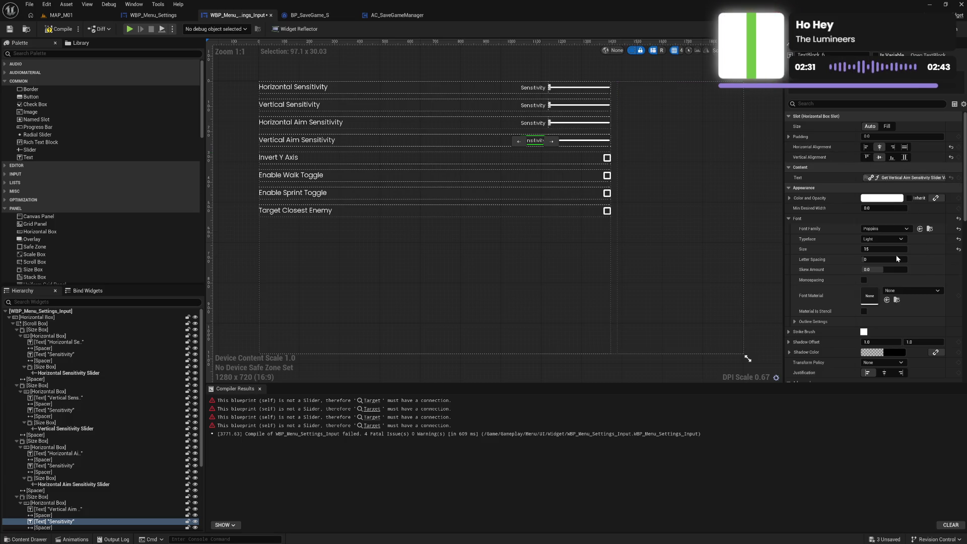
Check the sliders' value bindings and remove the Horizontal Aim Sensitivity slider's binding.
{"action": "left_click", "coordinate": [588, 96]}
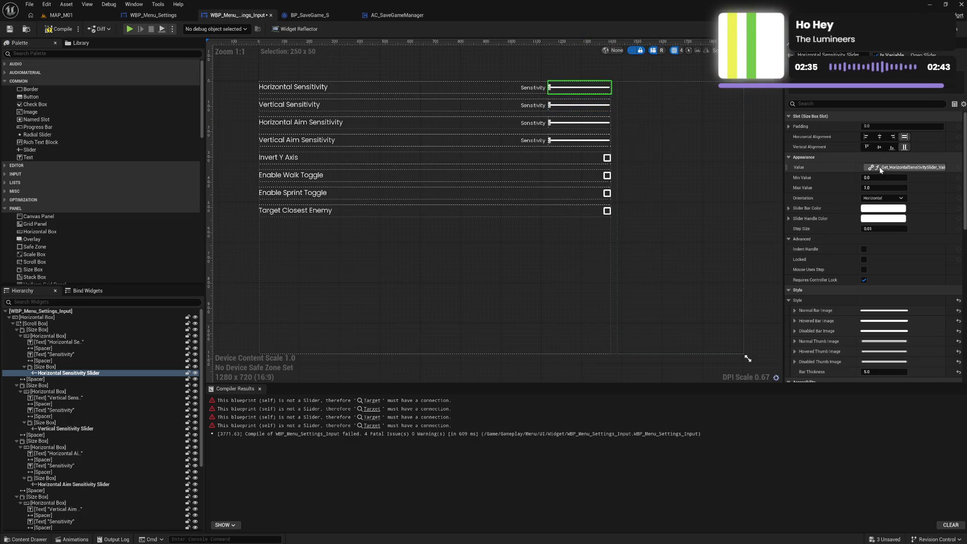
{"action": "left_click", "coordinate": [881, 168]}
{"action": "left_click", "coordinate": [615, 121]}
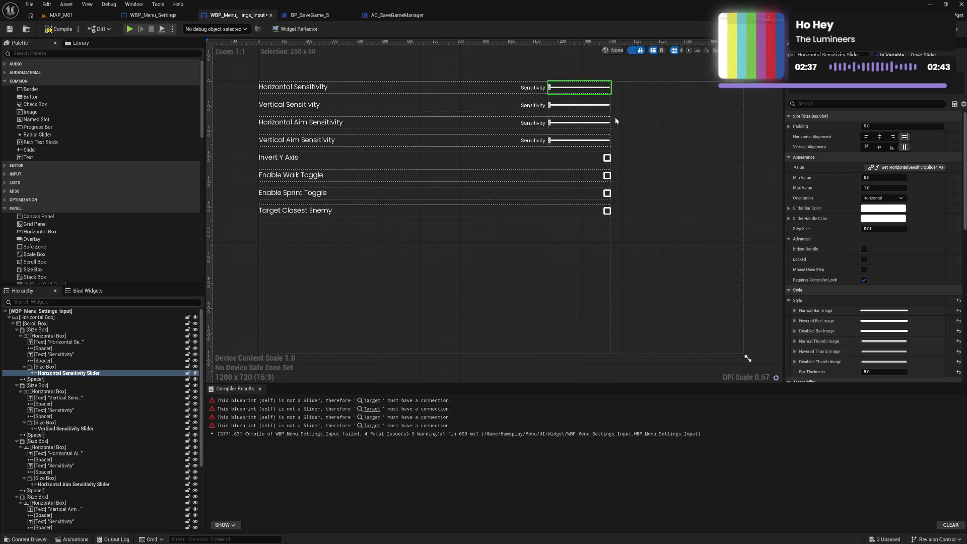
{"action": "left_click", "coordinate": [580, 105]}
{"action": "left_click", "coordinate": [887, 167]}
{"action": "left_click", "coordinate": [887, 188]}
{"action": "left_click", "coordinate": [579, 122]}
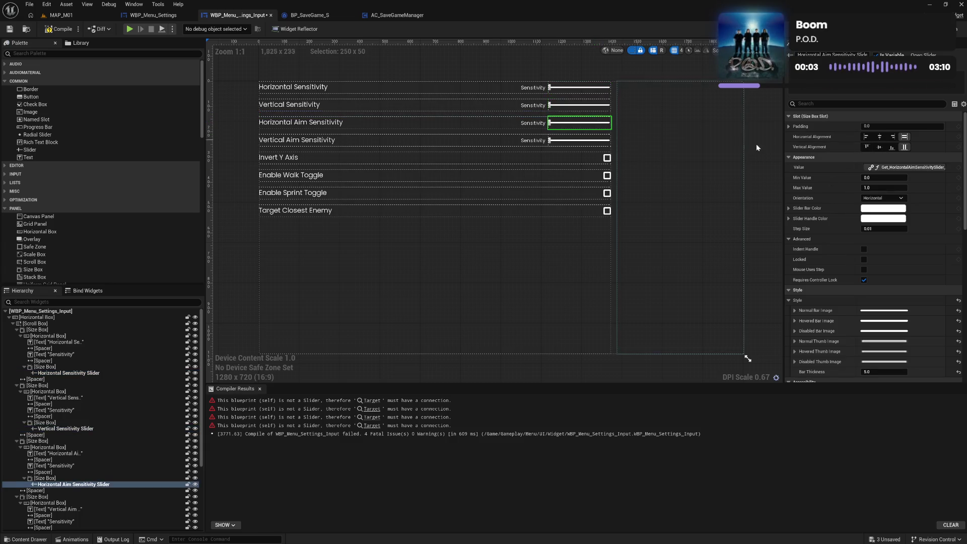
{"action": "left_click", "coordinate": [880, 168]}
{"action": "left_click", "coordinate": [887, 187]}
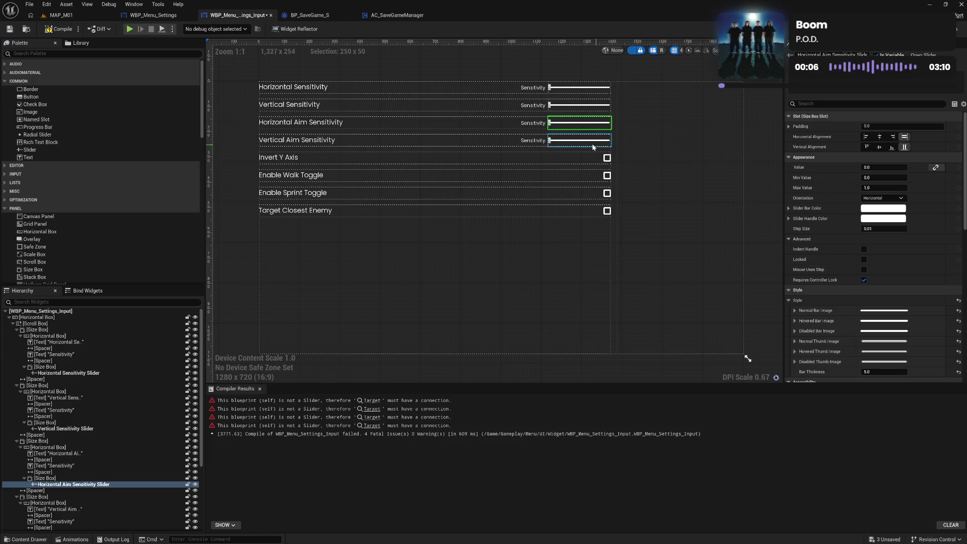
{"action": "left_click", "coordinate": [593, 145]}
{"action": "left_click", "coordinate": [936, 168]}
{"action": "left_click", "coordinate": [893, 190]}
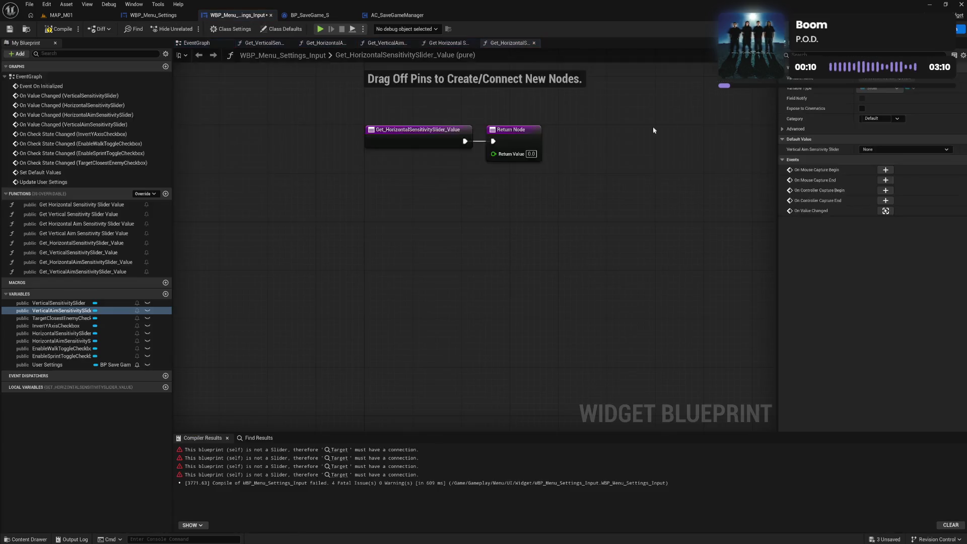
Close the five function graph tabs and bring the event graph nodes into view.
{"action": "left_click", "coordinate": [534, 43]}
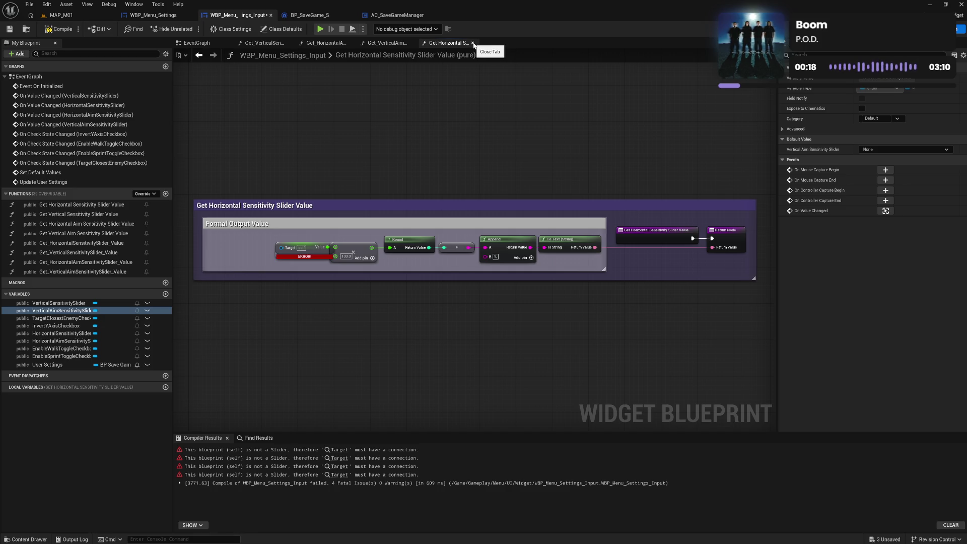
{"action": "left_click", "coordinate": [473, 44]}
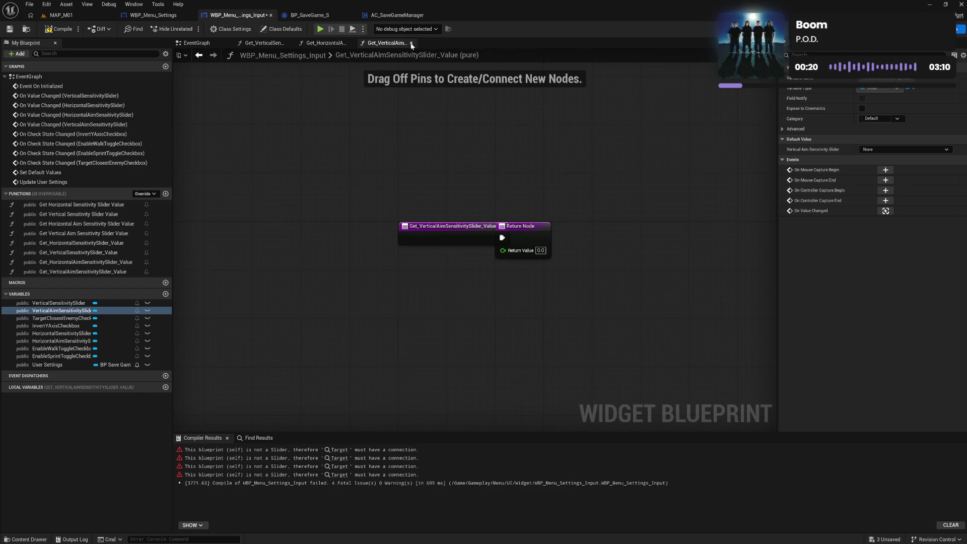
{"action": "left_click", "coordinate": [411, 43]}
{"action": "left_click", "coordinate": [349, 43]}
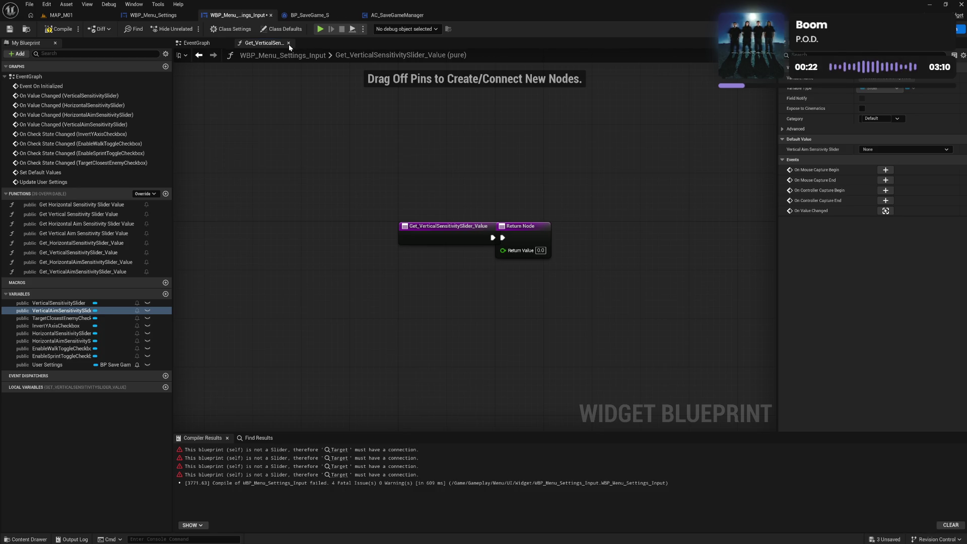
{"action": "left_click", "coordinate": [289, 42]}
{"action": "left_click_drag", "start_coordinate": [590, 140], "coordinate": [86, 429]}
{"action": "mouse_move", "coordinate": [587, 178]}
{"action": "left_mouse_down"}
{"action": "mouse_move", "coordinate": [262, 169]}
{"action": "mouse_move", "coordinate": [171, 193]}
{"action": "mouse_move", "coordinate": [365, 195]}
{"action": "left_mouse_up"}
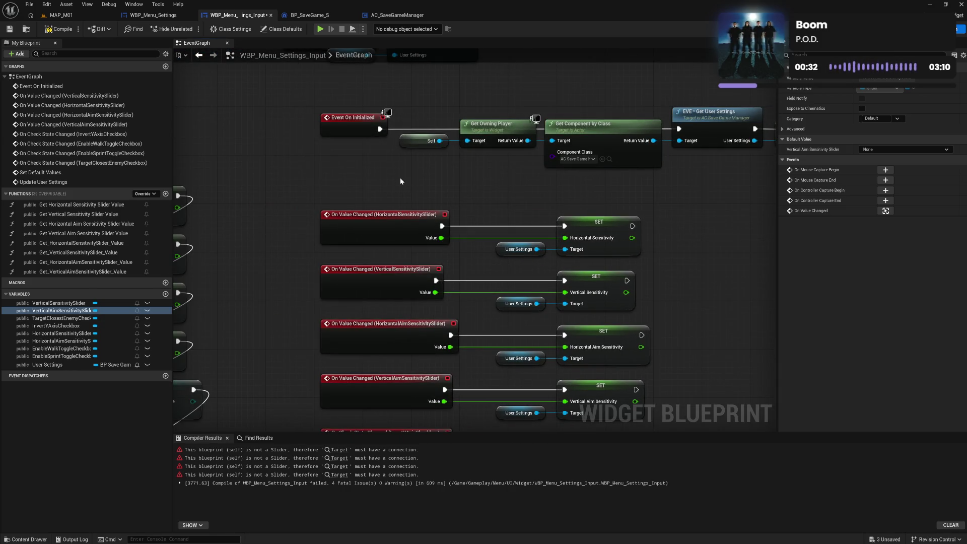
Compile, save all unsaved assets, and open Get Horizontal Sensitivity Slider Value.
{"action": "left_click", "coordinate": [66, 32]}
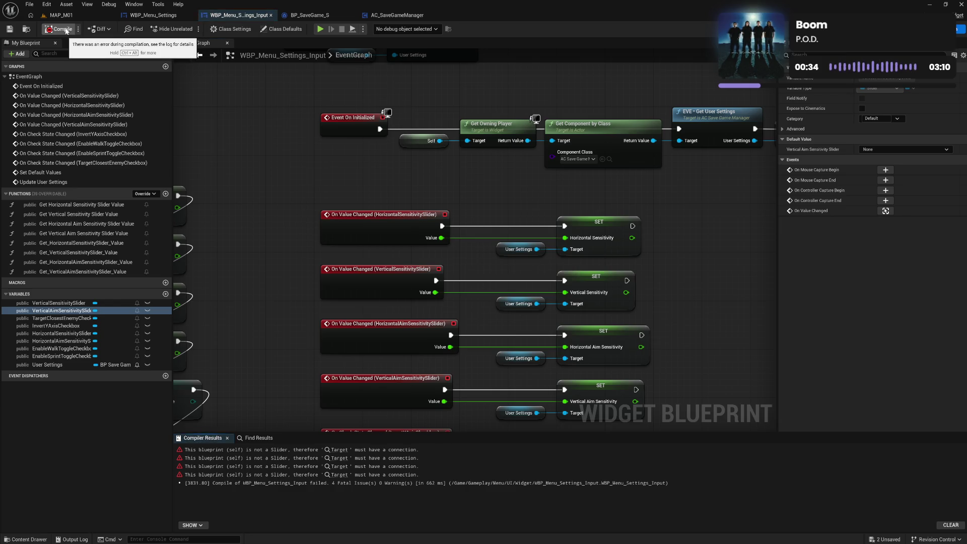
{"action": "left_click", "coordinate": [345, 453]}
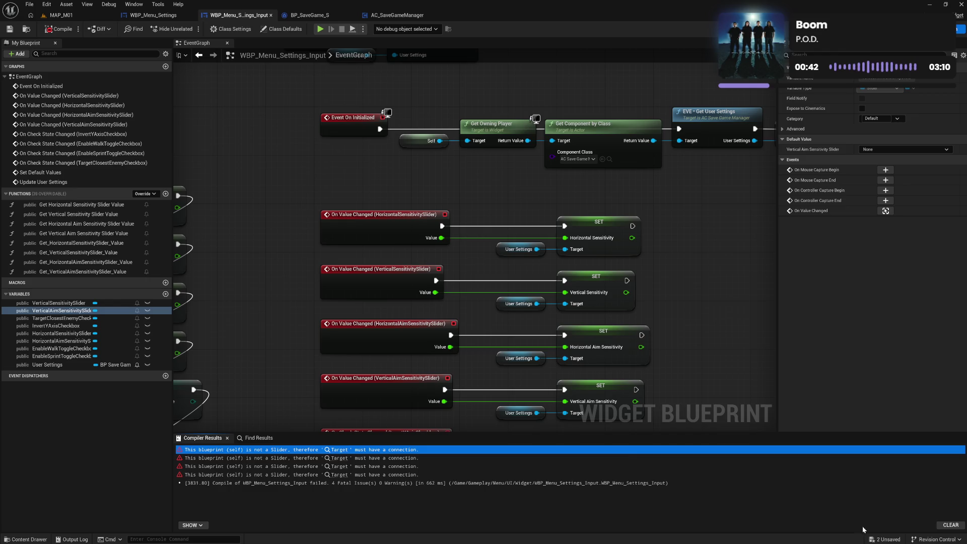
{"action": "left_click", "coordinate": [886, 539]}
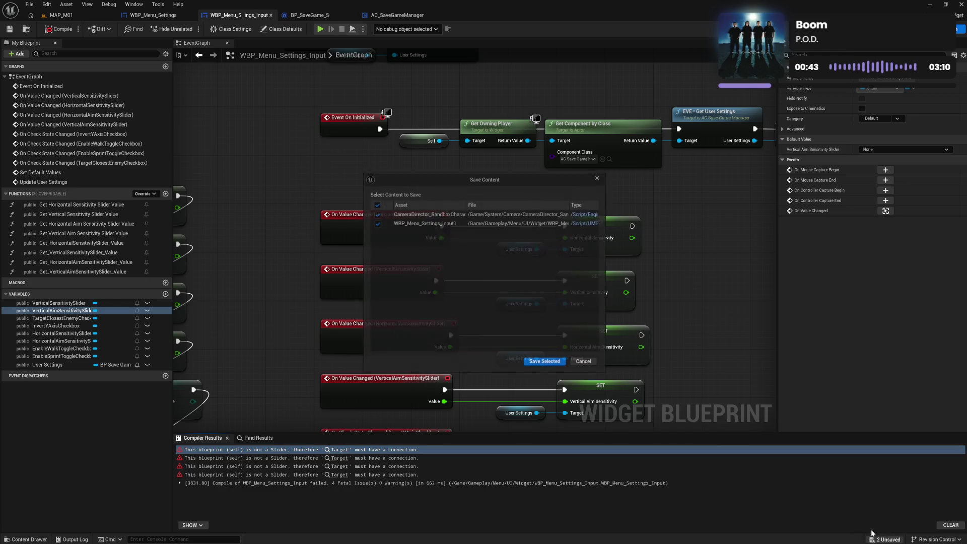
{"action": "left_click", "coordinate": [553, 362]}
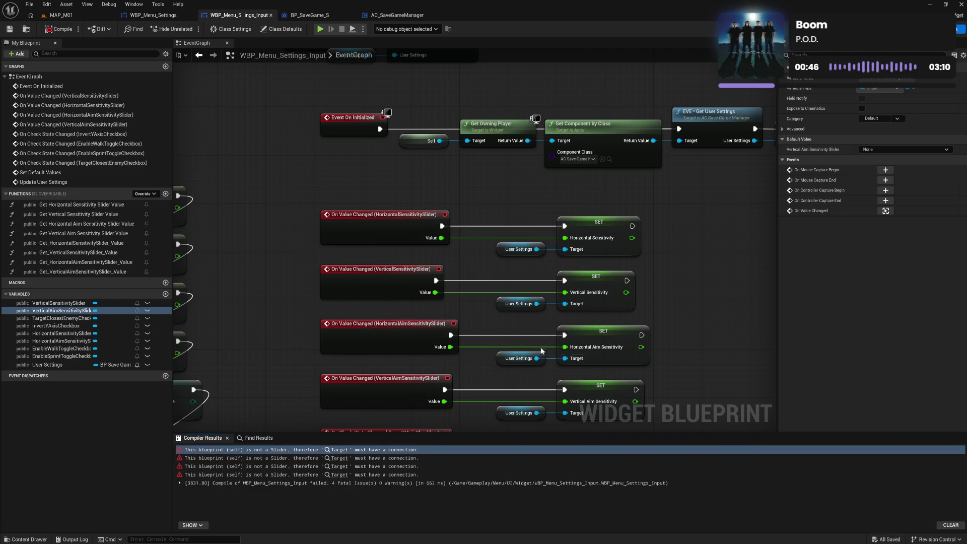
{"action": "left_click", "coordinate": [339, 450]}
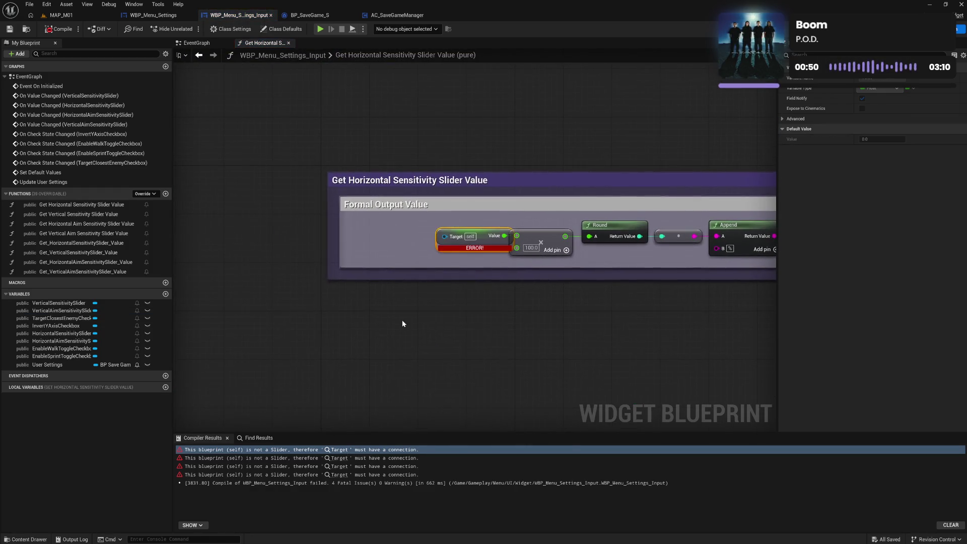
Wire the HorizontalSensitivitySlider variable into the Target pin, align it, and compile.
{"action": "left_click", "coordinate": [402, 304]}
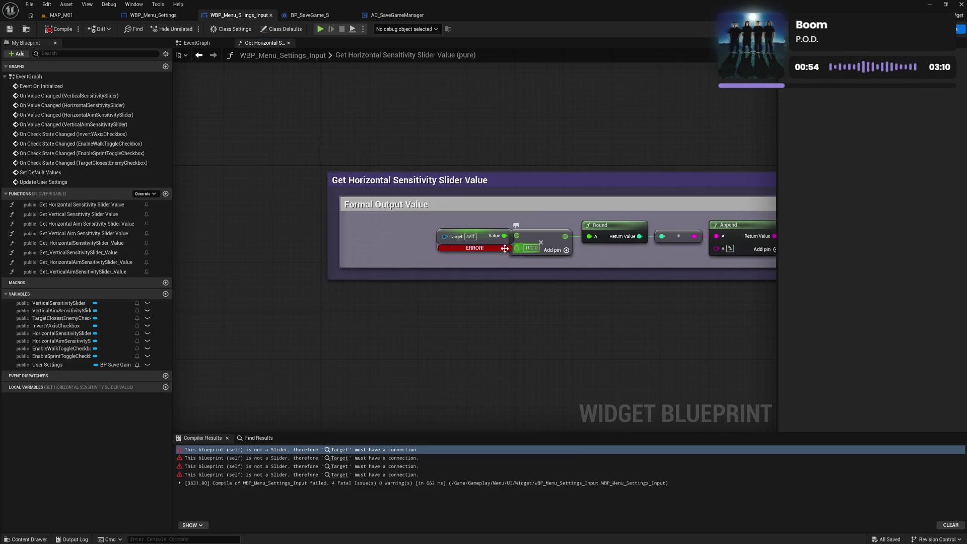
{"action": "mouse_move", "coordinate": [463, 248]}
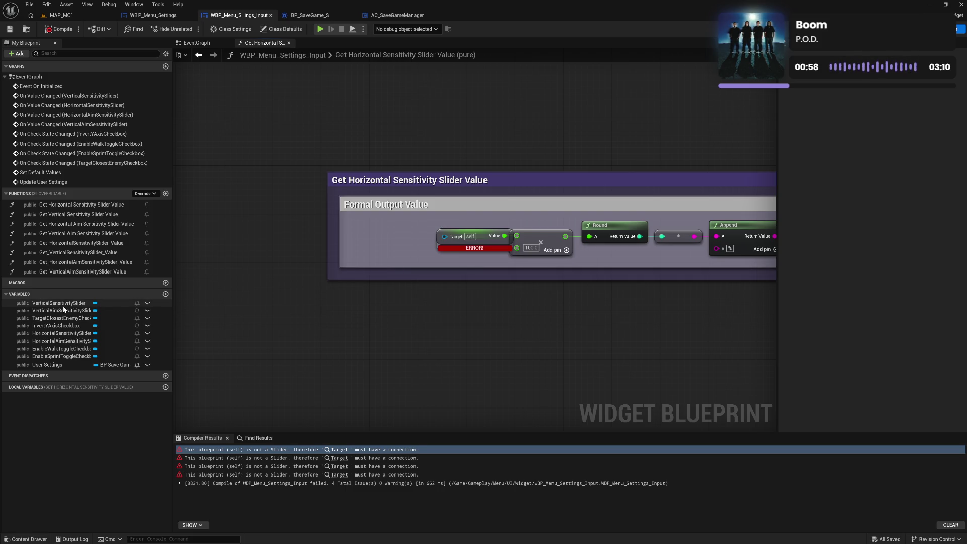
{"action": "left_click", "coordinate": [60, 333]}
{"action": "mouse_move", "coordinate": [61, 334]}
{"action": "left_mouse_down"}
{"action": "mouse_move", "coordinate": [423, 260]}
{"action": "mouse_move", "coordinate": [443, 236]}
{"action": "mouse_move", "coordinate": [407, 249]}
{"action": "mouse_move", "coordinate": [771, 257]}
{"action": "mouse_move", "coordinate": [536, 312]}
{"action": "left_mouse_up"}
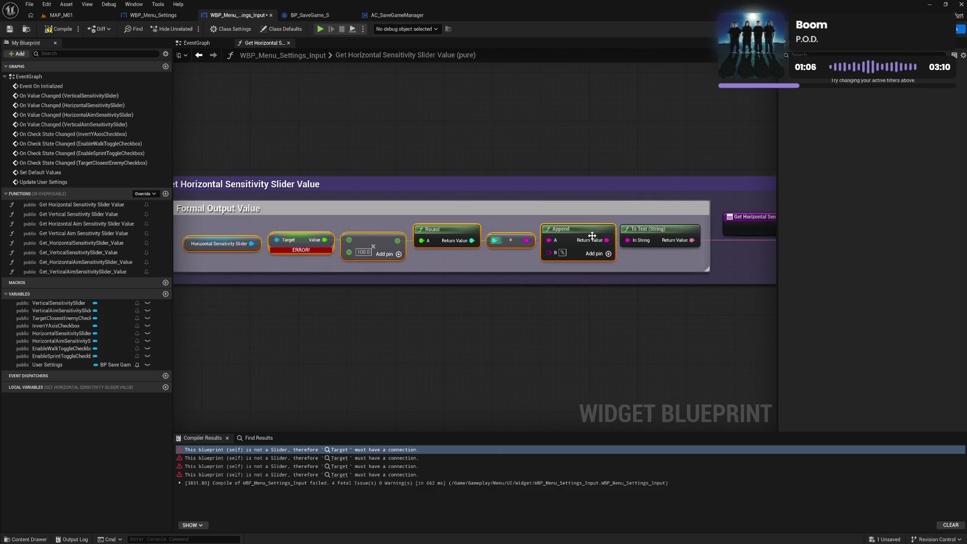
{"action": "left_click", "coordinate": [632, 224], "text": "shift"}
{"action": "key", "text": "q"}
{"action": "left_click", "coordinate": [592, 299]}
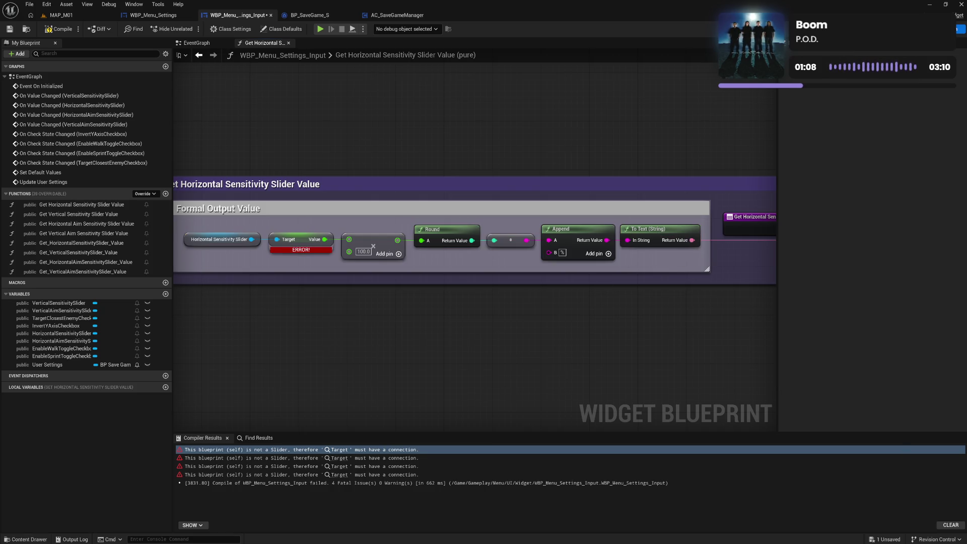
{"action": "left_click", "coordinate": [59, 30]}
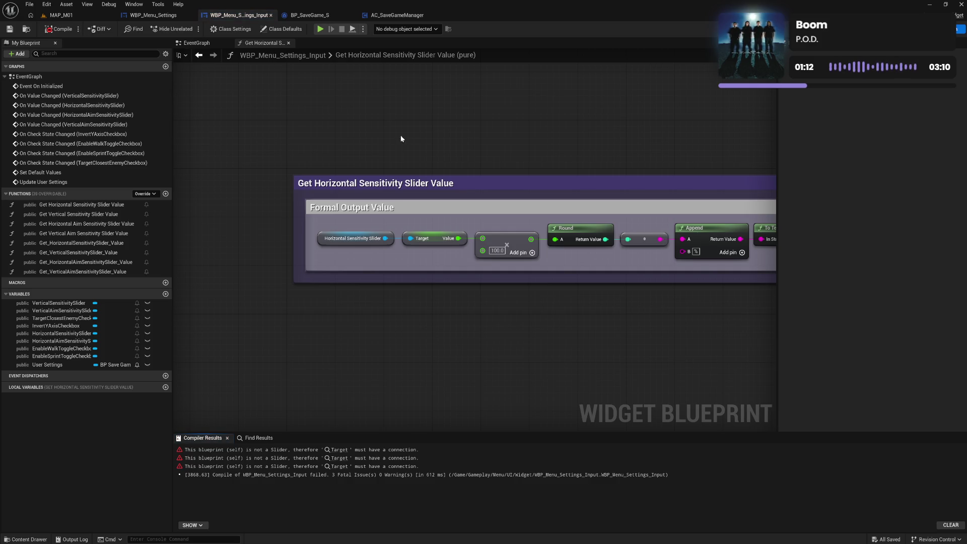
Delete the four underscore-named duplicate getter functions.
{"action": "left_click", "coordinate": [289, 43]}
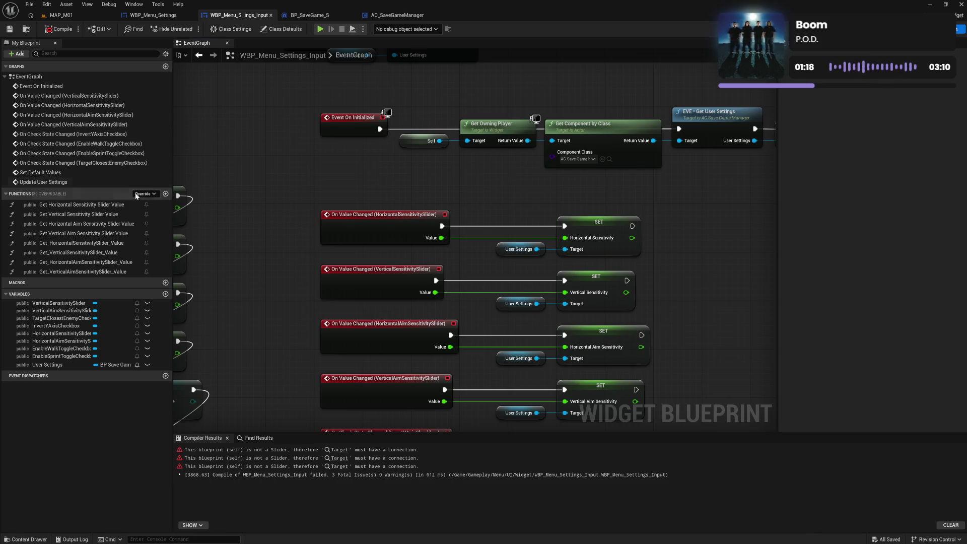
{"action": "left_click", "coordinate": [118, 244]}
{"action": "key", "text": "Delete"}
{"action": "left_click", "coordinate": [119, 244]}
{"action": "key", "text": "Delete"}
{"action": "left_click", "coordinate": [119, 245]}
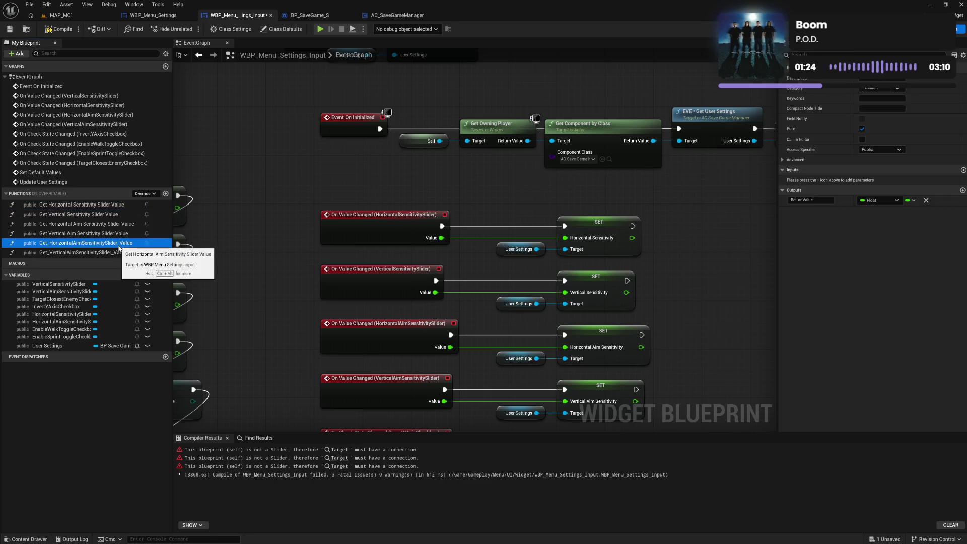
{"action": "key", "text": "Delete"}
{"action": "left_click", "coordinate": [118, 245]}
{"action": "key", "text": "Delete"}
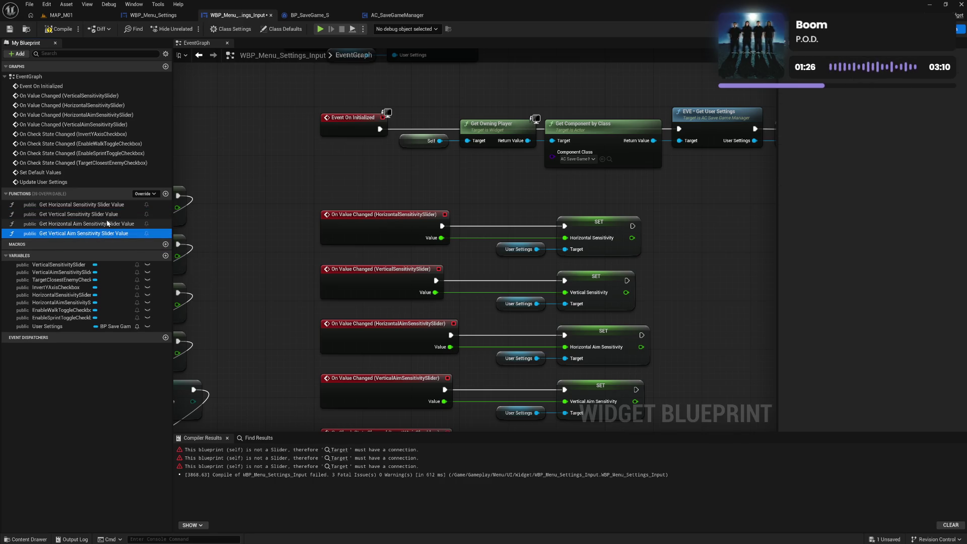
{"action": "double_click", "coordinate": [81, 214]}
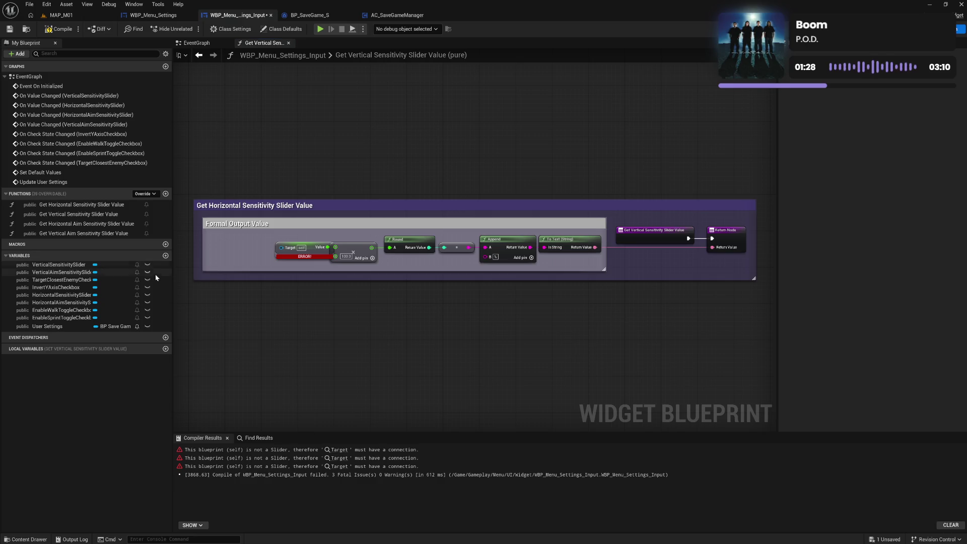
Feed VerticalSensitivitySlider into its getter's Target pin, align, and save.
{"action": "left_click", "coordinate": [71, 273]}
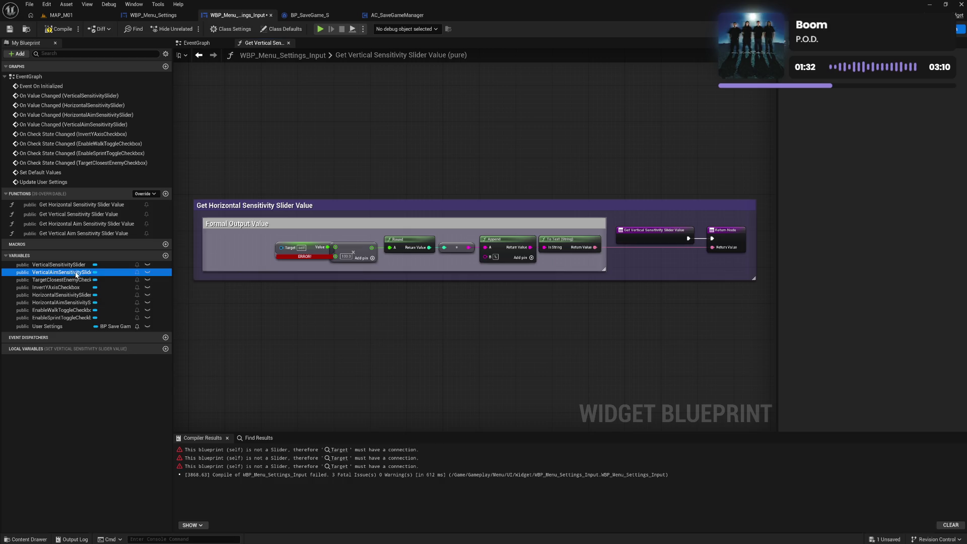
{"action": "mouse_move", "coordinate": [65, 269]}
{"action": "left_mouse_down"}
{"action": "mouse_move", "coordinate": [280, 248]}
{"action": "mouse_move", "coordinate": [255, 257]}
{"action": "mouse_move", "coordinate": [591, 268]}
{"action": "left_mouse_up"}
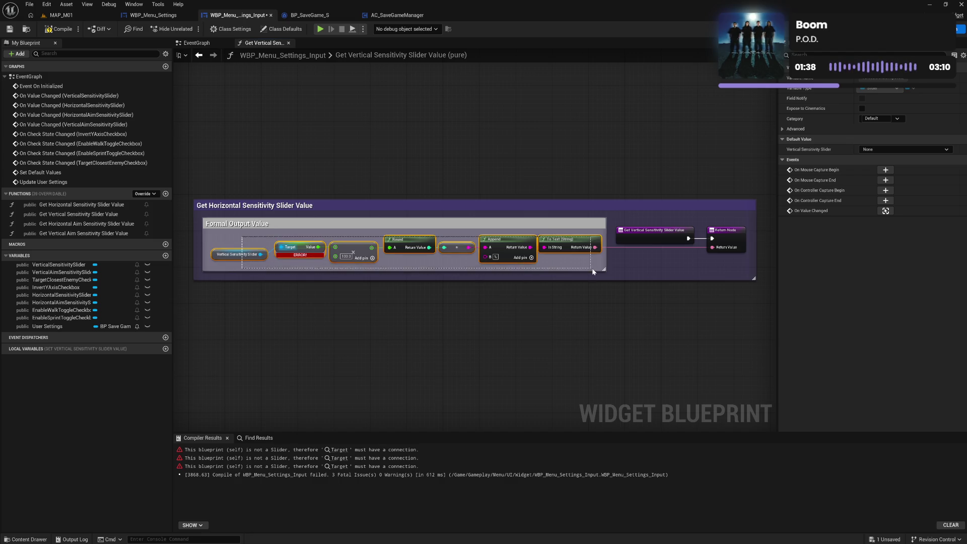
{"action": "key", "text": "q"}
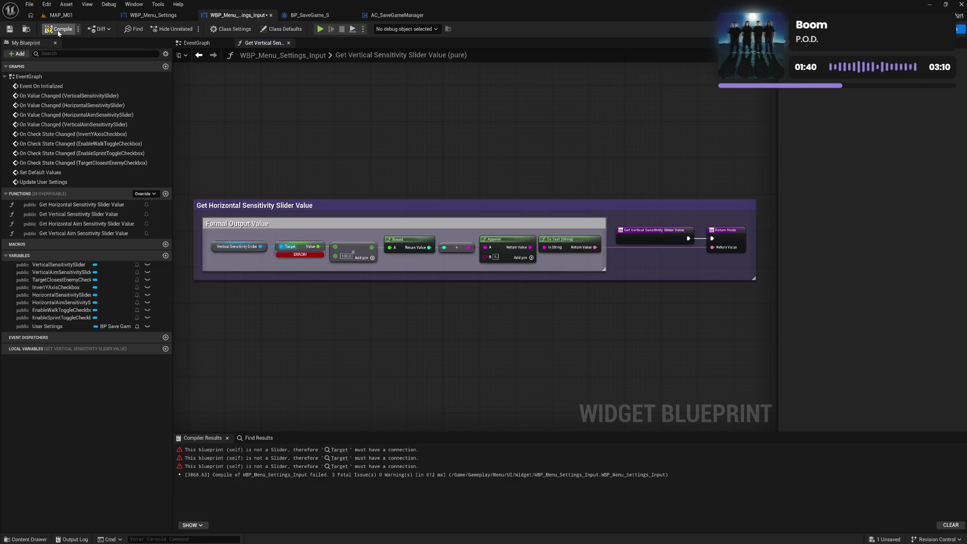
{"action": "key", "text": "ctrl+s"}
{"action": "left_click", "coordinate": [288, 43]}
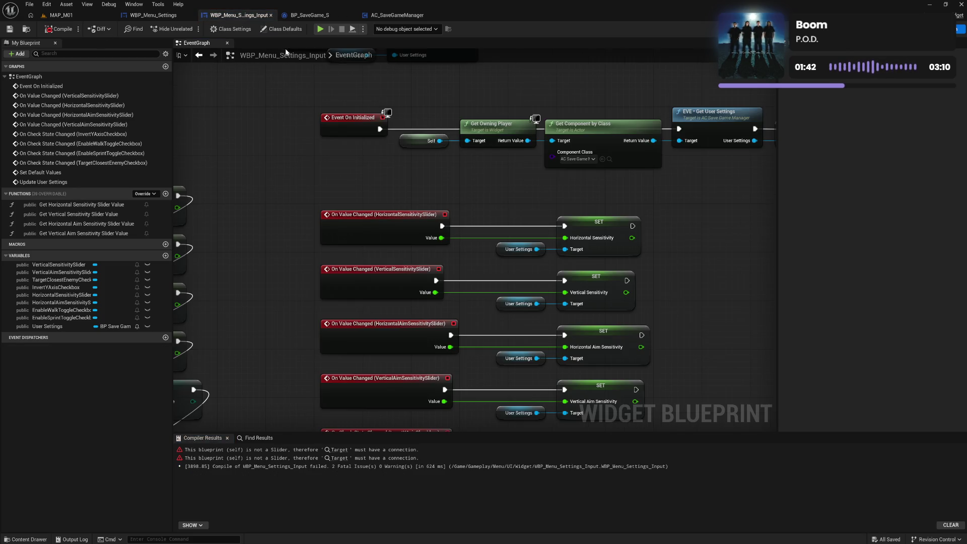
Feed HorizontalAimSensitivitySlider into the Get Horizontal Aim Sensitivity Slider Value Target pin and save.
{"action": "double_click", "coordinate": [87, 224]}
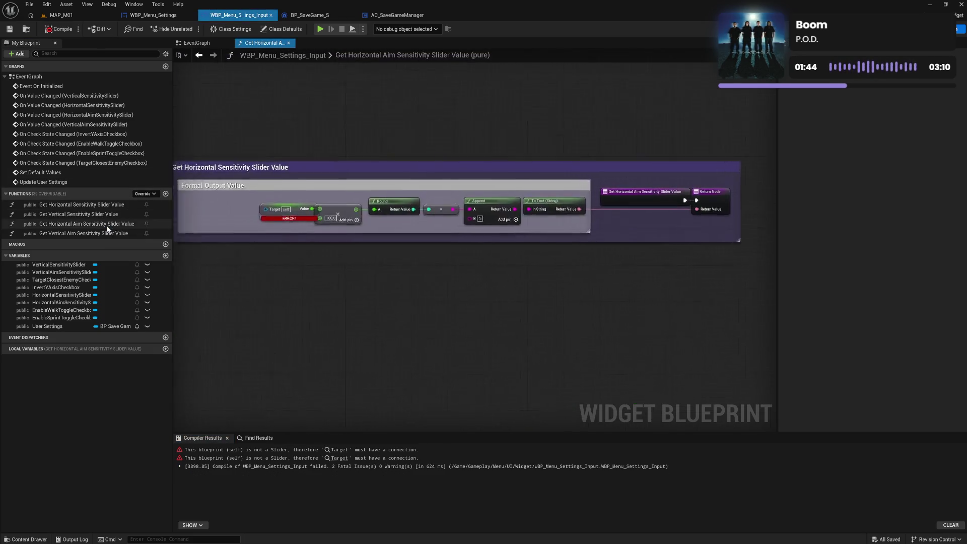
{"action": "mouse_move", "coordinate": [64, 305]}
{"action": "left_mouse_down"}
{"action": "mouse_move", "coordinate": [285, 248]}
{"action": "mouse_move", "coordinate": [255, 261]}
{"action": "mouse_move", "coordinate": [225, 243]}
{"action": "mouse_move", "coordinate": [555, 255]}
{"action": "left_mouse_up"}
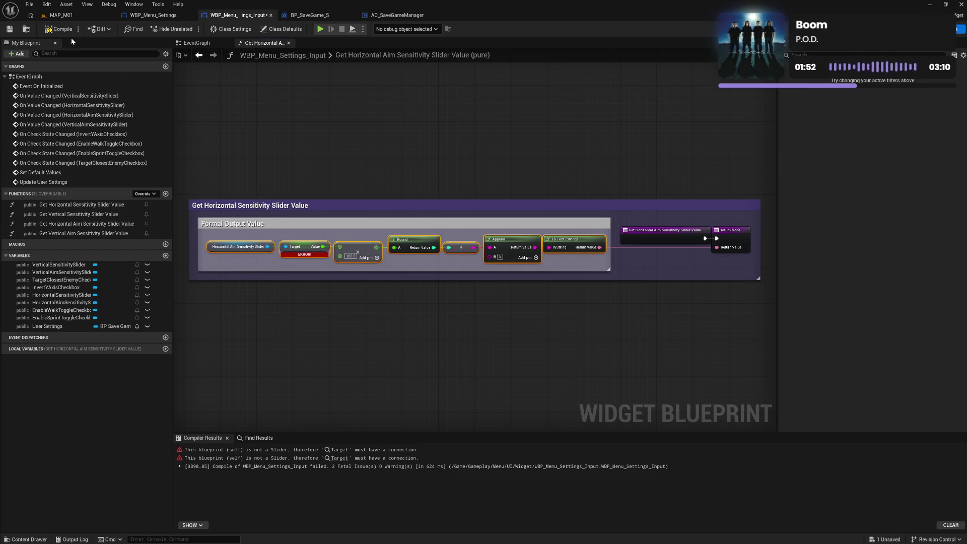
{"action": "key", "text": "ctrl+s"}
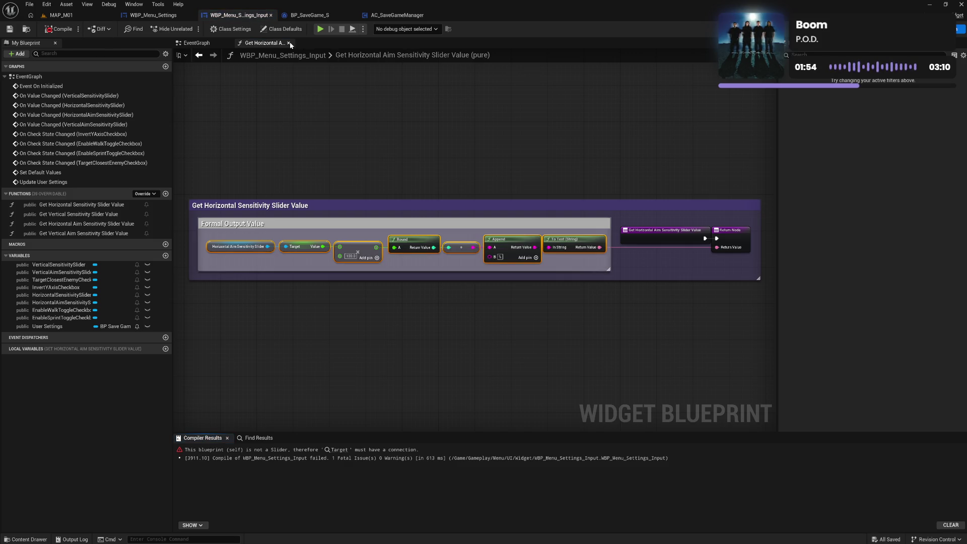
{"action": "left_click", "coordinate": [289, 44]}
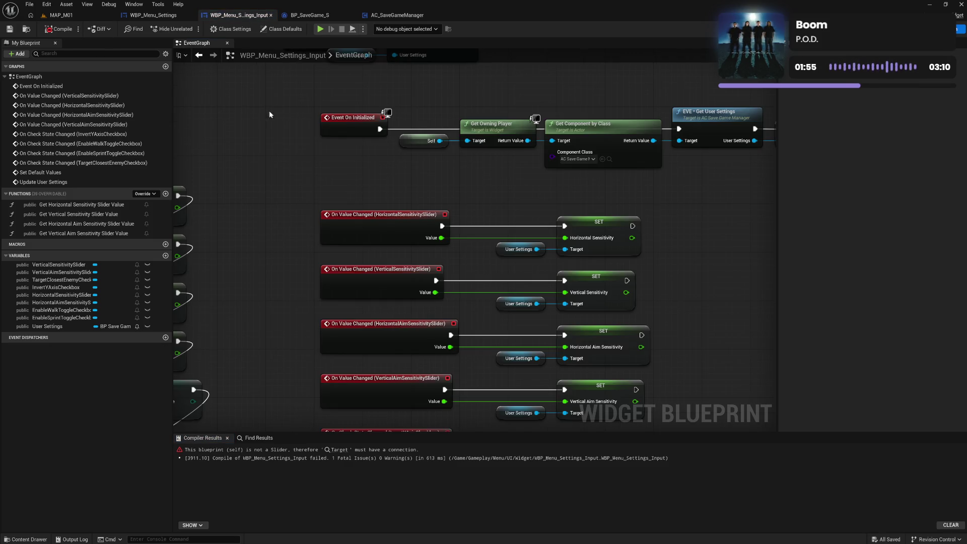
Feed VerticalAimSensitivitySlider into its getter's Target pin, align, and compile.
{"action": "double_click", "coordinate": [94, 234]}
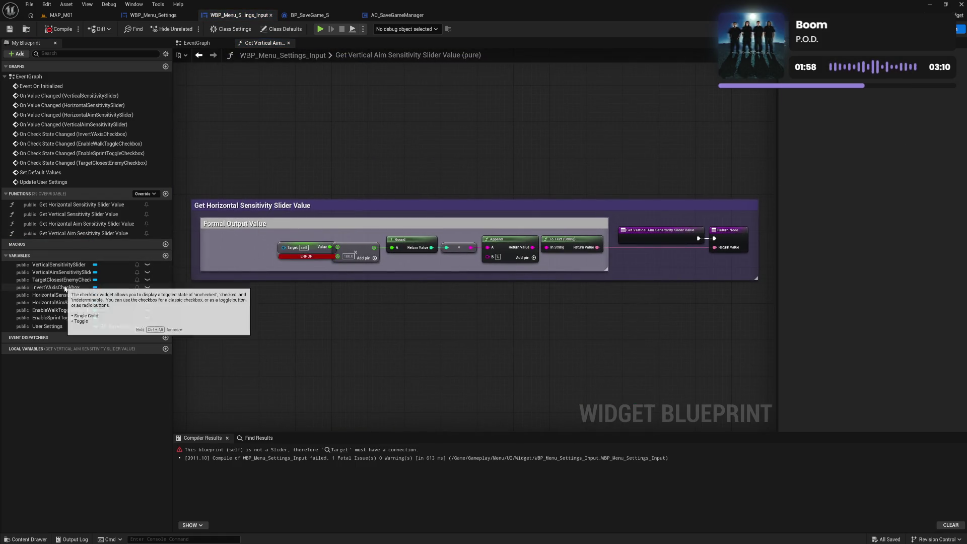
{"action": "mouse_move", "coordinate": [65, 272]}
{"action": "left_mouse_down"}
{"action": "mouse_move", "coordinate": [229, 263]}
{"action": "mouse_move", "coordinate": [282, 248]}
{"action": "mouse_move", "coordinate": [256, 257]}
{"action": "mouse_move", "coordinate": [572, 274]}
{"action": "left_mouse_up"}
{"action": "key", "text": "q"}
{"action": "left_click", "coordinate": [545, 255]}
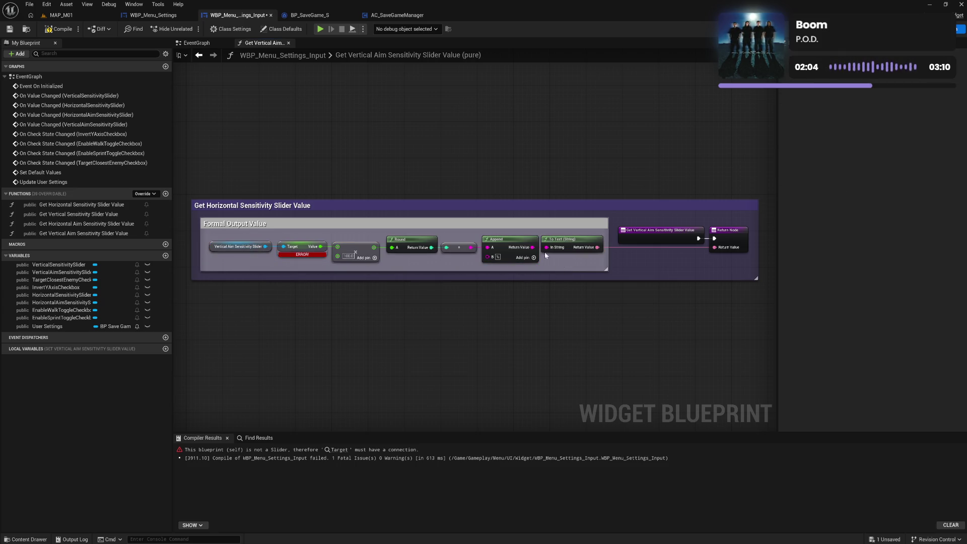
{"action": "left_click", "coordinate": [64, 30]}
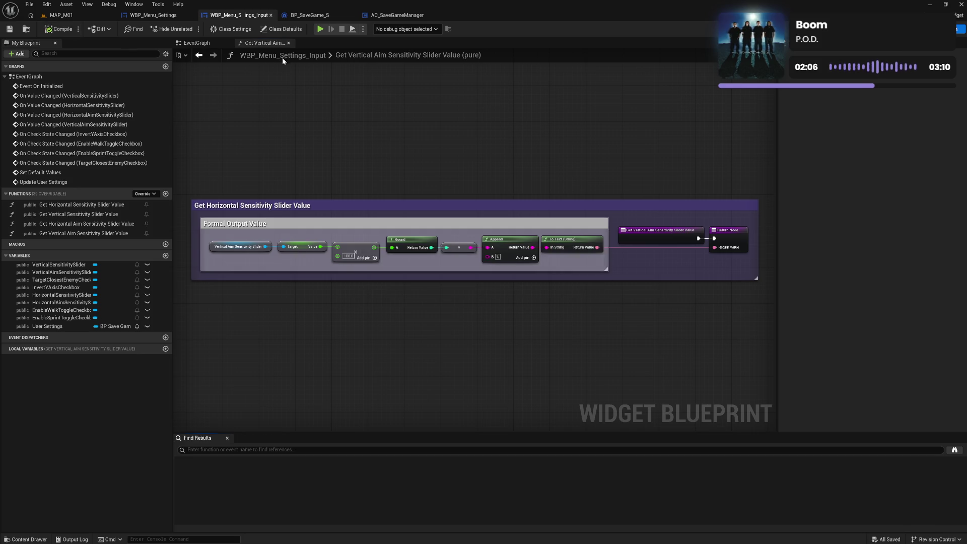
{"action": "left_click", "coordinate": [290, 44]}
{"action": "left_click_drag", "start_coordinate": [285, 203], "coordinate": [411, 192]}
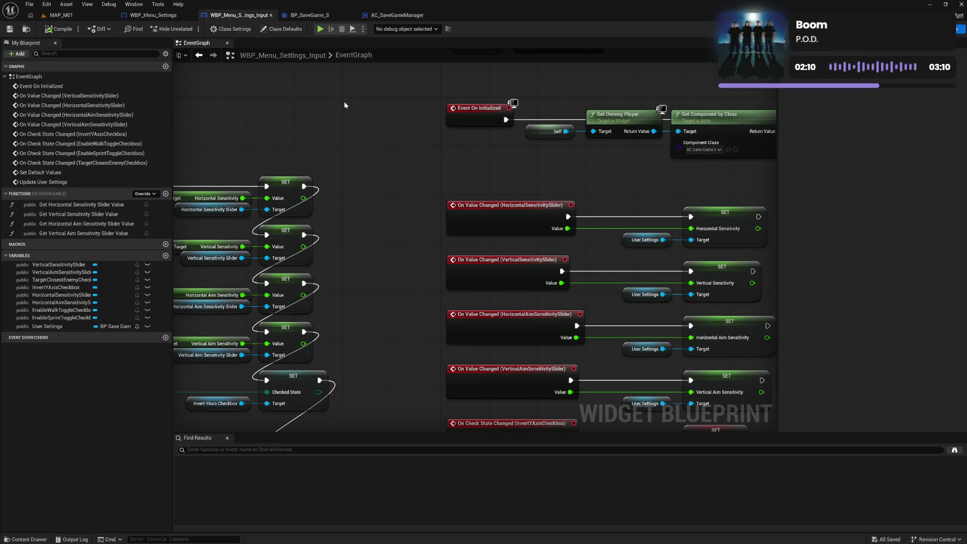
Play-test Settings > INPUT: Vertical Aim Sensitivity to 13%, Horizontal Aim to 66%, then exit.
{"action": "left_click", "coordinate": [320, 29]}
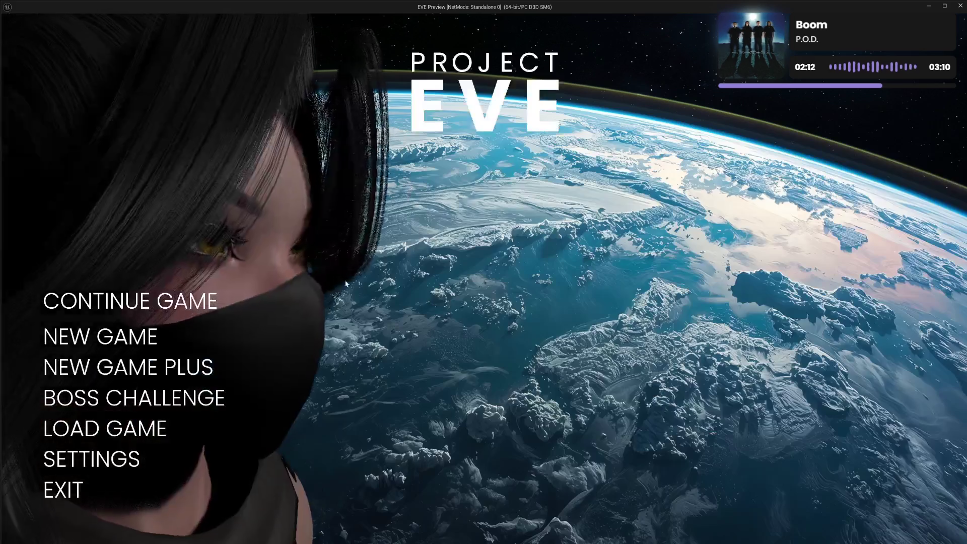
{"action": "left_click", "coordinate": [115, 449]}
{"action": "left_click", "coordinate": [112, 328]}
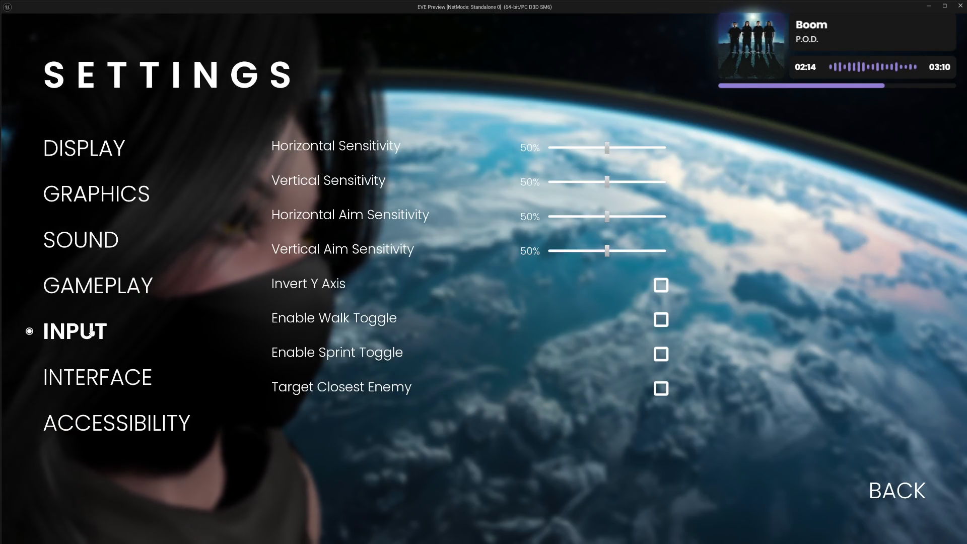
{"action": "mouse_move", "coordinate": [607, 250]}
{"action": "left_mouse_down"}
{"action": "mouse_move", "coordinate": [636, 250]}
{"action": "mouse_move", "coordinate": [563, 250]}
{"action": "left_mouse_up"}
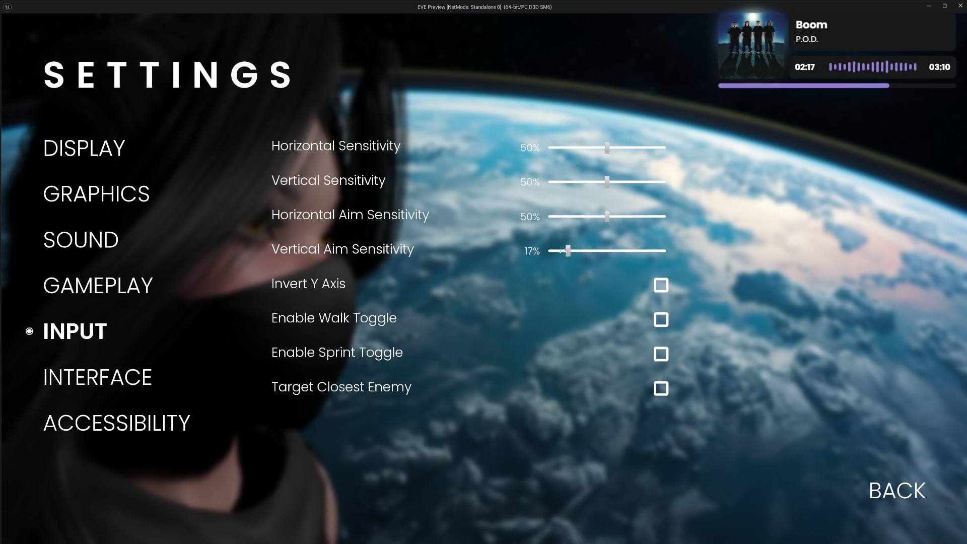
{"action": "left_click", "coordinate": [576, 217]}
{"action": "left_click_drag", "start_coordinate": [576, 217], "coordinate": [626, 216]}
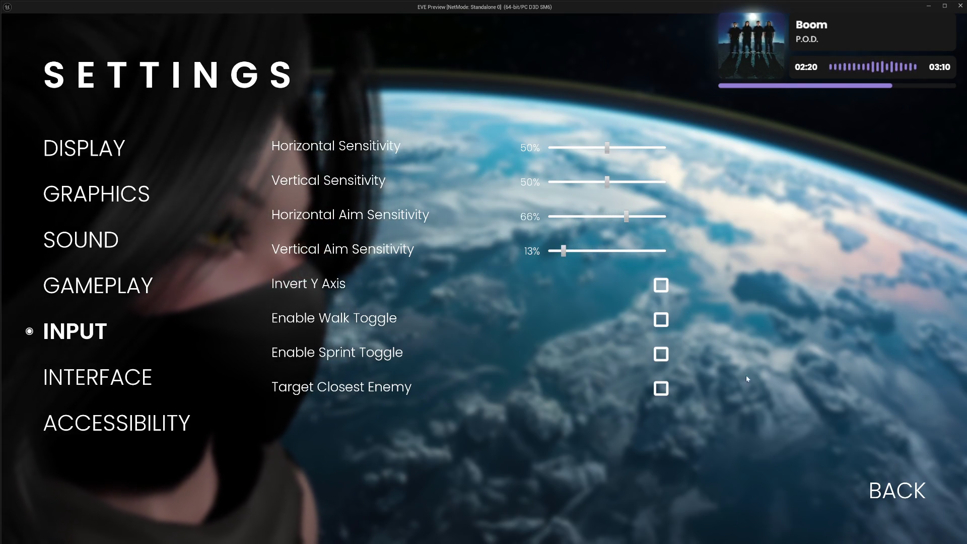
{"action": "left_click", "coordinate": [893, 492]}
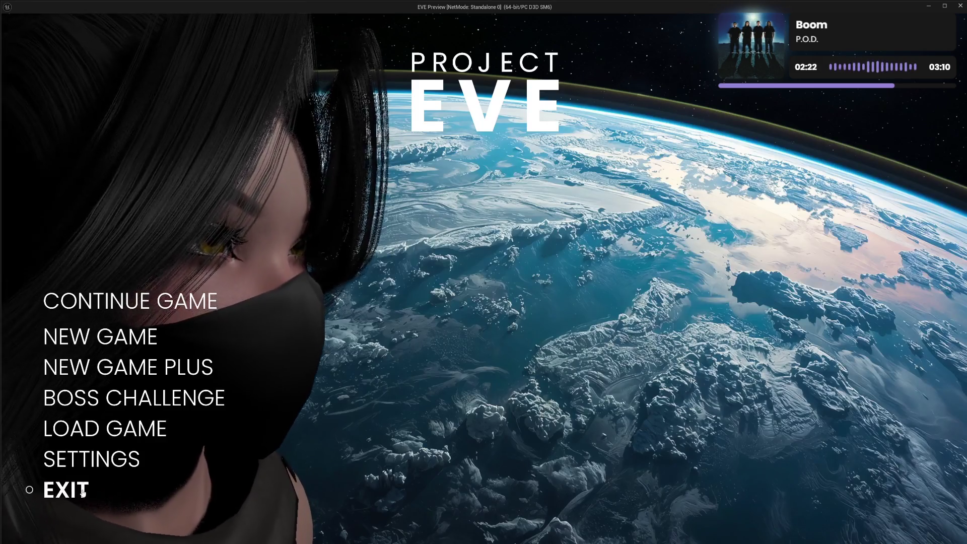
{"action": "left_click", "coordinate": [60, 488]}
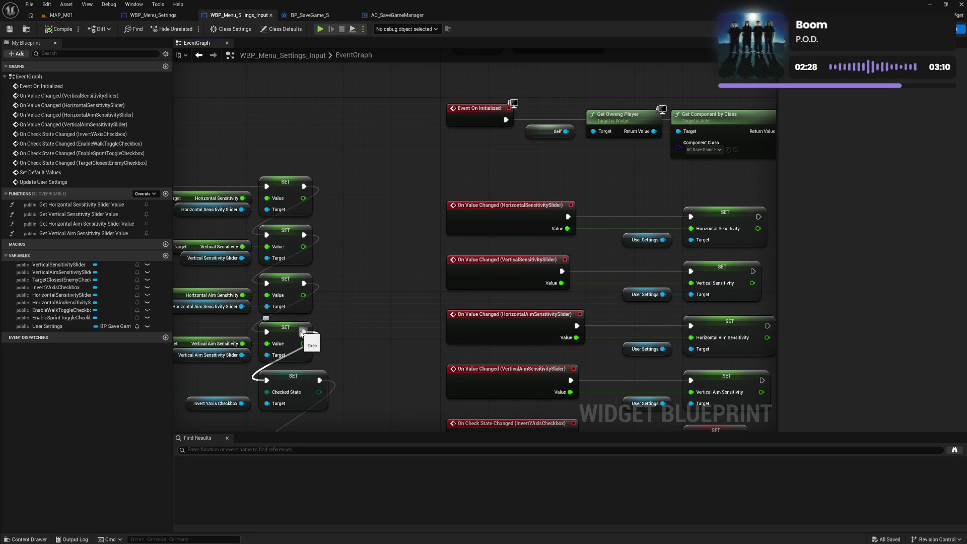
Pan and zoom out of the EventGraph, then switch to the WBP_Menu_Settings_Input Designer view.
{"action": "mouse_move", "coordinate": [579, 168]}
{"action": "left_mouse_down"}
{"action": "mouse_move", "coordinate": [442, 176]}
{"action": "mouse_move", "coordinate": [470, 205]}
{"action": "mouse_move", "coordinate": [432, 205]}
{"action": "mouse_move", "coordinate": [470, 171]}
{"action": "mouse_move", "coordinate": [417, 154]}
{"action": "left_mouse_up"}
{"action": "scroll", "coordinate": [442, 176], "scroll_direction": "down", "scroll_amount": 2}
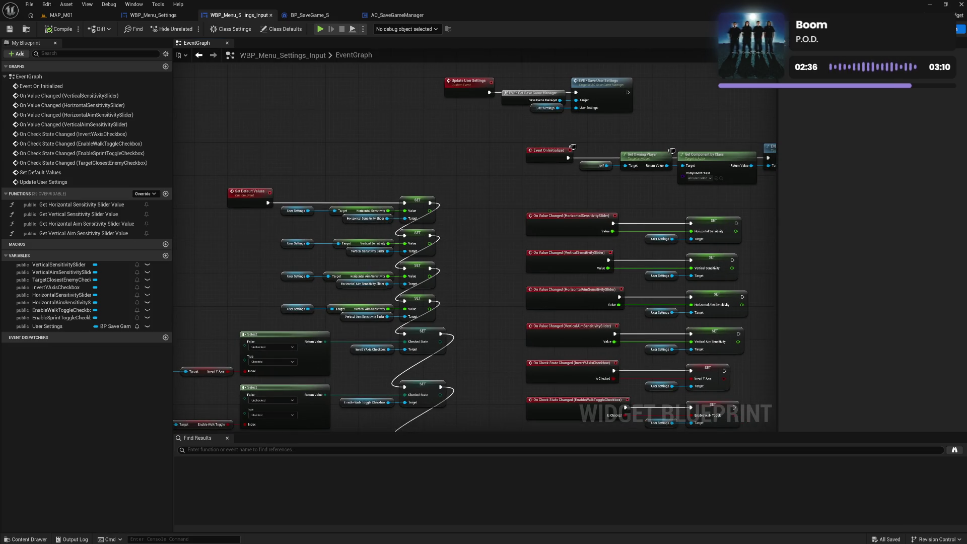
{"action": "left_click", "coordinate": [938, 28]}
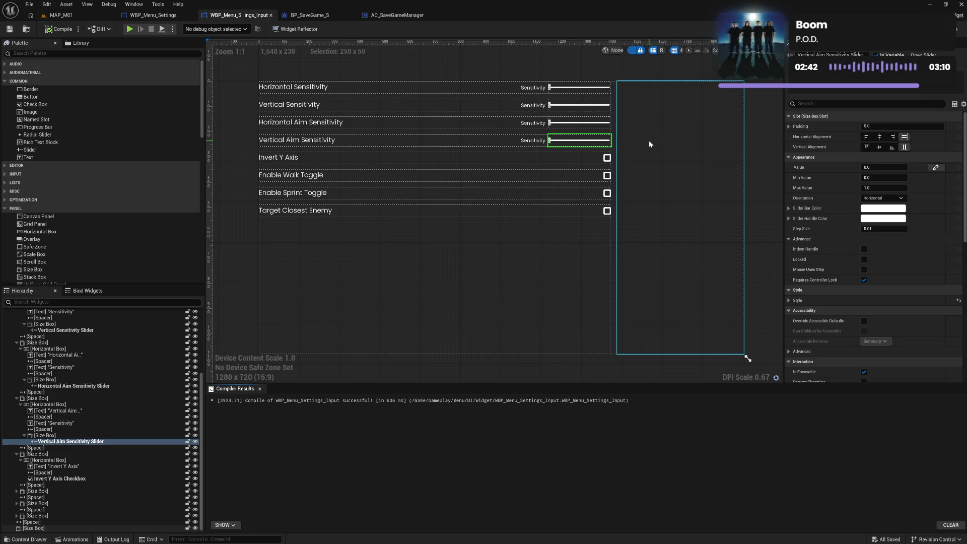
Collapse the Scroll Box rows in the Hierarchy and drop a Text Block into the right-hand Size Box.
{"action": "left_click", "coordinate": [689, 175]}
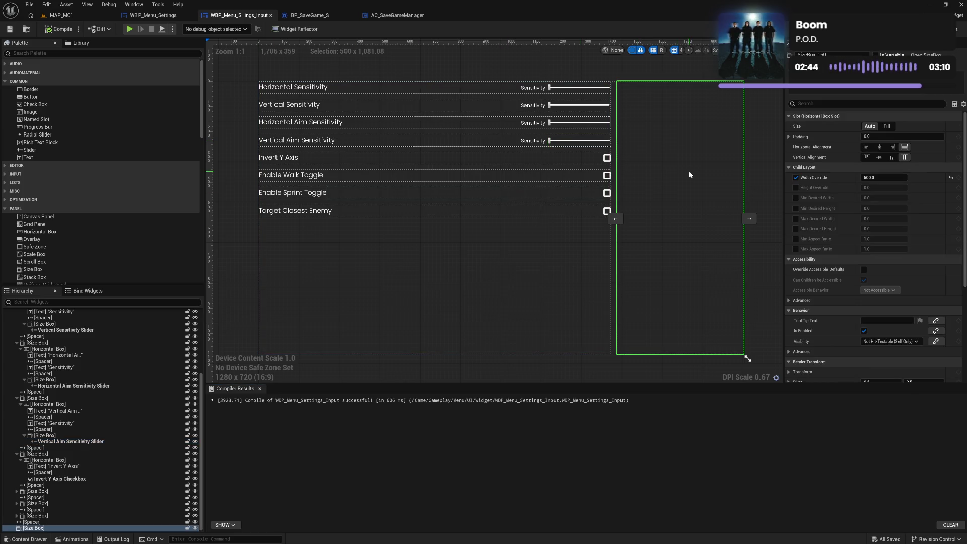
{"action": "scroll", "coordinate": [107, 339], "scroll_direction": "up", "scroll_amount": 3}
{"action": "scroll", "coordinate": [106, 339], "scroll_direction": "up", "scroll_amount": 2}
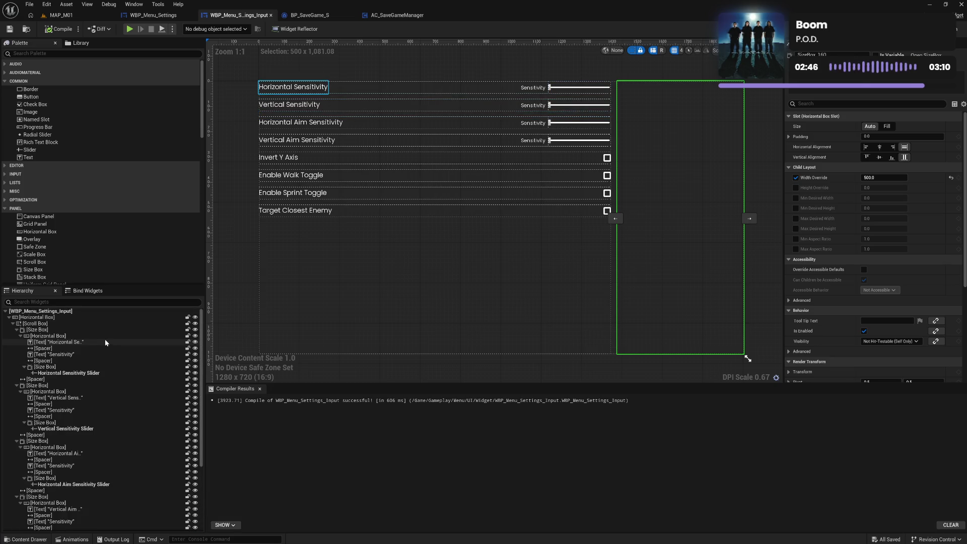
{"action": "left_click", "coordinate": [17, 330]}
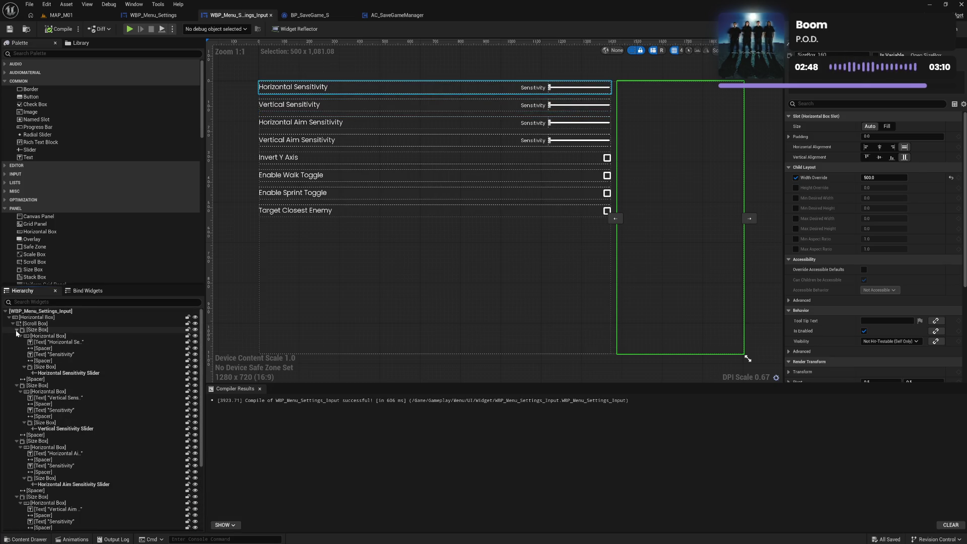
{"action": "left_click", "coordinate": [13, 324]}
{"action": "left_click", "coordinate": [52, 330]}
{"action": "left_click", "coordinate": [49, 336]}
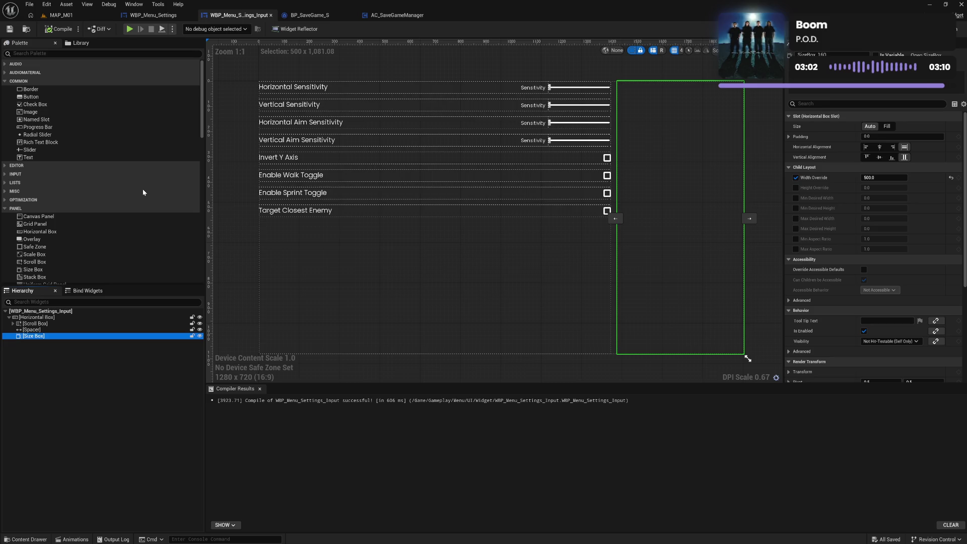
{"action": "left_click_drag", "start_coordinate": [35, 157], "coordinate": [39, 337]}
{"action": "left_click", "coordinate": [51, 342]}
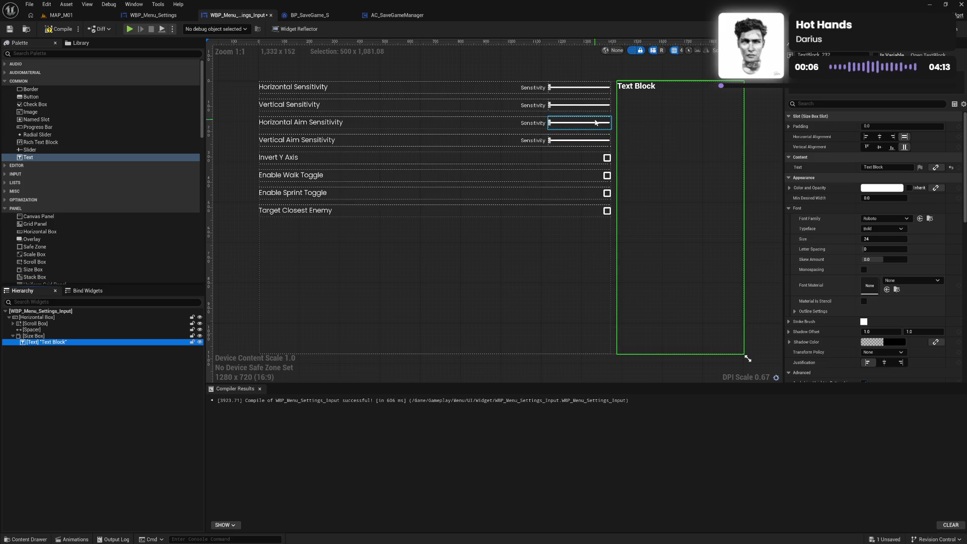
Give the new text the Horizontal Sensitivity font (Poppins Light 20) and center it both ways.
{"action": "left_click", "coordinate": [297, 88]}
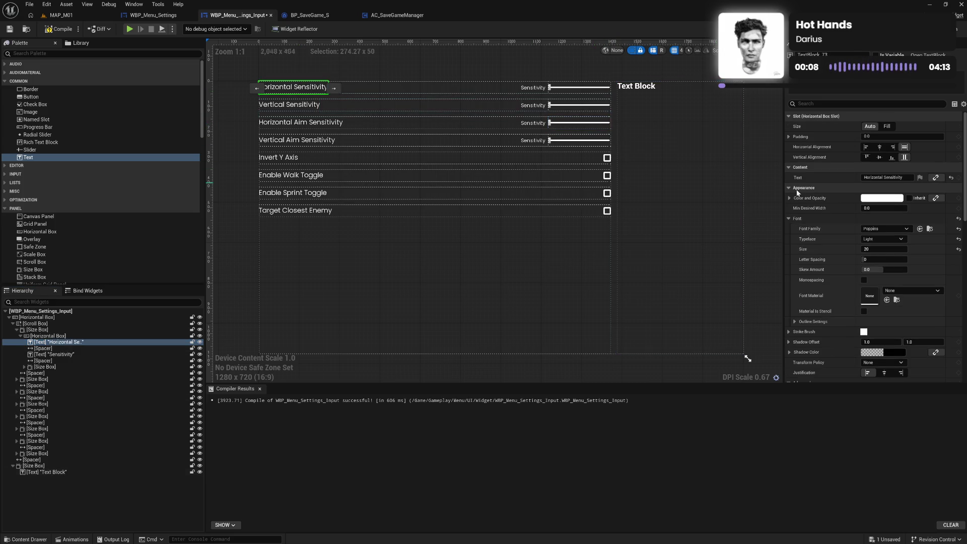
{"action": "left_click", "coordinate": [645, 88]}
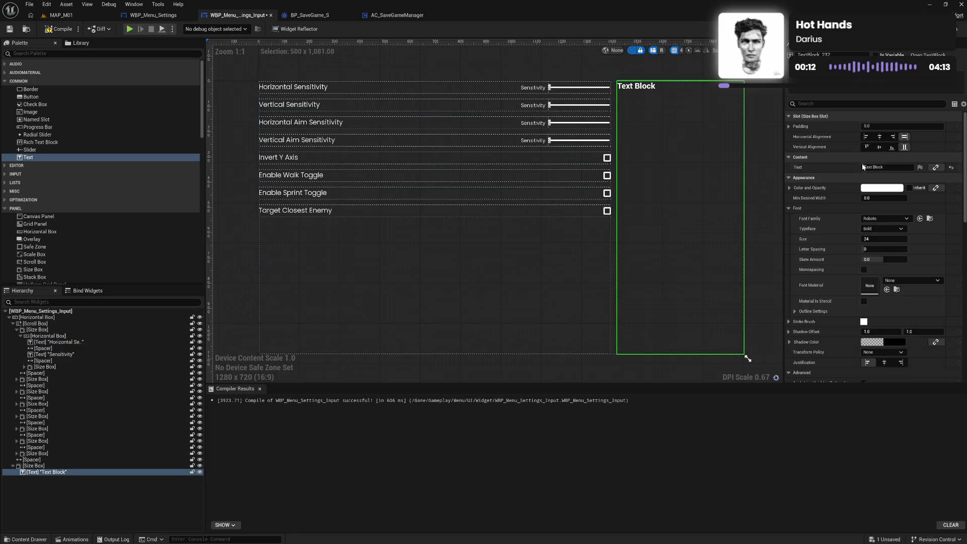
{"action": "left_click", "coordinate": [823, 208], "text": "shift"}
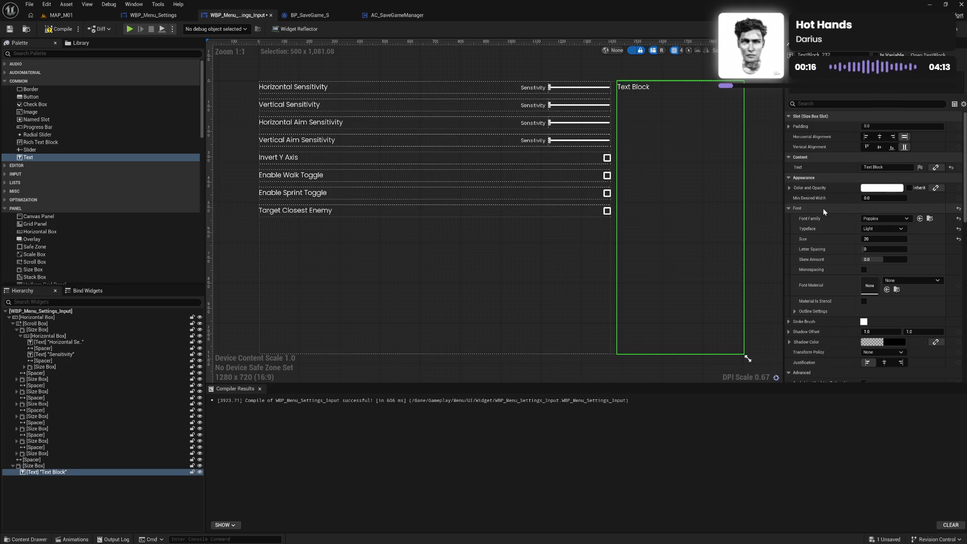
{"action": "left_click", "coordinate": [879, 136]}
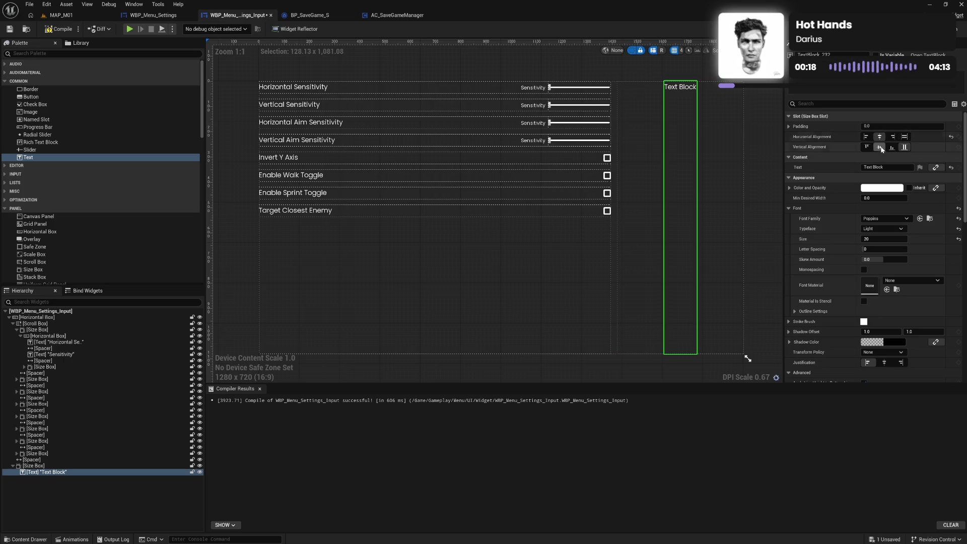
{"action": "left_click", "coordinate": [881, 148]}
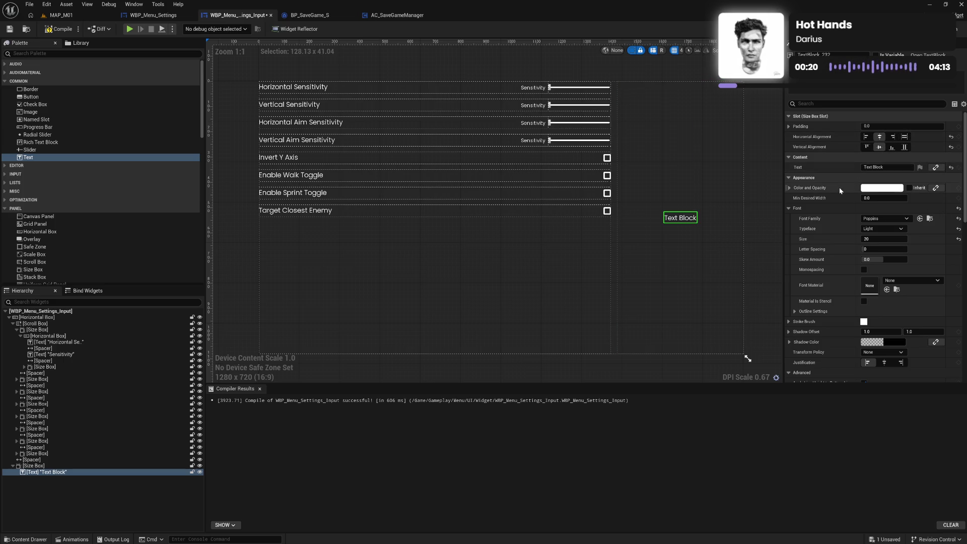
Change the text to 'Setting Information Text'.
{"action": "left_click", "coordinate": [887, 167]}
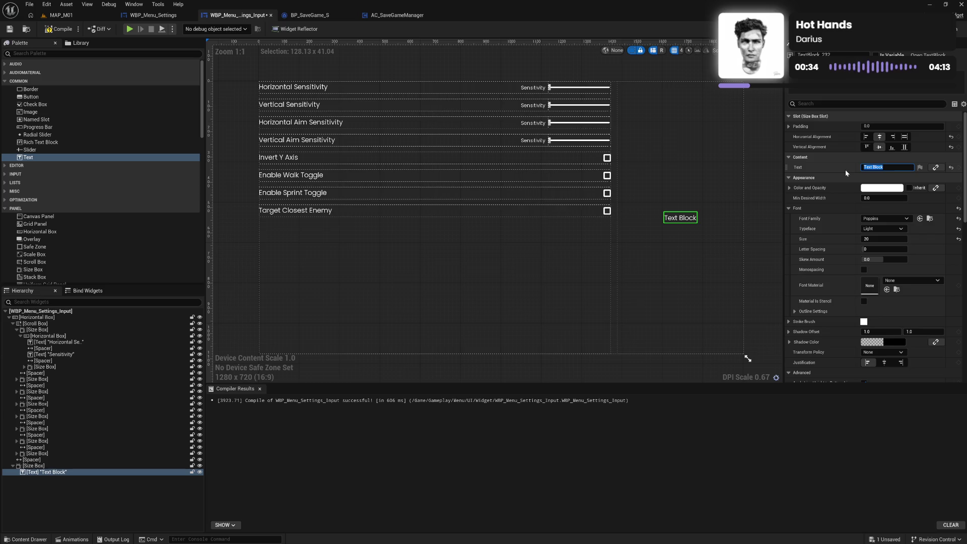
{"action": "type", "text": "Setting Informa"}
{"action": "type", "text": "tion Text"}
{"action": "key", "text": "Return"}
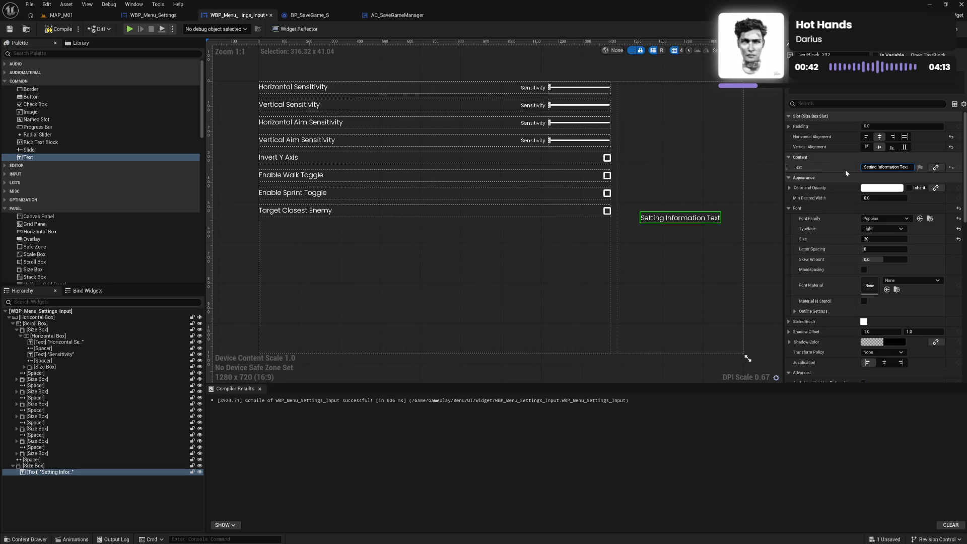
{"action": "left_click", "coordinate": [752, 178]}
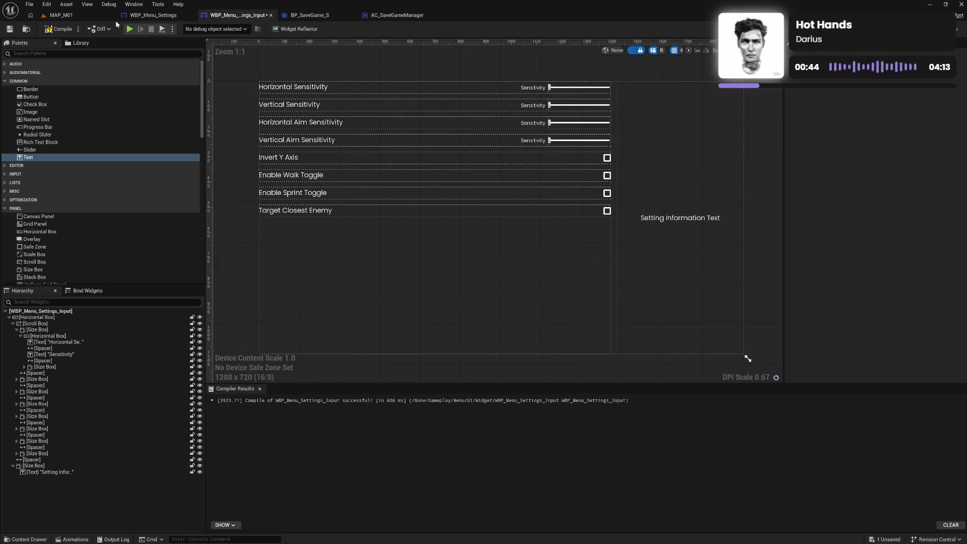
Compile and save the widget, then check Settings > Input in a play-test before exiting.
{"action": "left_click", "coordinate": [58, 31]}
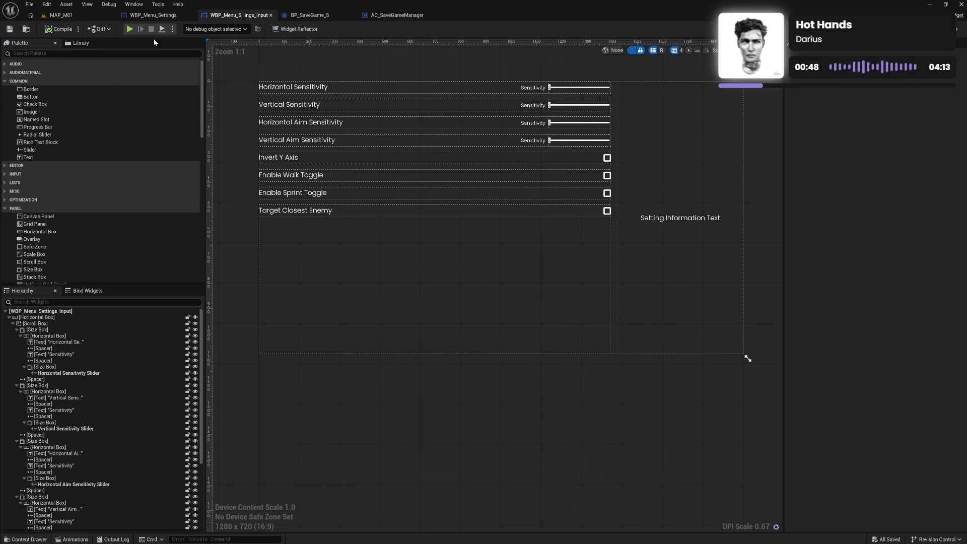
{"action": "left_click", "coordinate": [131, 29]}
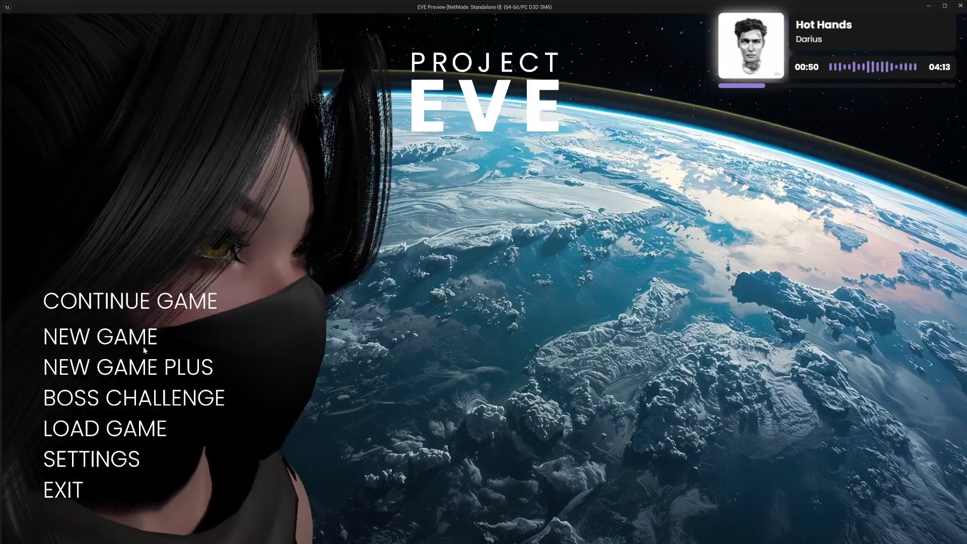
{"action": "left_click", "coordinate": [110, 460]}
{"action": "left_click", "coordinate": [85, 331]}
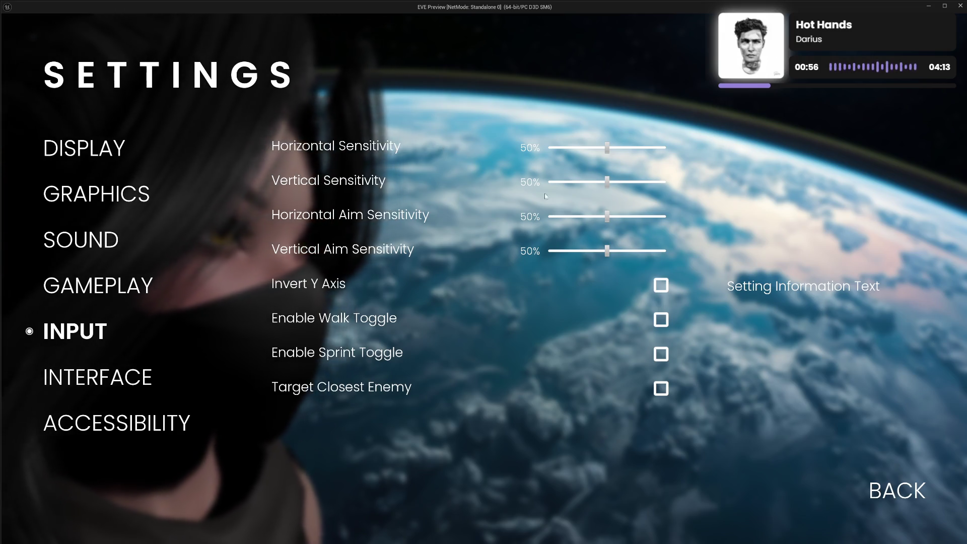
{"action": "left_click", "coordinate": [890, 488]}
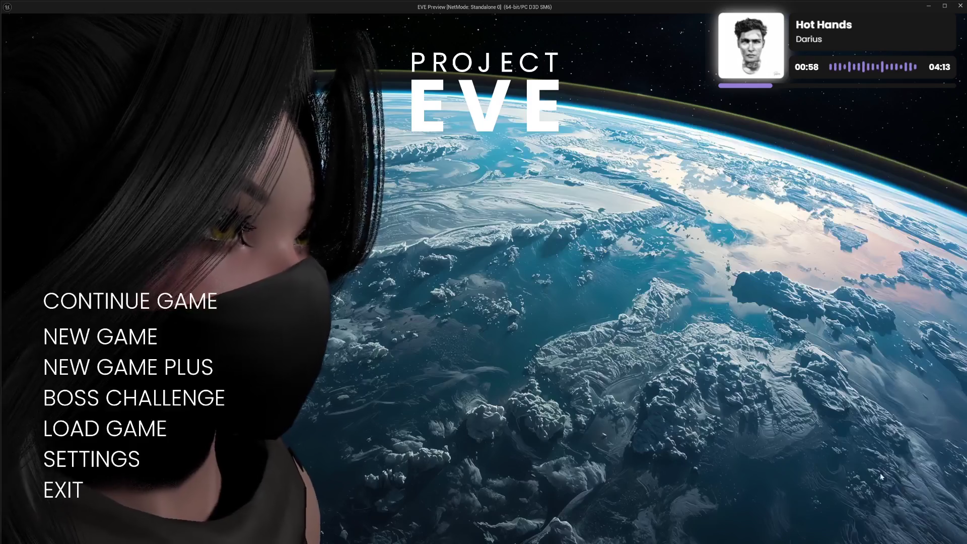
{"action": "left_click", "coordinate": [63, 490]}
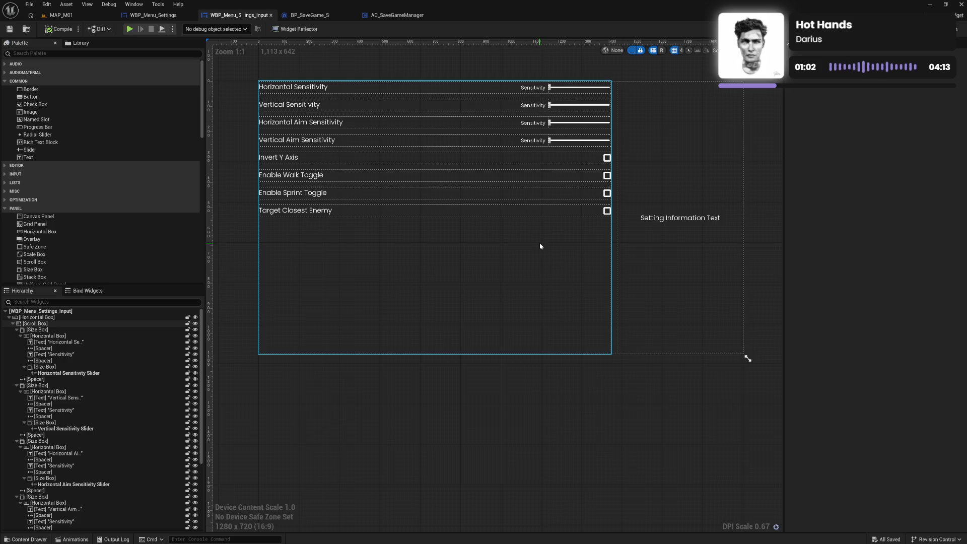
Cut the Setting Information Text, add a Vertical Box to the right Size Box, and paste the text into it.
{"action": "left_click", "coordinate": [661, 222]}
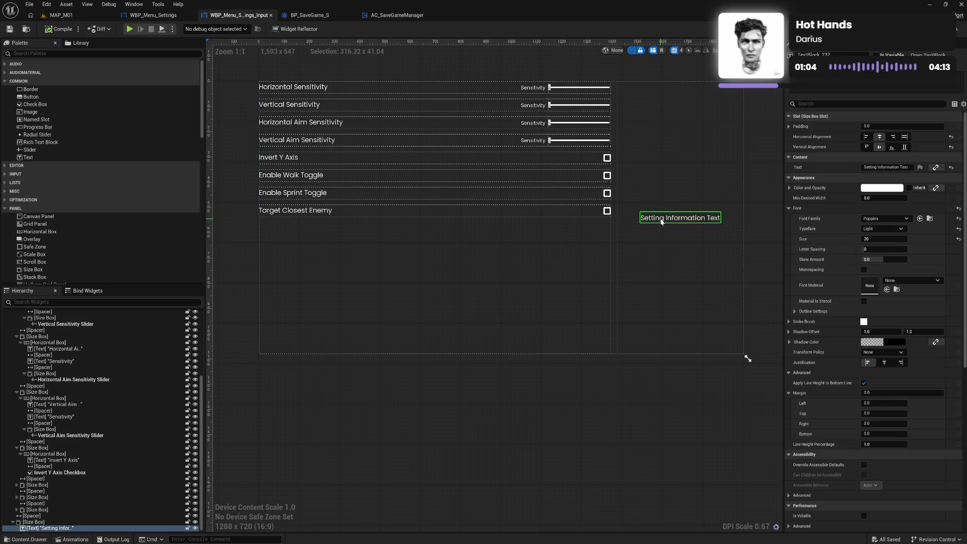
{"action": "left_click", "coordinate": [59, 529]}
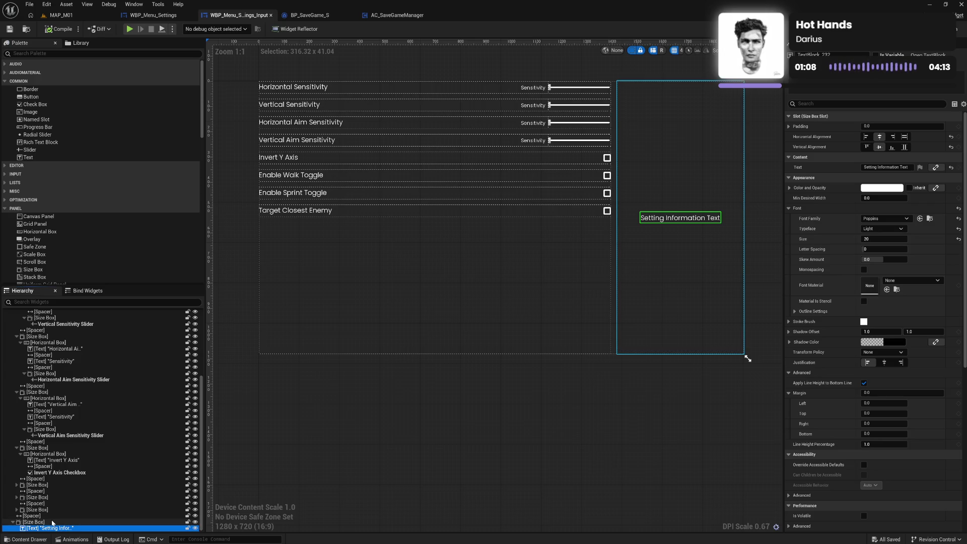
{"action": "key", "text": "Delete"}
{"action": "scroll", "coordinate": [83, 232], "scroll_direction": "down", "scroll_amount": 3}
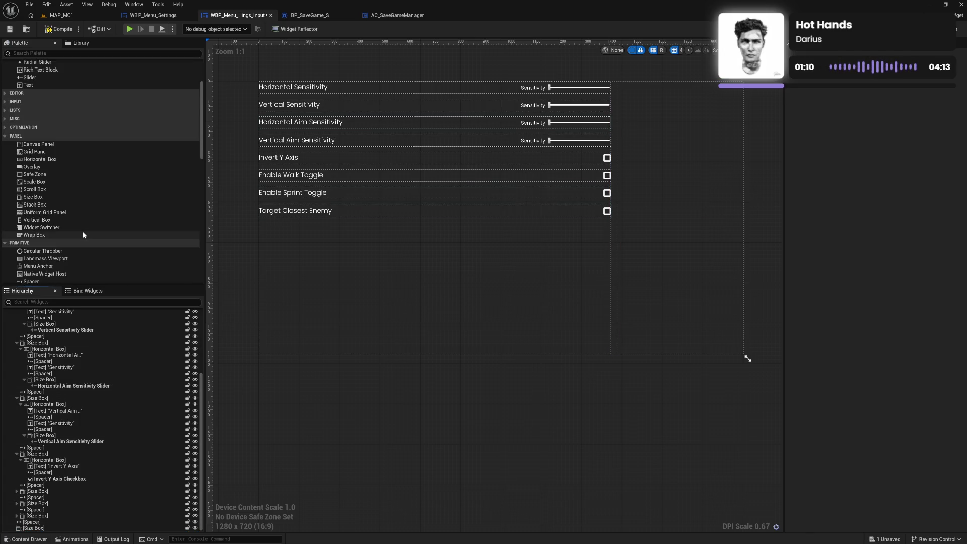
{"action": "left_click_drag", "start_coordinate": [56, 221], "coordinate": [57, 535]}
{"action": "scroll", "coordinate": [51, 373], "scroll_direction": "up", "scroll_amount": 5}
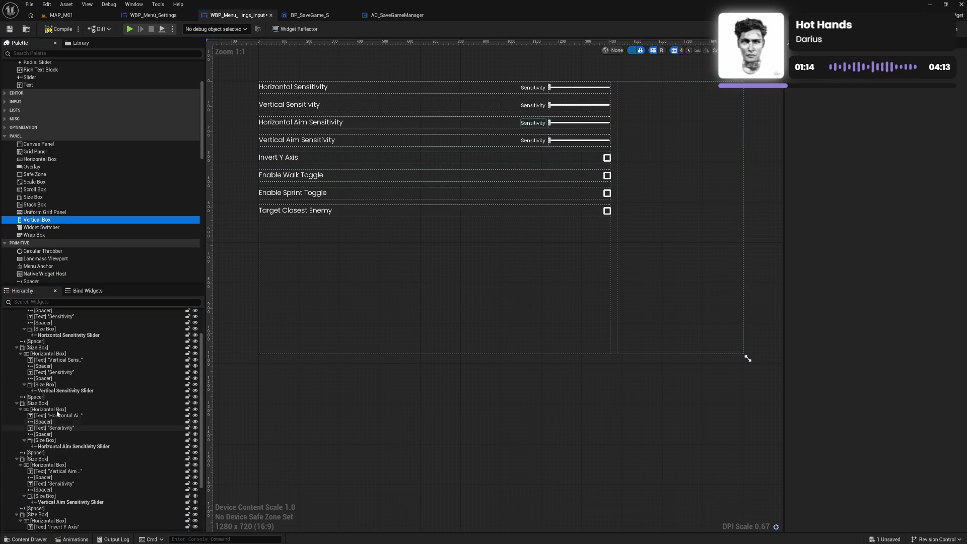
{"action": "left_click", "coordinate": [14, 324]}
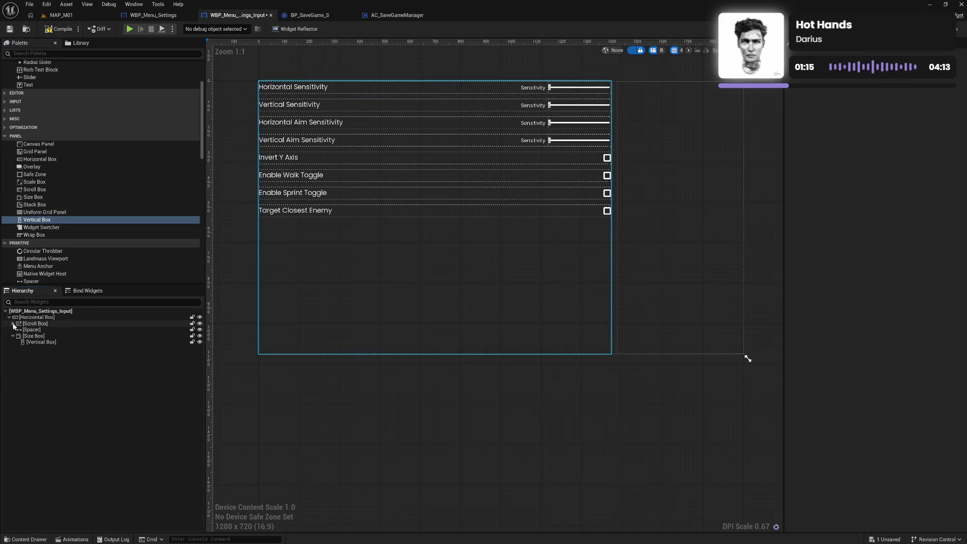
{"action": "left_click", "coordinate": [35, 343]}
{"action": "key", "text": "ctrl+v"}
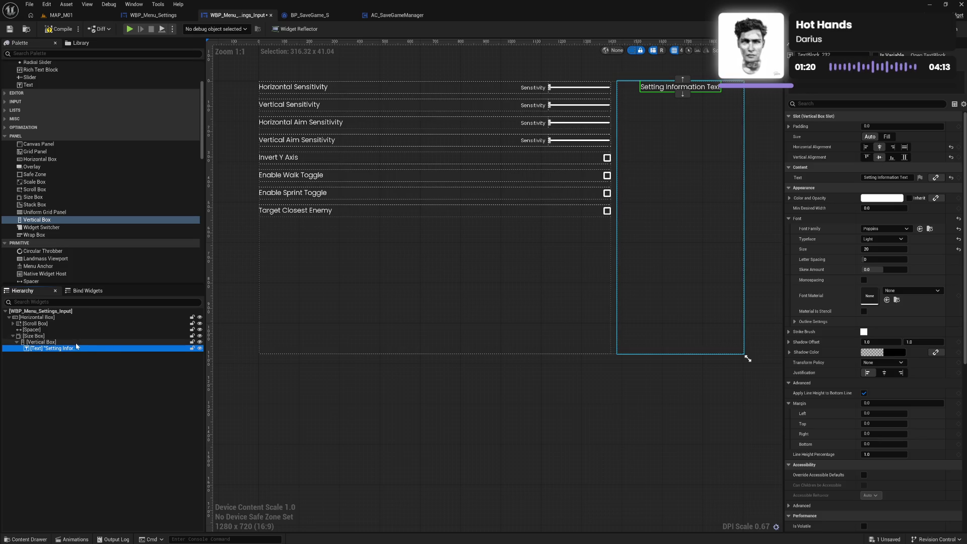
Paste a second text copy into the Vertical Box and rename it 'Setting Name'.
{"action": "left_click", "coordinate": [77, 342]}
{"action": "key", "text": "ctrl+v"}
{"action": "left_click", "coordinate": [77, 348]}
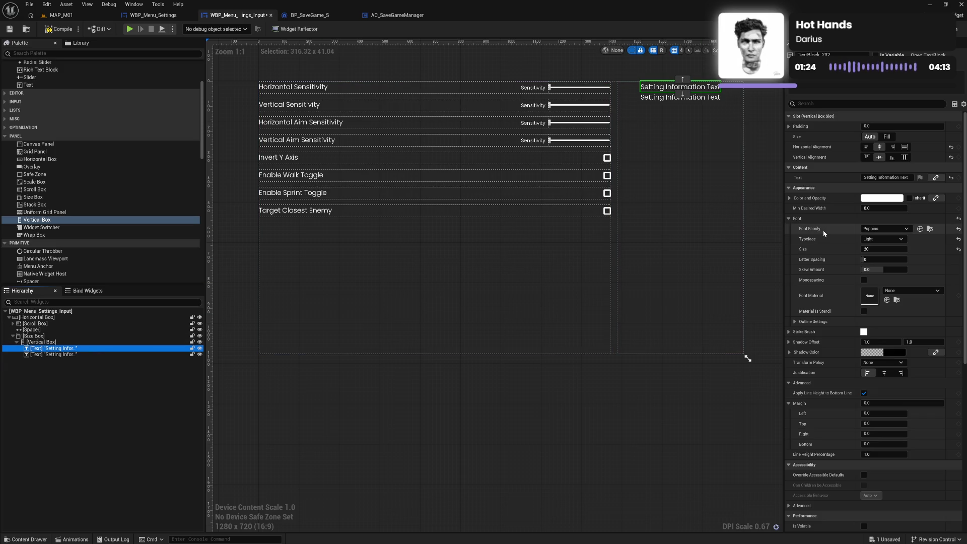
{"action": "left_click_drag", "start_coordinate": [878, 178], "coordinate": [908, 177]}
{"action": "type", "text": "I"}
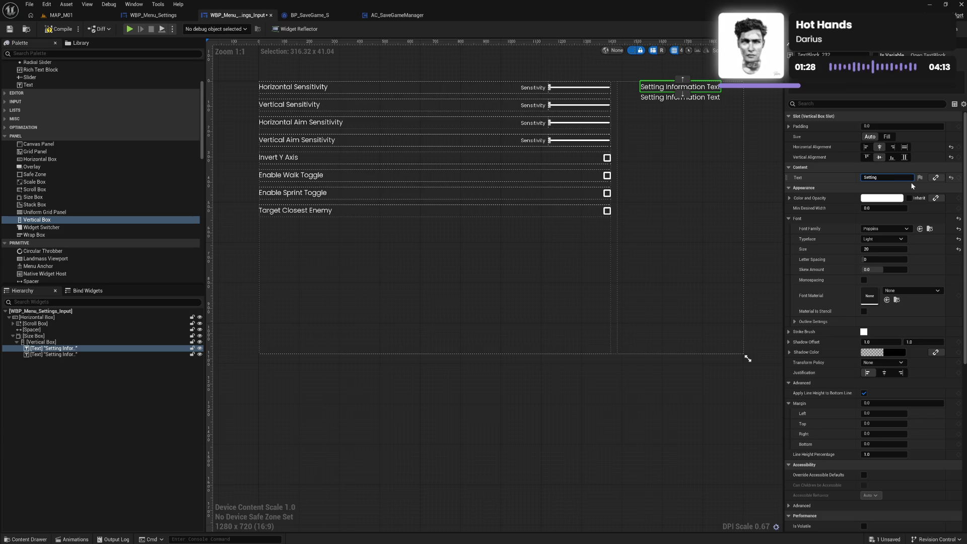
{"action": "type", "text": "e"}
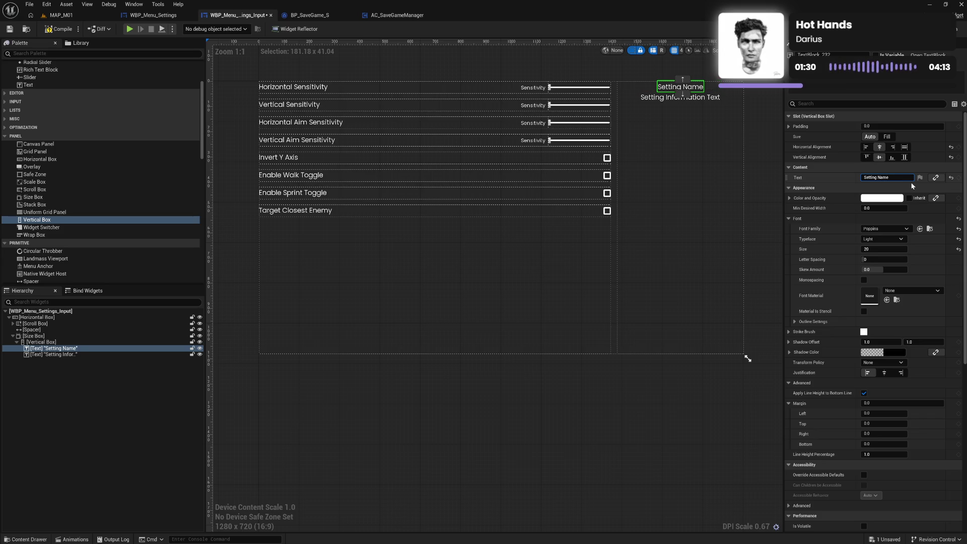
Make the Setting Name heading Poppins Medium at size 25.
{"action": "left_click", "coordinate": [882, 250]}
{"action": "type", "text": "5"}
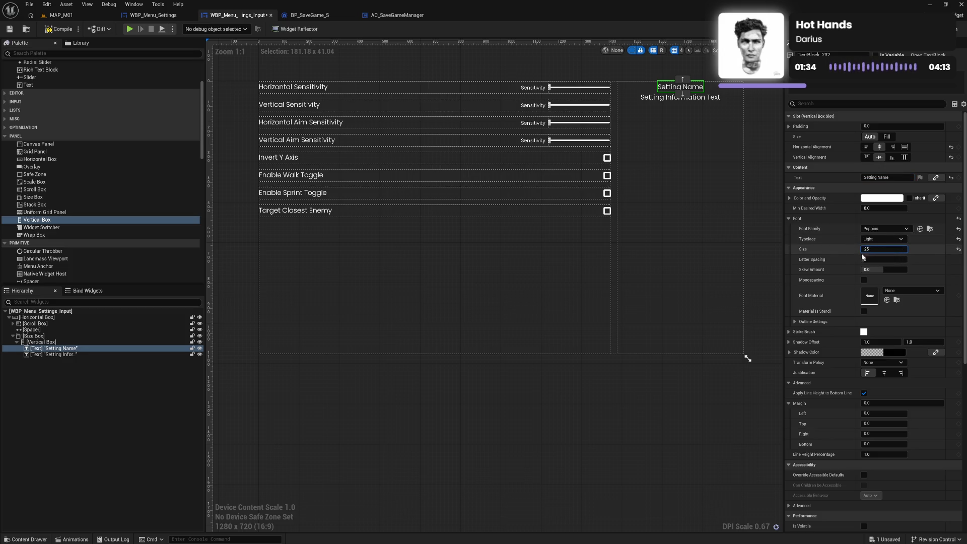
{"action": "key", "text": "Return"}
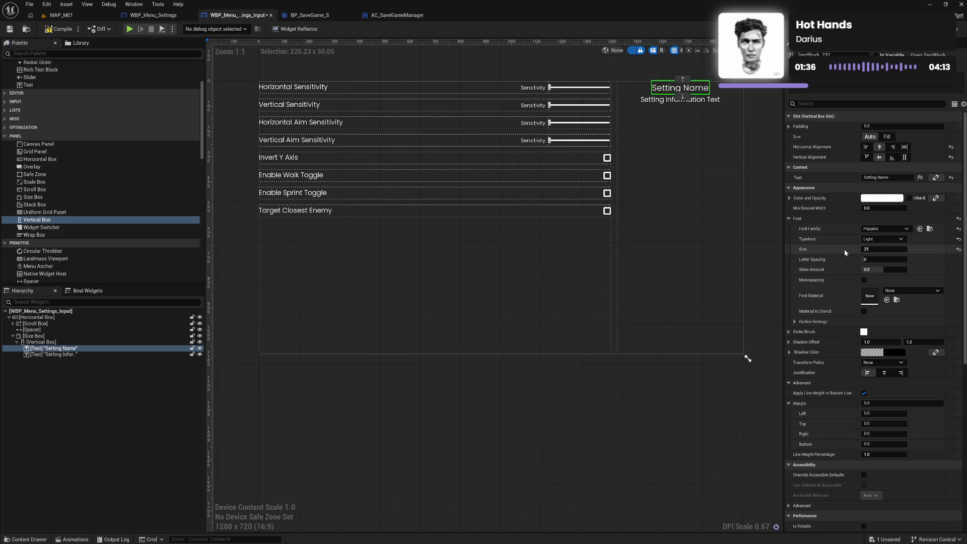
{"action": "left_click", "coordinate": [884, 238]}
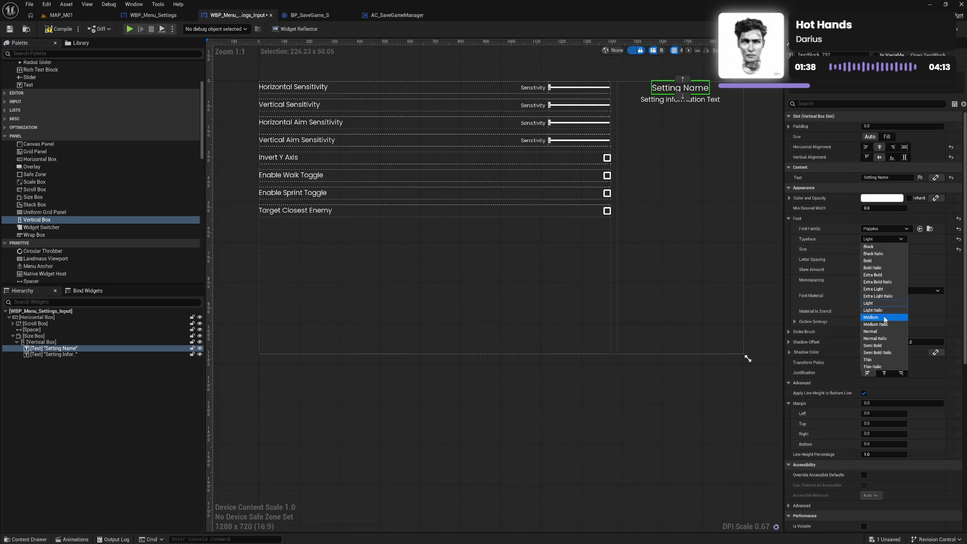
{"action": "left_click", "coordinate": [885, 319]}
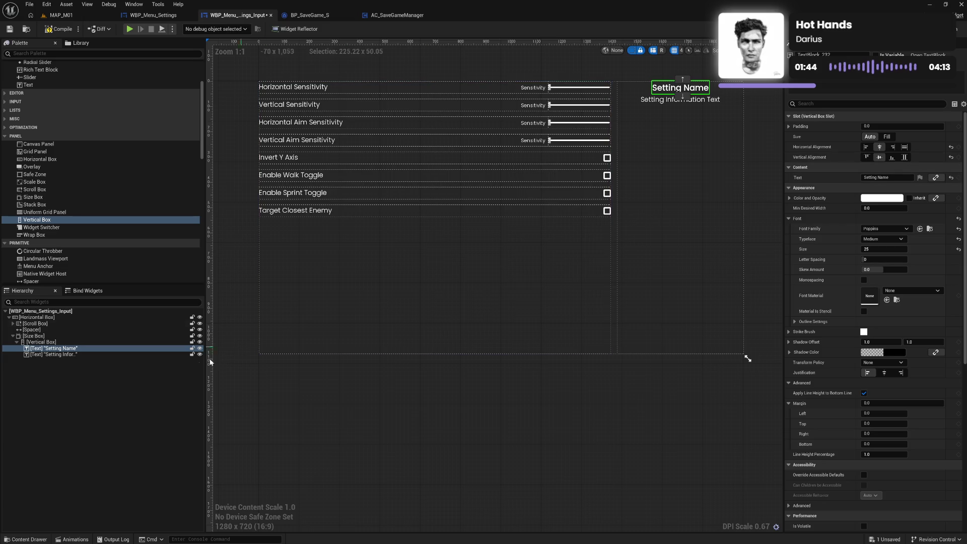
{"action": "left_click", "coordinate": [76, 342]}
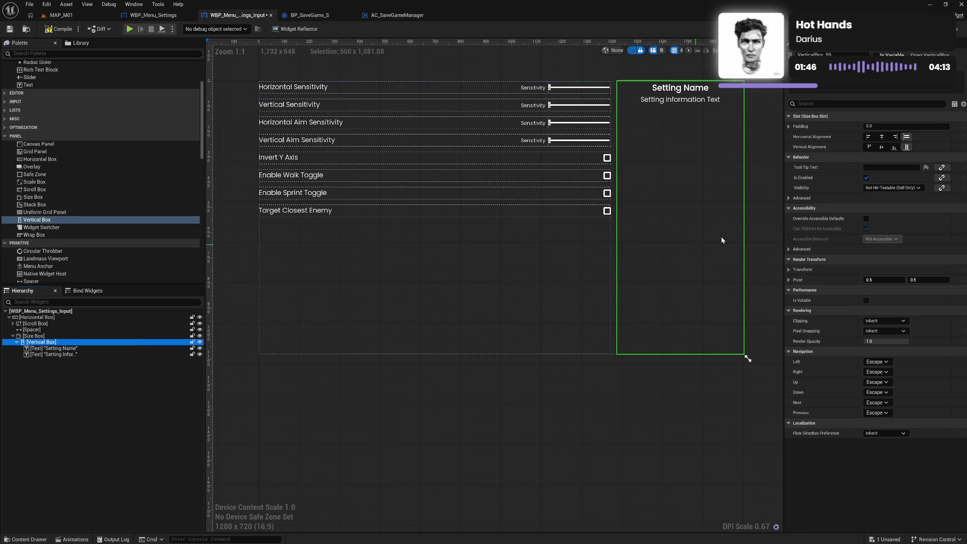
Center the Vertical Box horizontally and vertically, and change the Size Box padding.
{"action": "left_click", "coordinate": [882, 137]}
{"action": "left_click", "coordinate": [882, 147]}
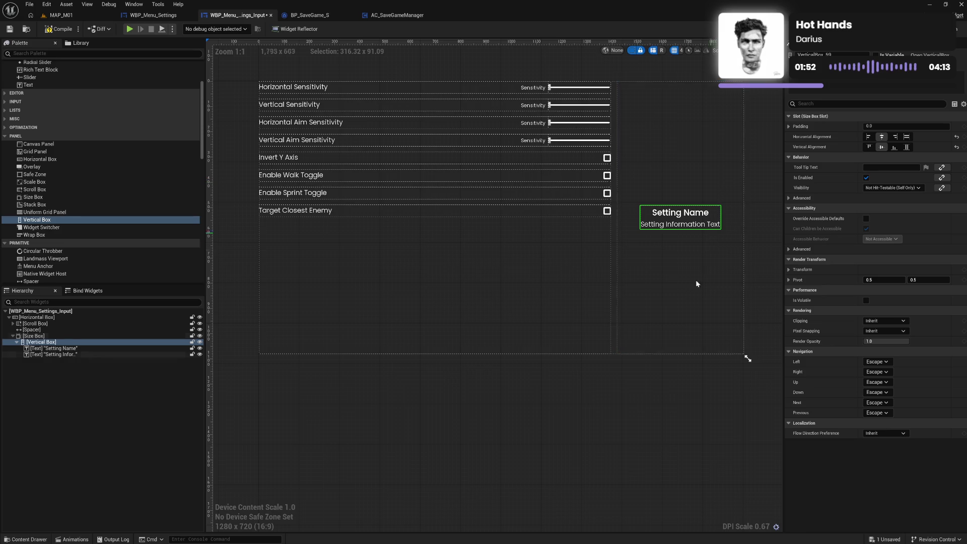
{"action": "left_click", "coordinate": [663, 289]}
{"action": "left_click", "coordinate": [799, 137]}
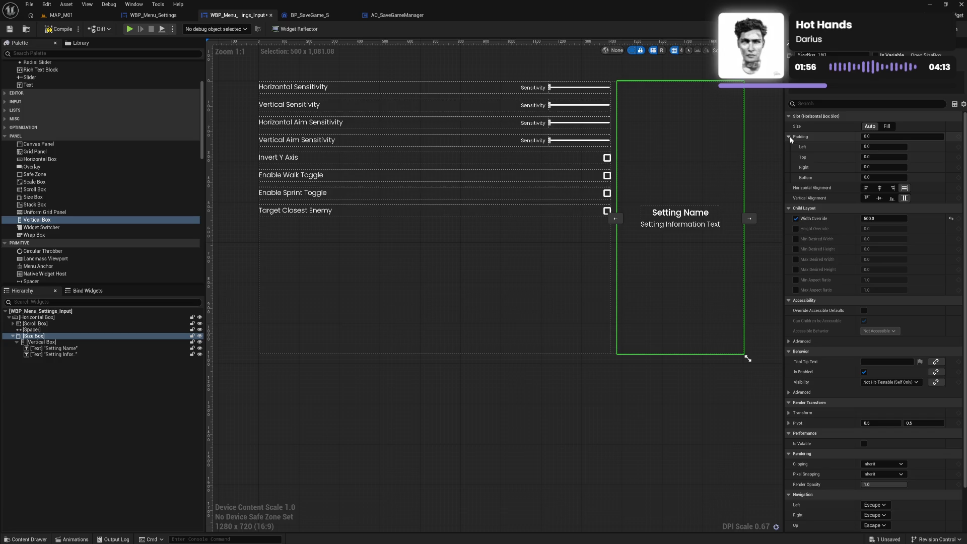
{"action": "left_click", "coordinate": [887, 136]}
{"action": "type", "text": "0"}
{"action": "left_click", "coordinate": [765, 187]}
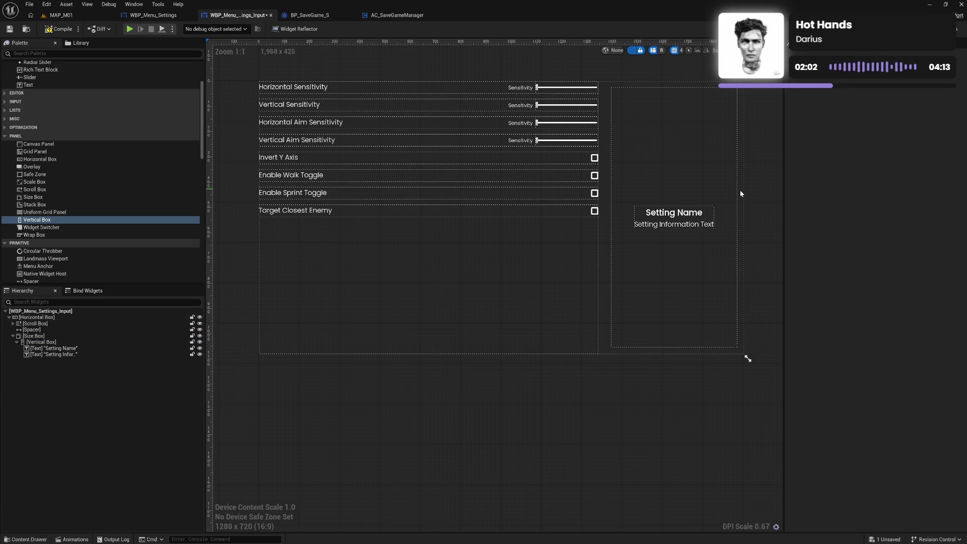
Reset the Size Box slot padding to 0.
{"action": "left_click", "coordinate": [740, 191]}
{"action": "left_click", "coordinate": [705, 176]}
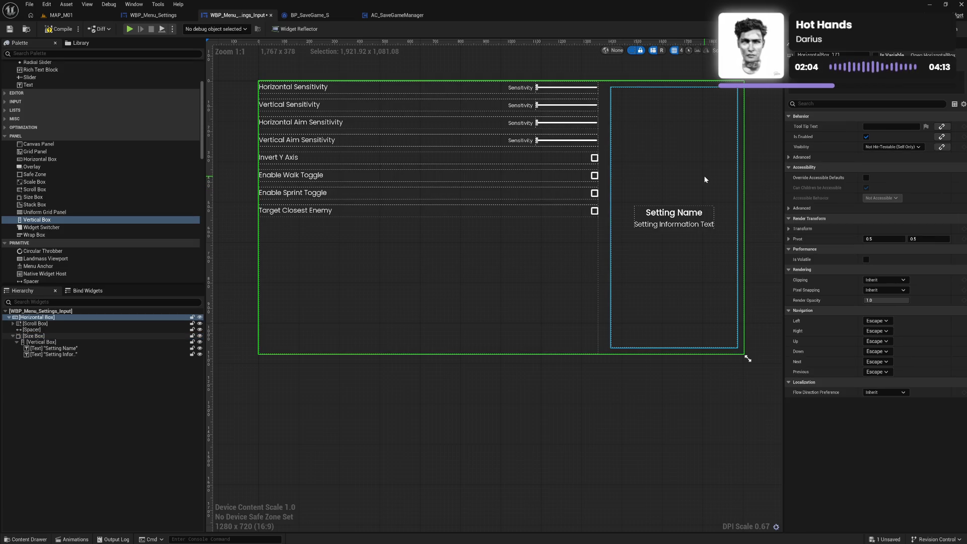
{"action": "left_click", "coordinate": [890, 137]}
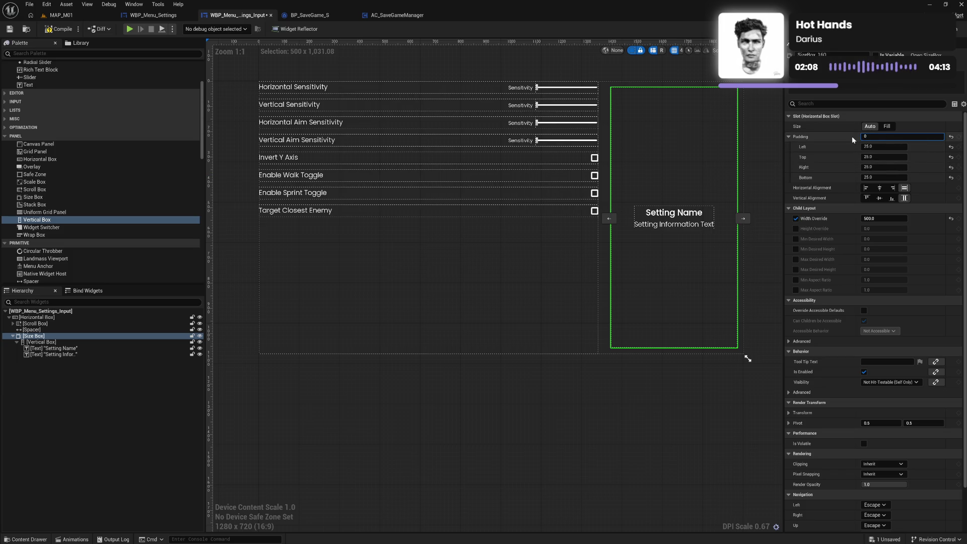
{"action": "type", "text": ".0"}
{"action": "key", "text": "Return"}
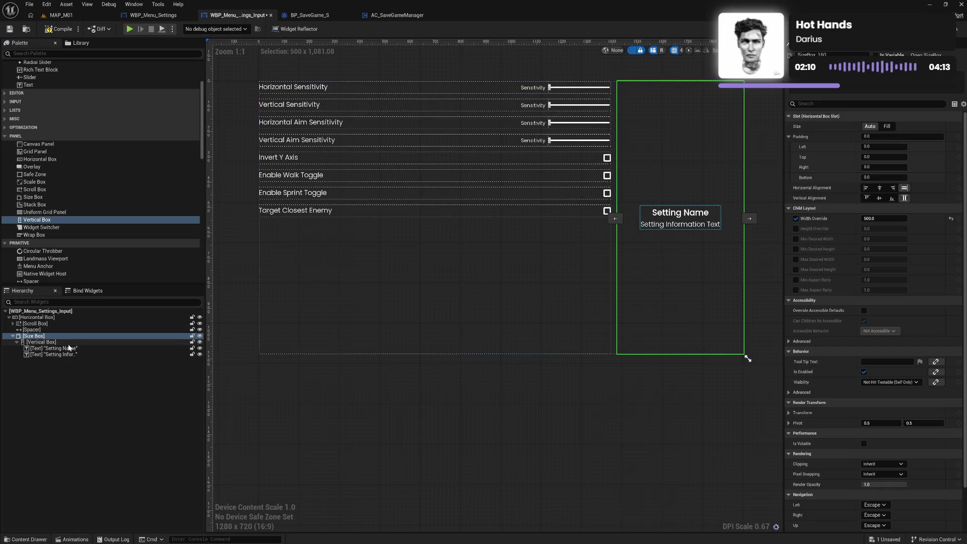
Set the Vertical Box padding to 25.
{"action": "left_click", "coordinate": [70, 342]}
{"action": "type", "text": "25"}
{"action": "key", "text": "Return"}
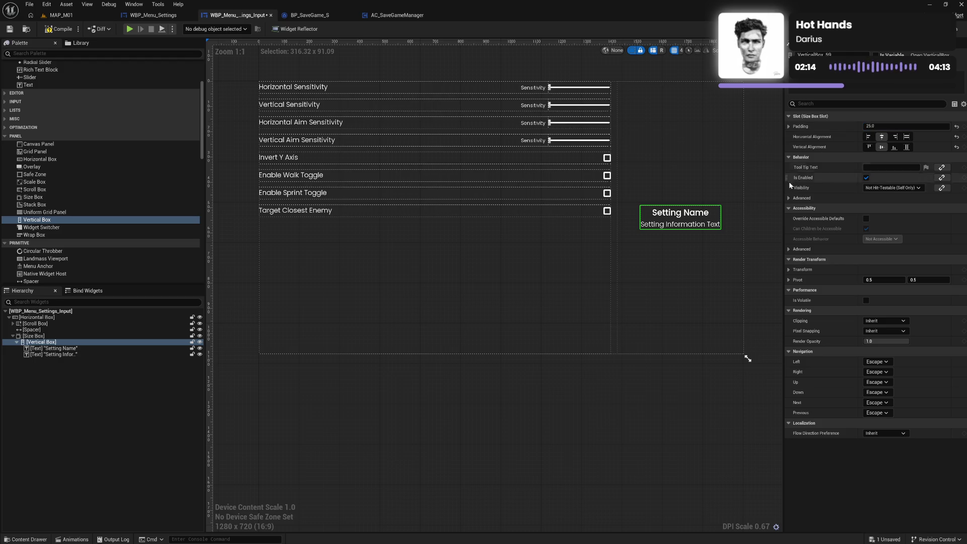
{"action": "left_click", "coordinate": [710, 225]}
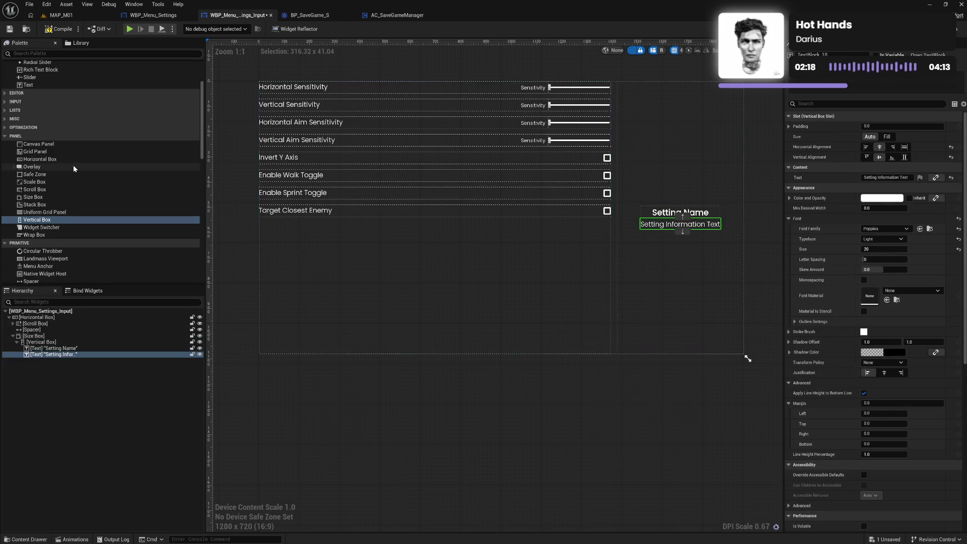
Center-justify the Setting Information Text description.
{"action": "scroll", "coordinate": [77, 147], "scroll_direction": "up", "scroll_amount": 3}
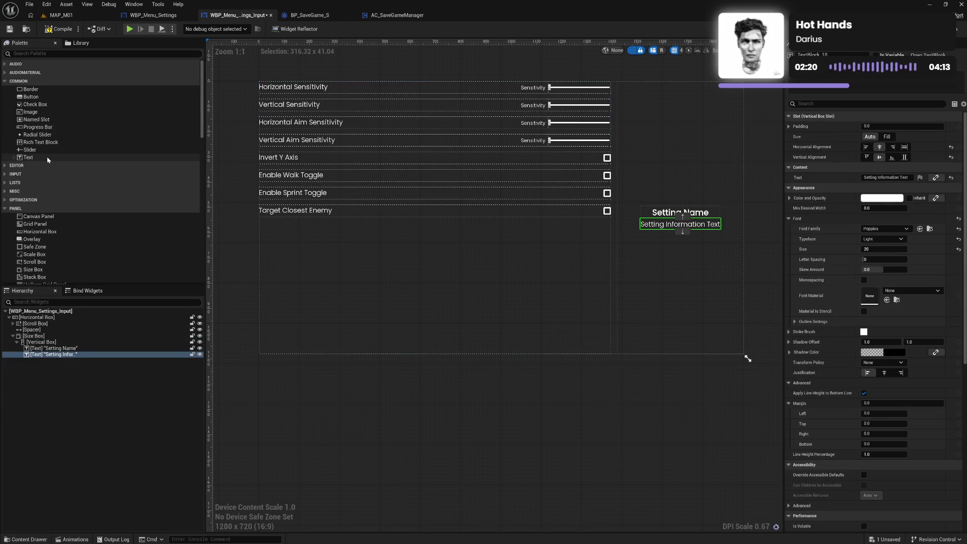
{"action": "left_click", "coordinate": [48, 159]}
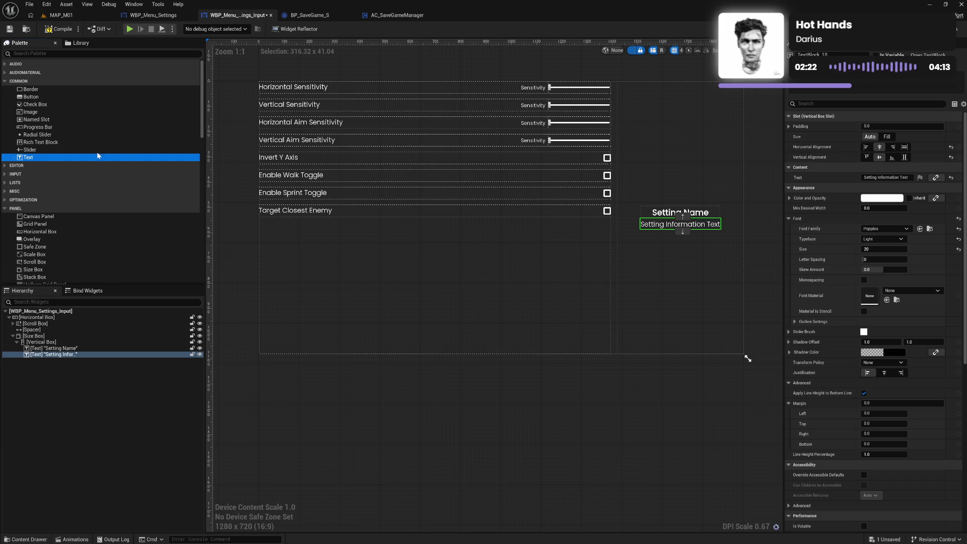
{"action": "scroll", "coordinate": [830, 311], "scroll_direction": "down", "scroll_amount": 3}
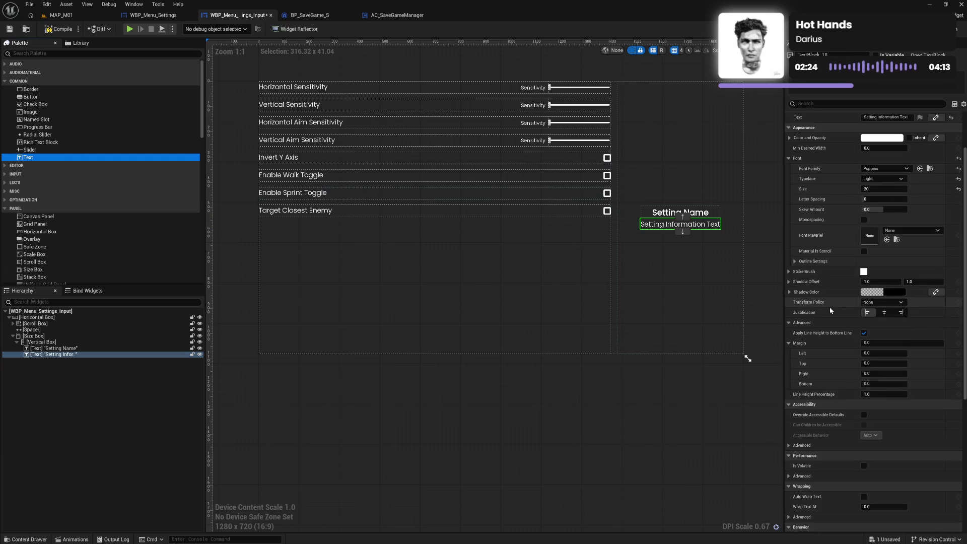
{"action": "scroll", "coordinate": [836, 302], "scroll_direction": "down", "scroll_amount": 1}
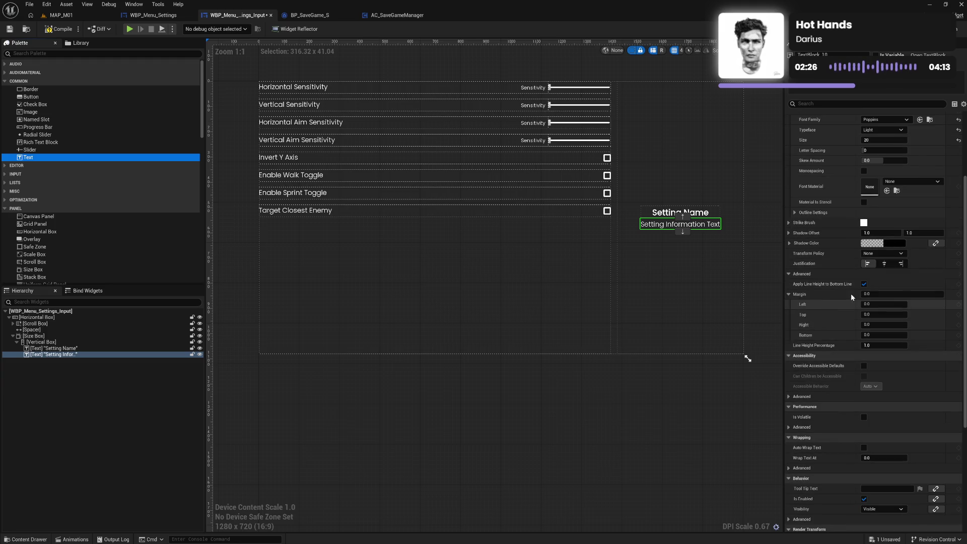
{"action": "left_click", "coordinate": [884, 263]}
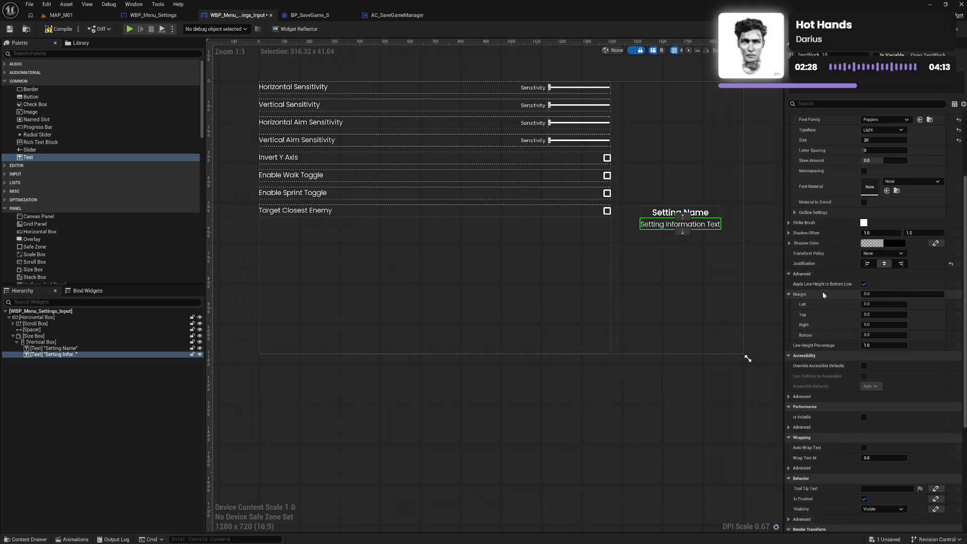
Enable Auto Wrap Text for the description.
{"action": "scroll", "coordinate": [823, 295], "scroll_direction": "down", "scroll_amount": 2}
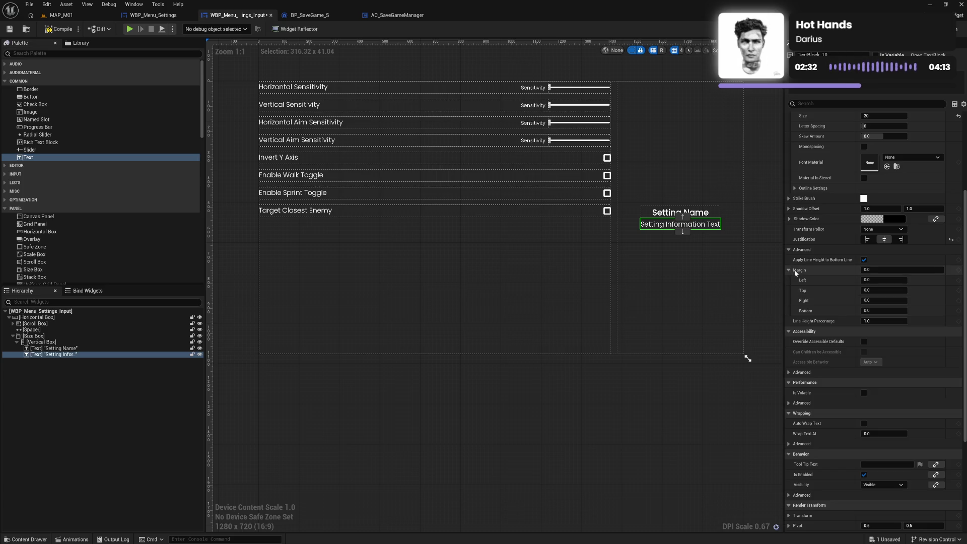
{"action": "scroll", "coordinate": [845, 318], "scroll_direction": "down", "scroll_amount": 2}
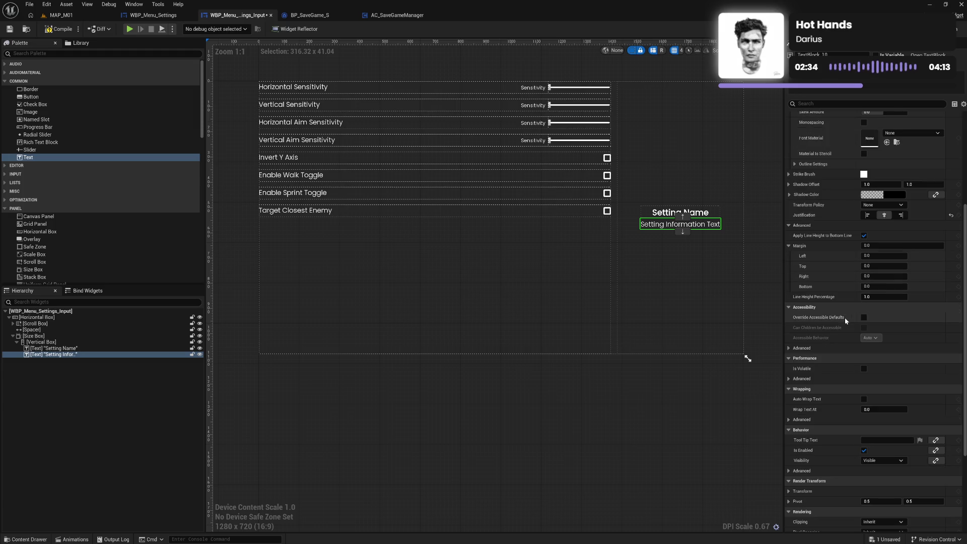
{"action": "scroll", "coordinate": [845, 317], "scroll_direction": "down", "scroll_amount": 1}
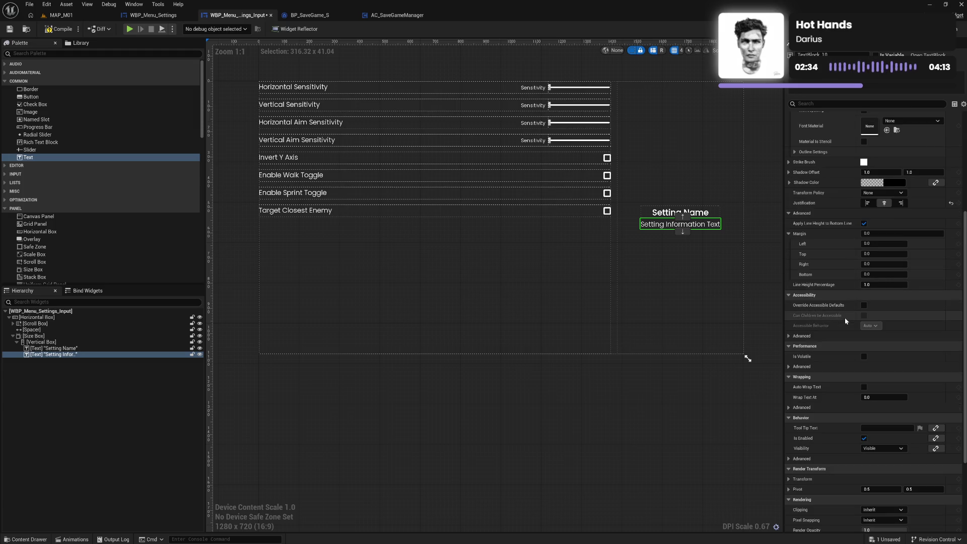
{"action": "left_click", "coordinate": [865, 387]}
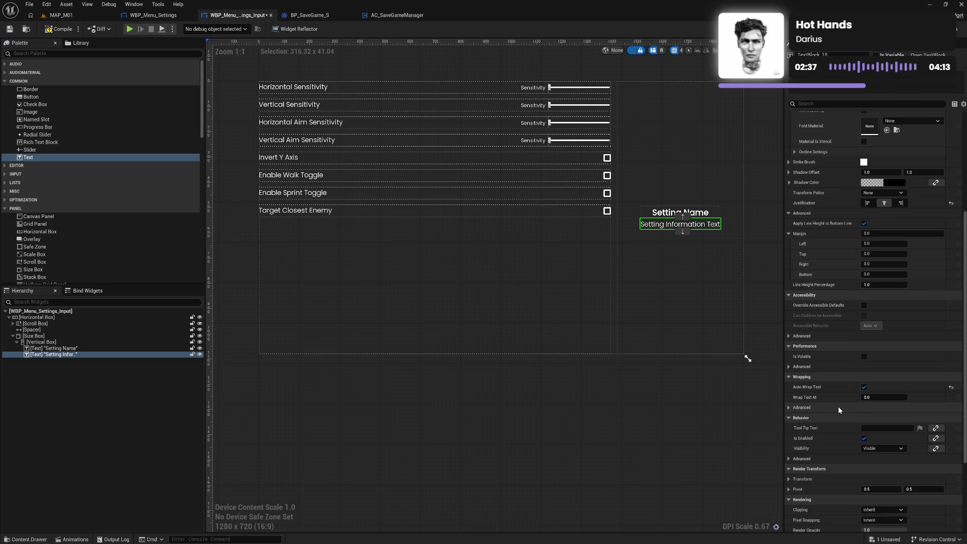
{"action": "left_click", "coordinate": [789, 408]}
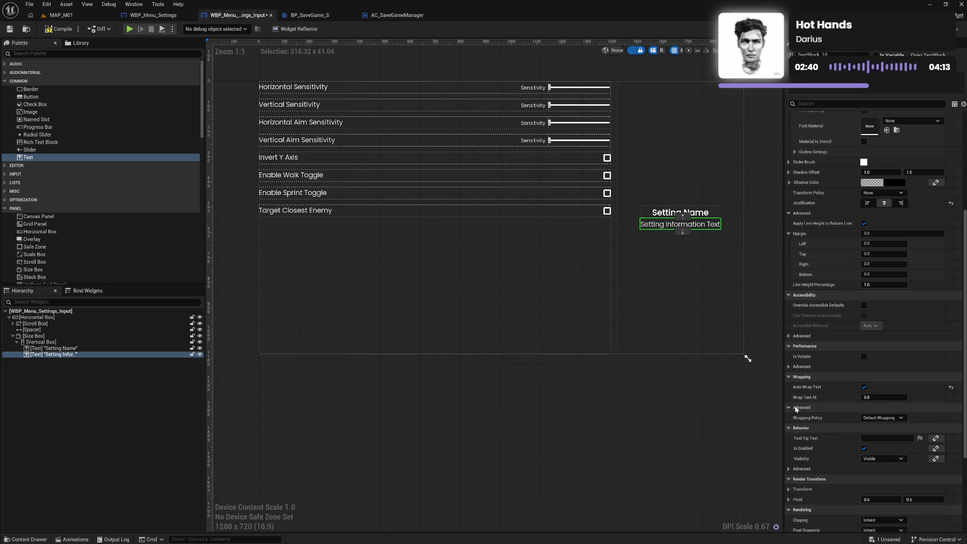
{"action": "left_click", "coordinate": [789, 408]}
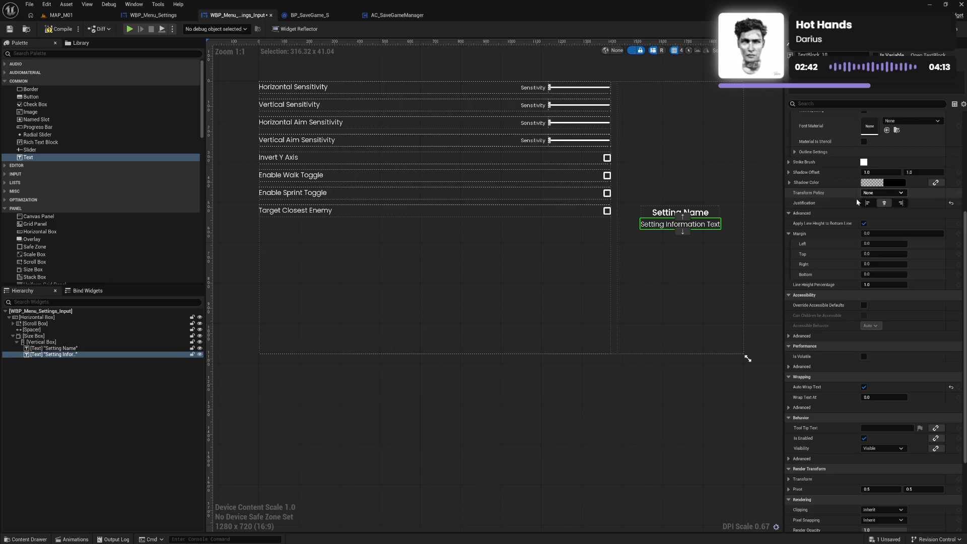
Paste repeated copies so the description reads 'Setting Information Text' four times and wraps.
{"action": "scroll", "coordinate": [856, 198], "scroll_direction": "up", "scroll_amount": 5}
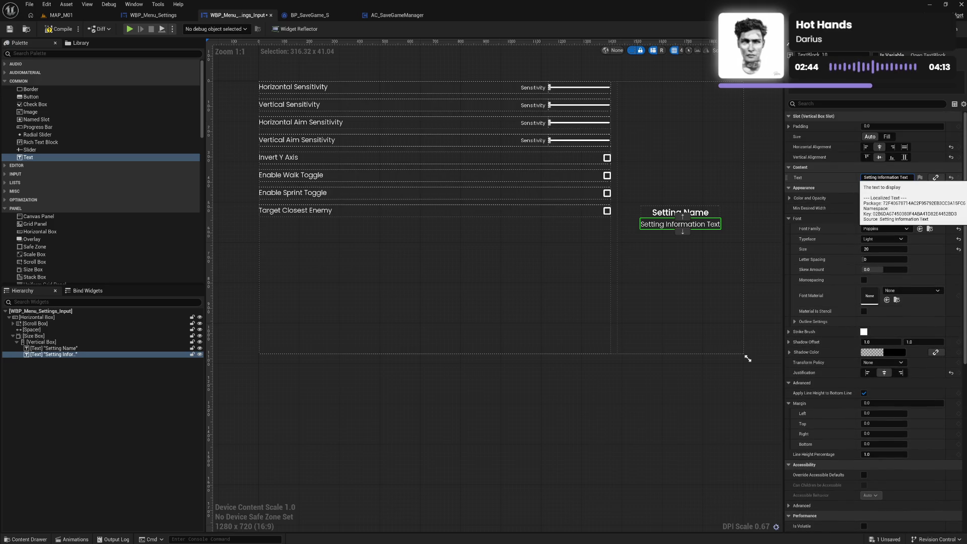
{"action": "key", "text": "ctrl+v"}
{"action": "key", "text": "ctrl+v"}
{"action": "key", "text": "ctrl+v"}
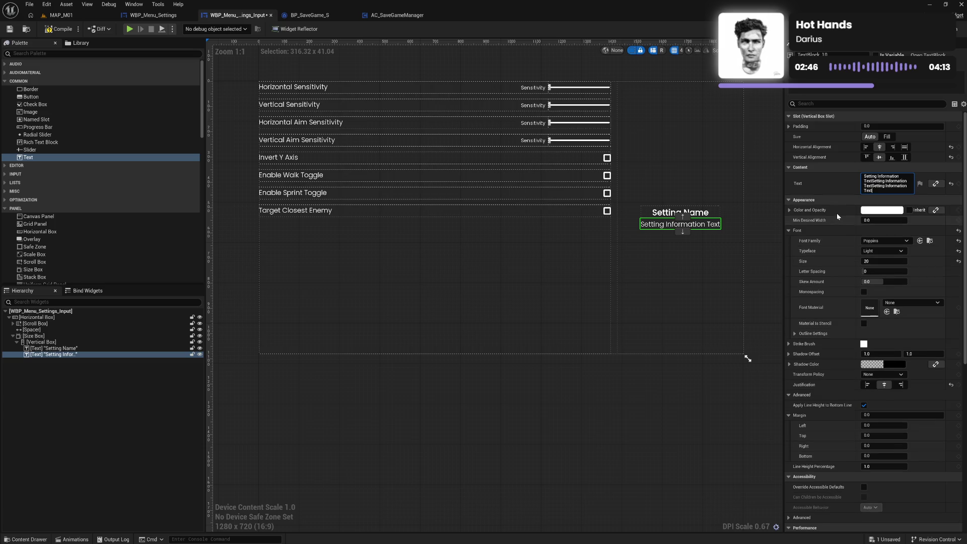
{"action": "left_click", "coordinate": [837, 193]}
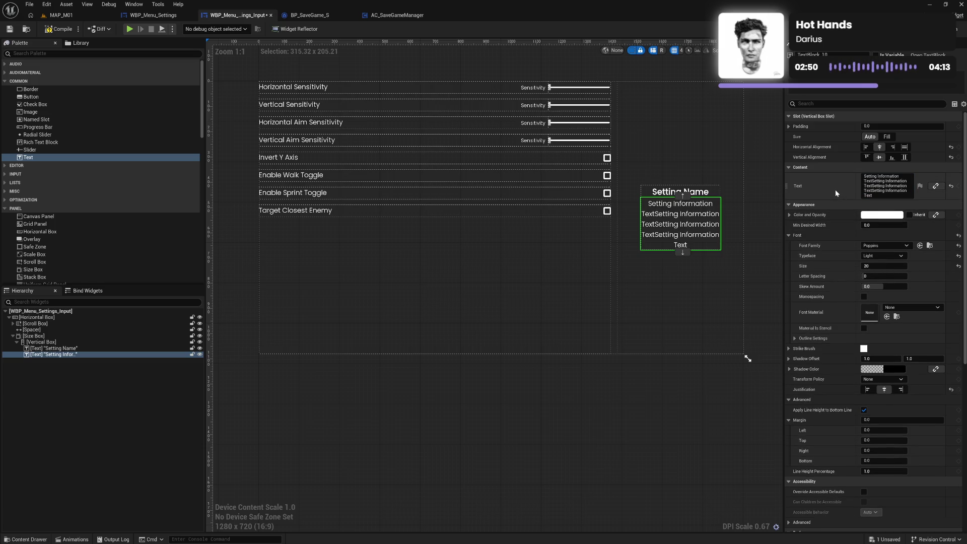
{"action": "left_click", "coordinate": [86, 342]}
Give the Vertical Box padding 10, fill horizontally, and center it vertically.
{"action": "left_click", "coordinate": [902, 126]}
{"action": "type", "text": "25.0"}
{"action": "key", "text": "Return"}
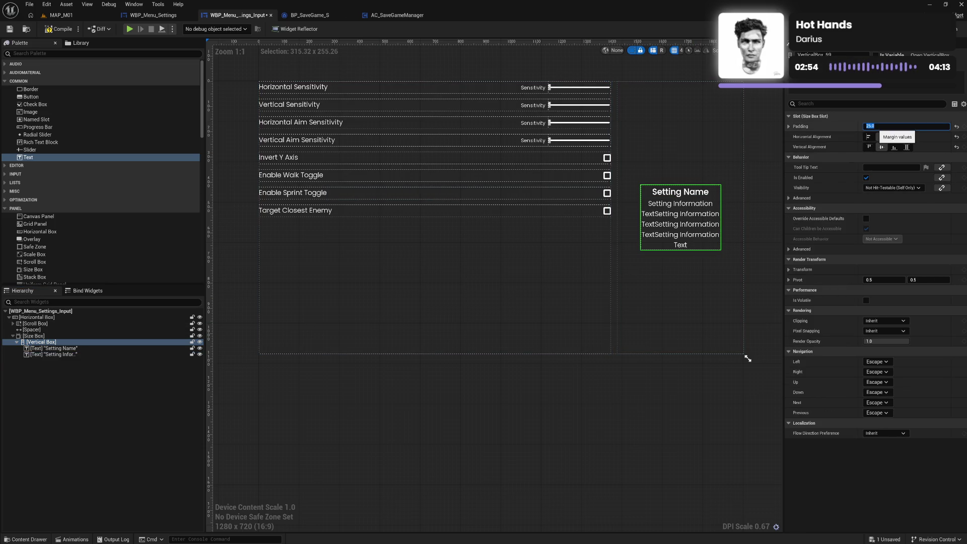
{"action": "type", "text": "0"}
{"action": "key", "text": "Return"}
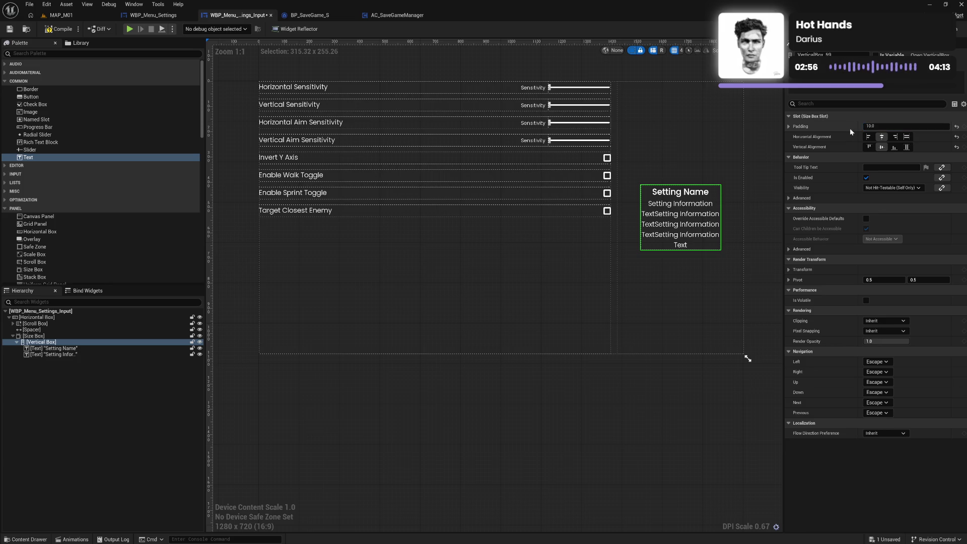
{"action": "left_click", "coordinate": [907, 136]}
{"action": "left_click", "coordinate": [907, 148]}
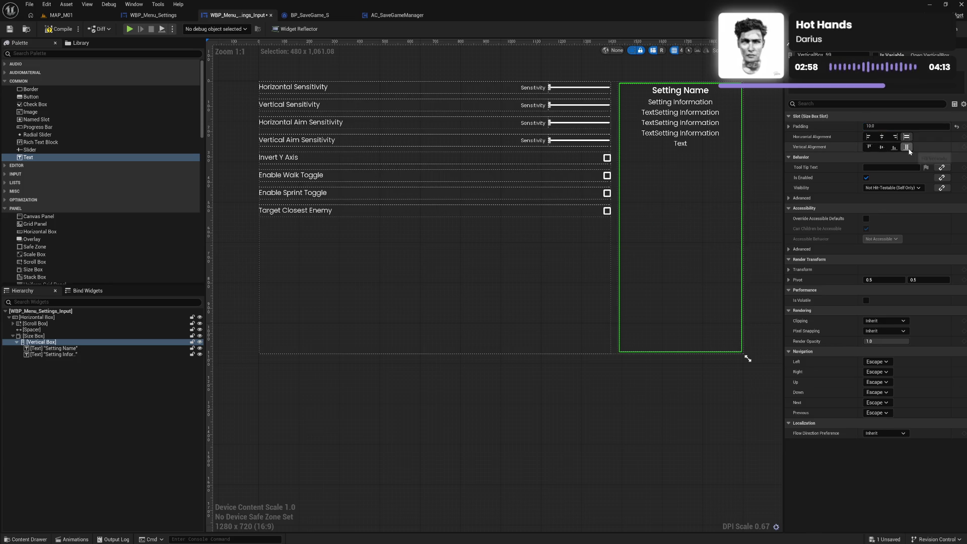
{"action": "left_click", "coordinate": [884, 150]}
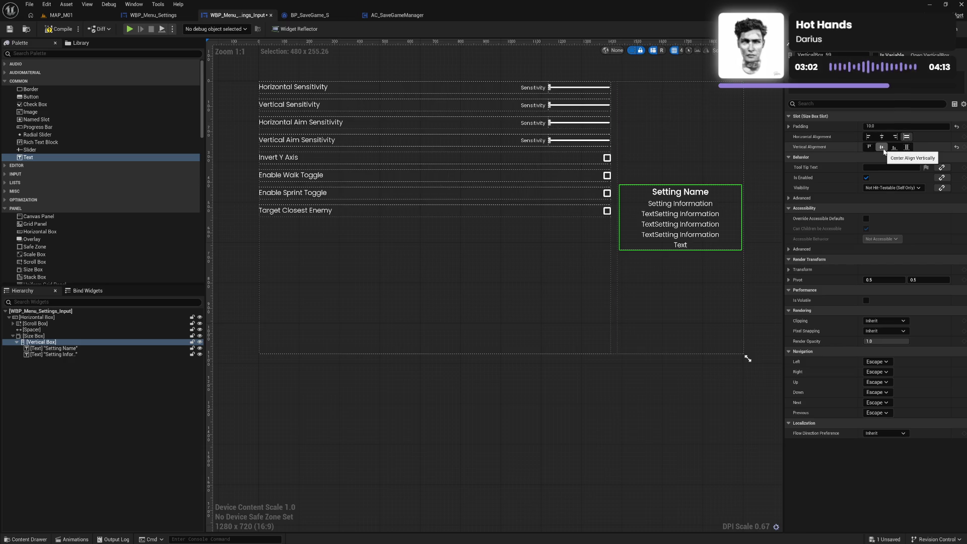
Select the description text and place the cursor at the end of its Text field.
{"action": "left_click", "coordinate": [674, 220]}
{"action": "left_click", "coordinate": [884, 177]}
{"action": "left_click", "coordinate": [908, 177]}
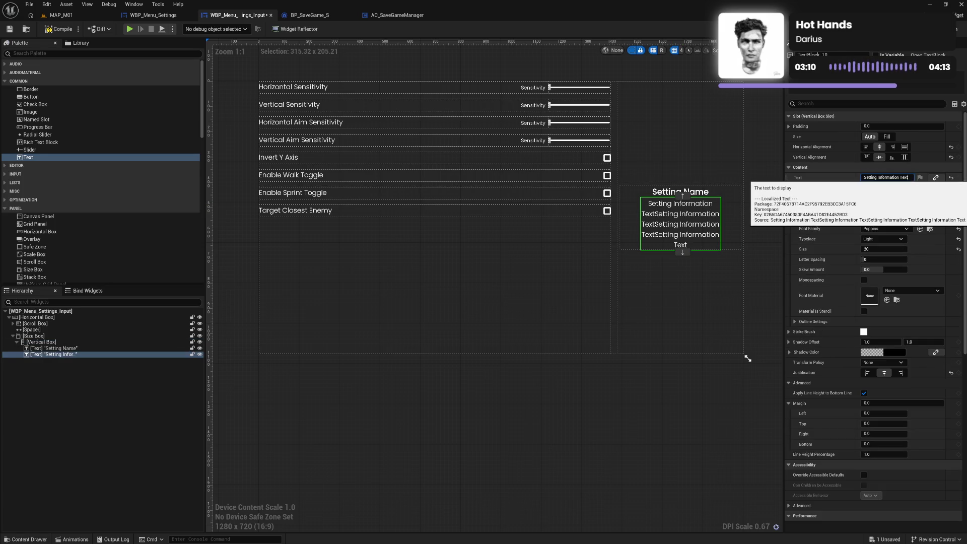
Lengthen the description to three repeated 'Setting Information Text' lines.
{"action": "key", "text": "shift+Return"}
{"action": "key", "text": "shift+Return"}
{"action": "key", "text": "shift+Return"}
{"action": "left_click", "coordinate": [841, 192]}
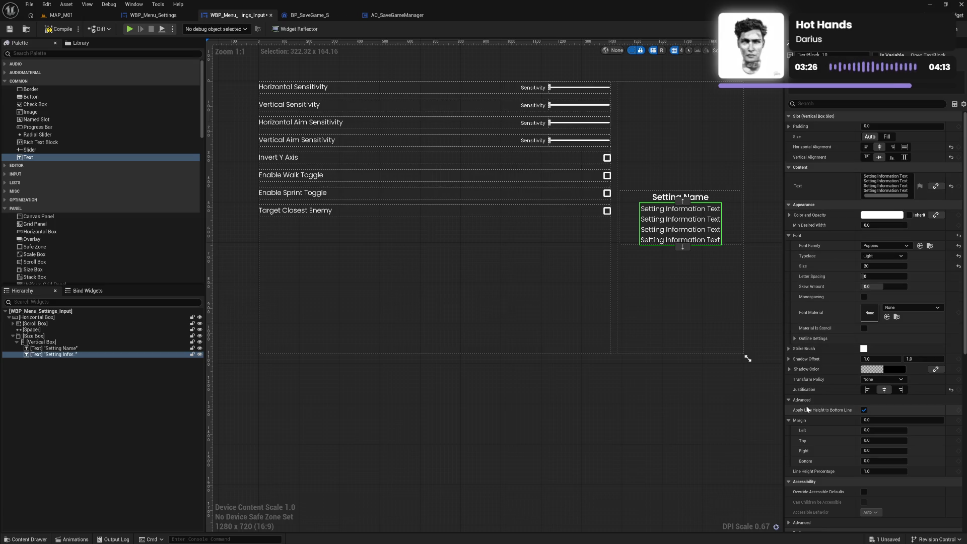
{"action": "scroll", "coordinate": [816, 419], "scroll_direction": "down", "scroll_amount": 5}
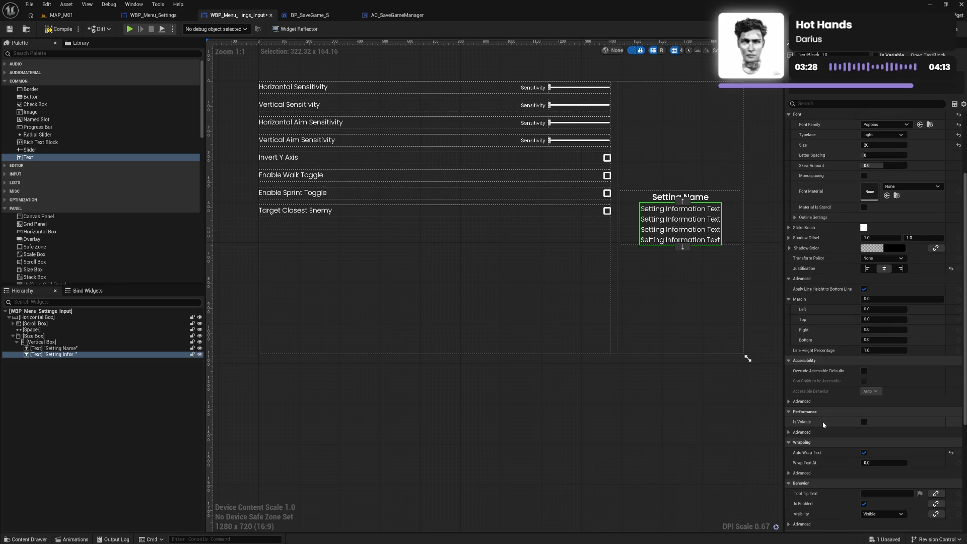
{"action": "scroll", "coordinate": [836, 423], "scroll_direction": "down", "scroll_amount": 2}
Toggle Auto Wrap Text off and back on, leaving the description wrapping.
{"action": "left_click", "coordinate": [864, 416]}
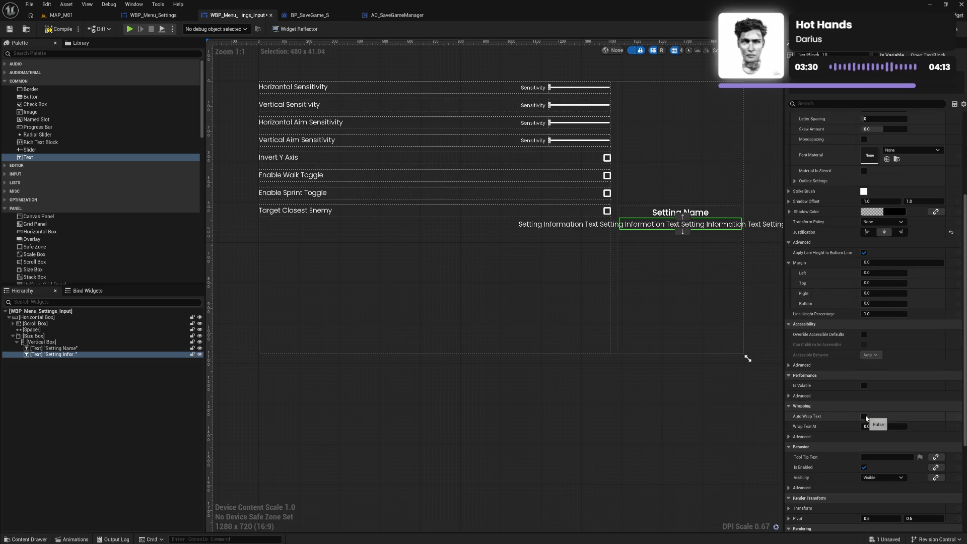
{"action": "left_click", "coordinate": [865, 417]}
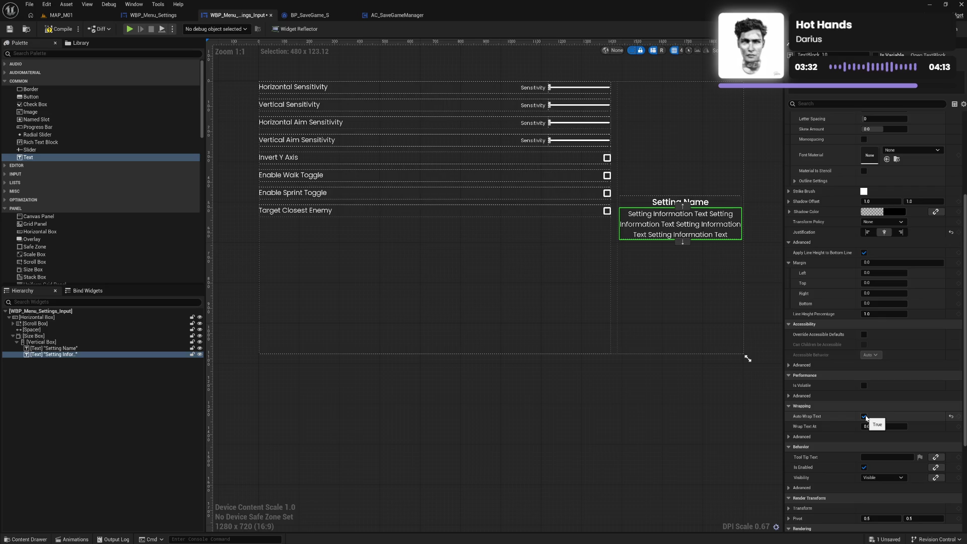
{"action": "double_click", "coordinate": [864, 416]}
{"action": "scroll", "coordinate": [821, 353], "scroll_direction": "up", "scroll_amount": 5}
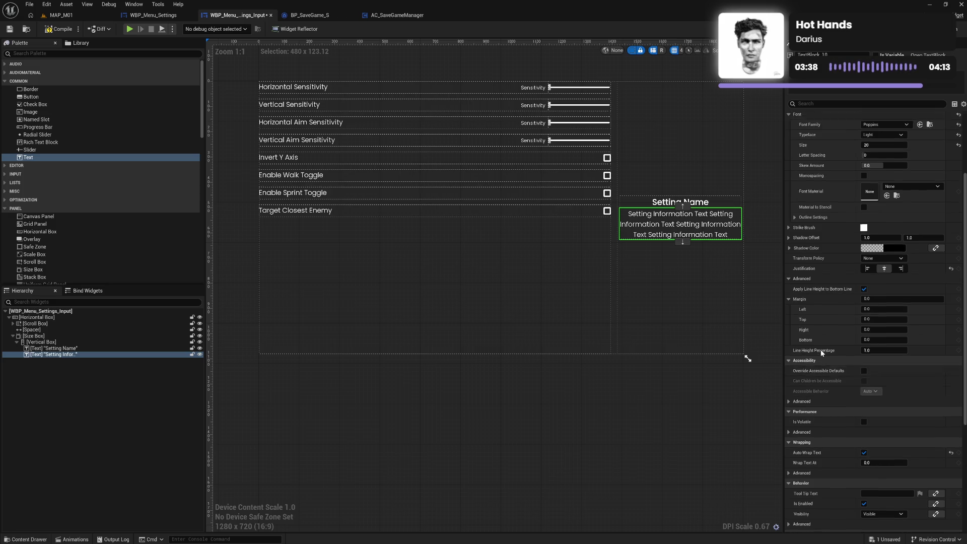
{"action": "left_click", "coordinate": [564, 390]}
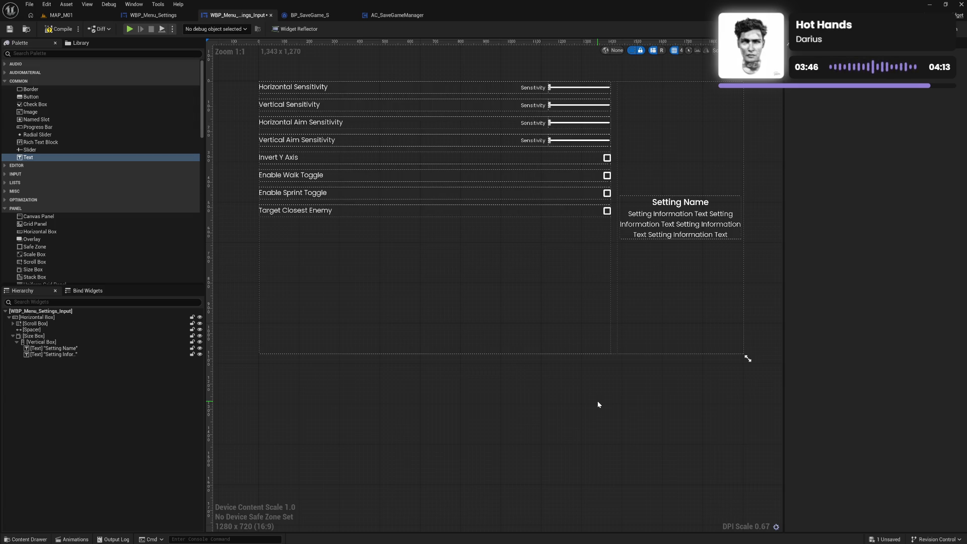
{"action": "left_click", "coordinate": [93, 343]}
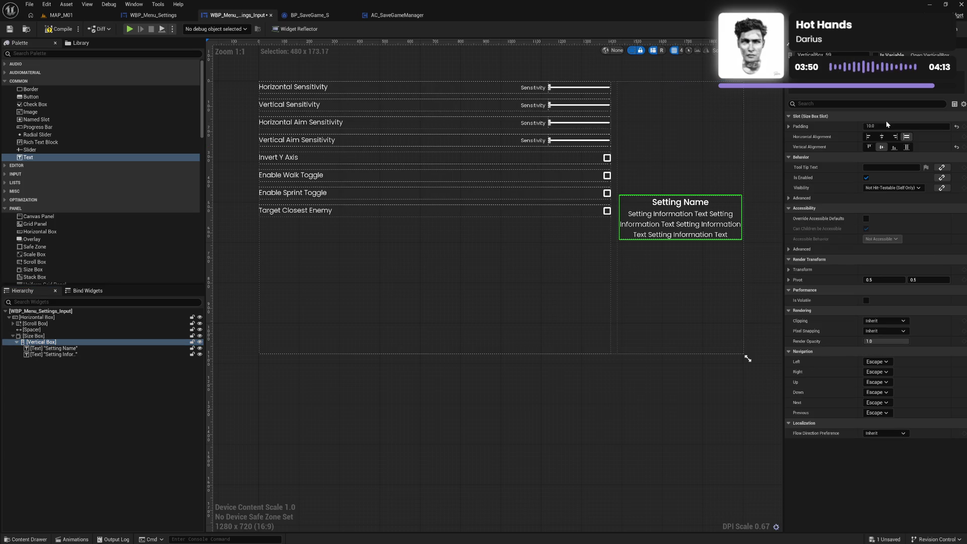
Set the Vertical Box padding to 0.
{"action": "left_click", "coordinate": [869, 126]}
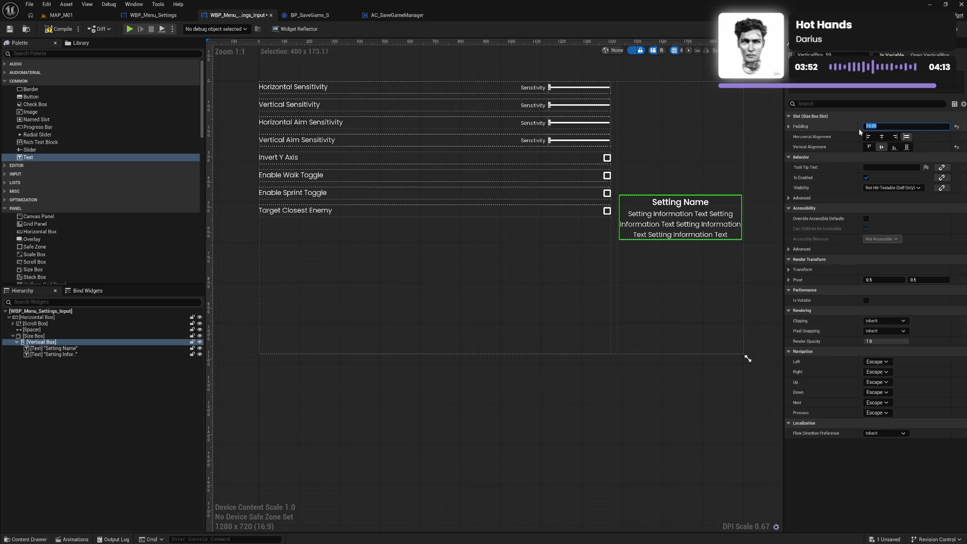
{"action": "type", "text": "0"}
{"action": "key", "text": "Return"}
{"action": "left_click", "coordinate": [663, 413]}
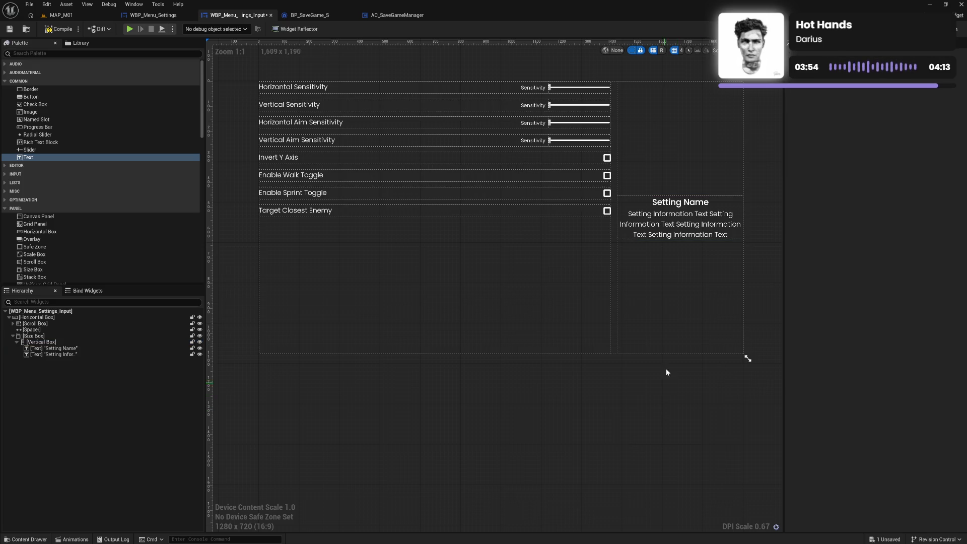
Recheck Auto Wrap Text on the description, then compile, save, and open Settings in the preview.
{"action": "left_click", "coordinate": [678, 224]}
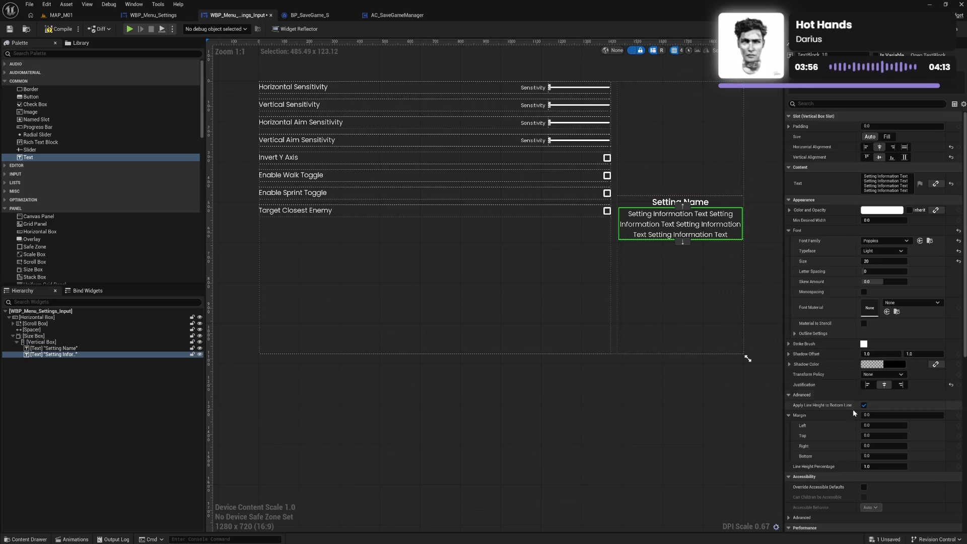
{"action": "scroll", "coordinate": [845, 442], "scroll_direction": "down", "scroll_amount": 3}
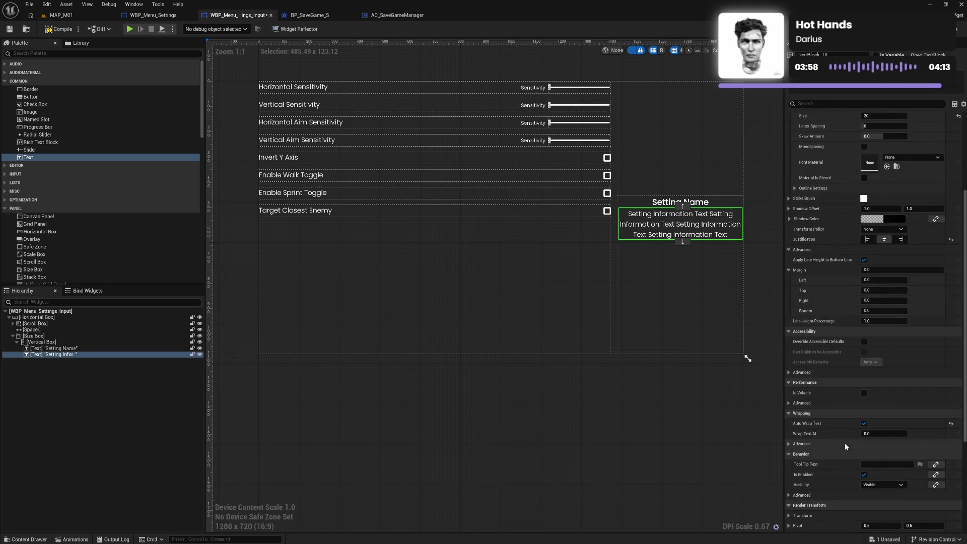
{"action": "left_click", "coordinate": [865, 424]}
{"action": "left_click", "coordinate": [865, 424]}
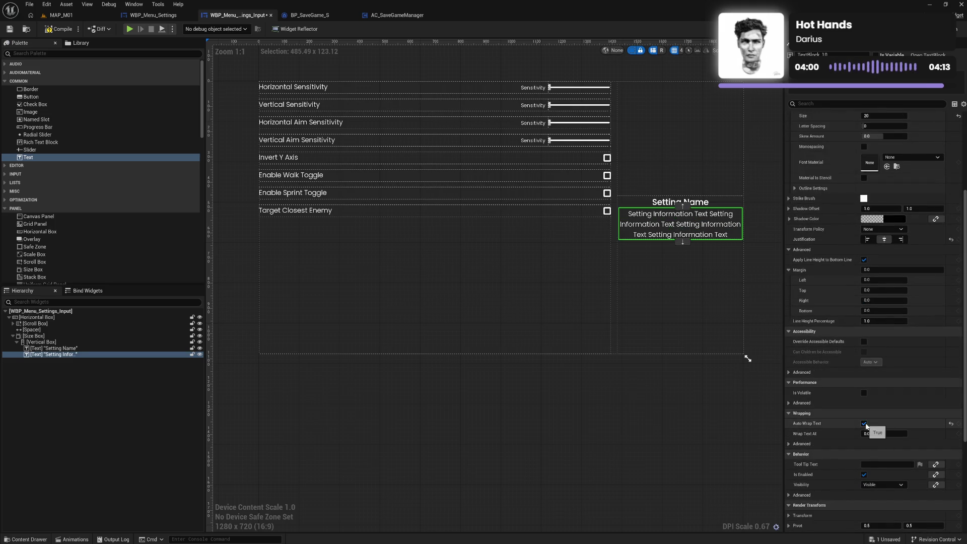
{"action": "left_click", "coordinate": [684, 450]}
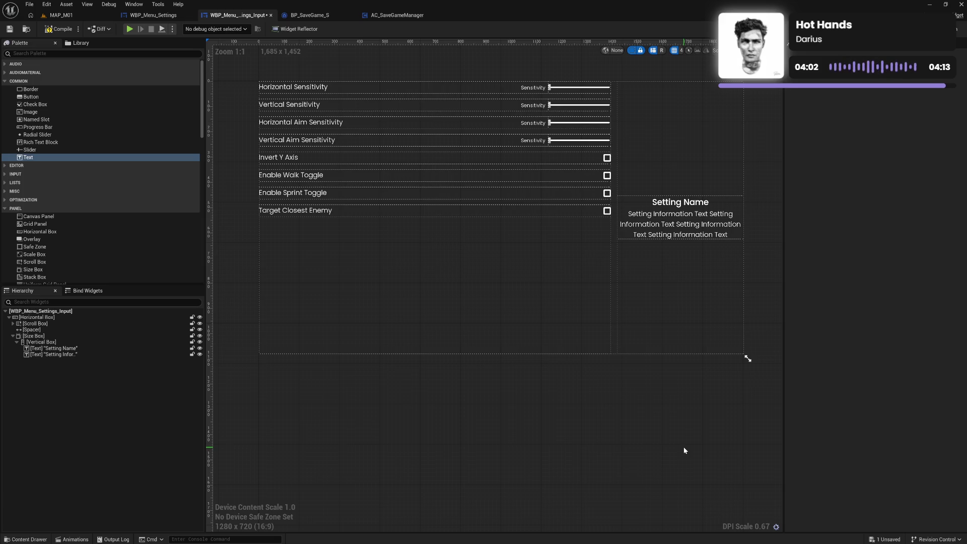
{"action": "left_click", "coordinate": [61, 29]}
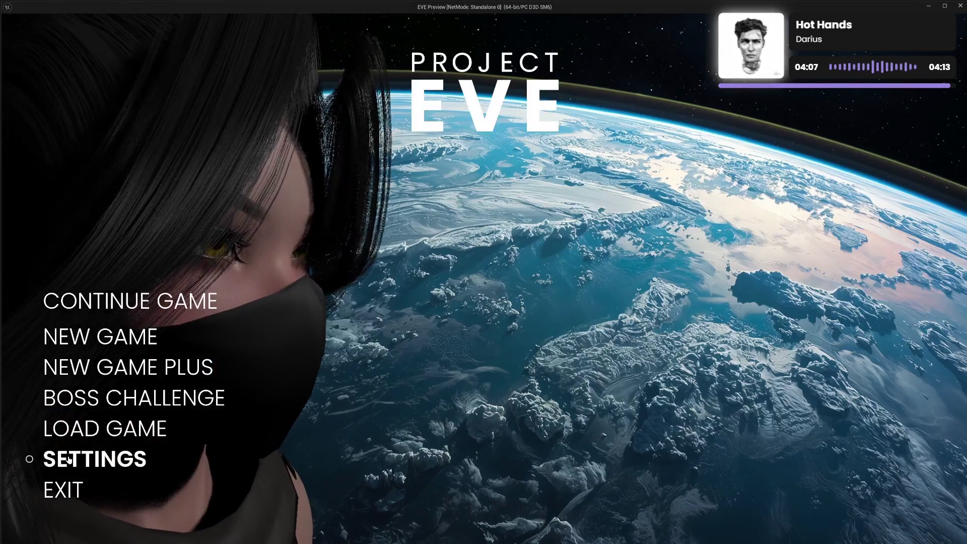
{"action": "left_click", "coordinate": [85, 457]}
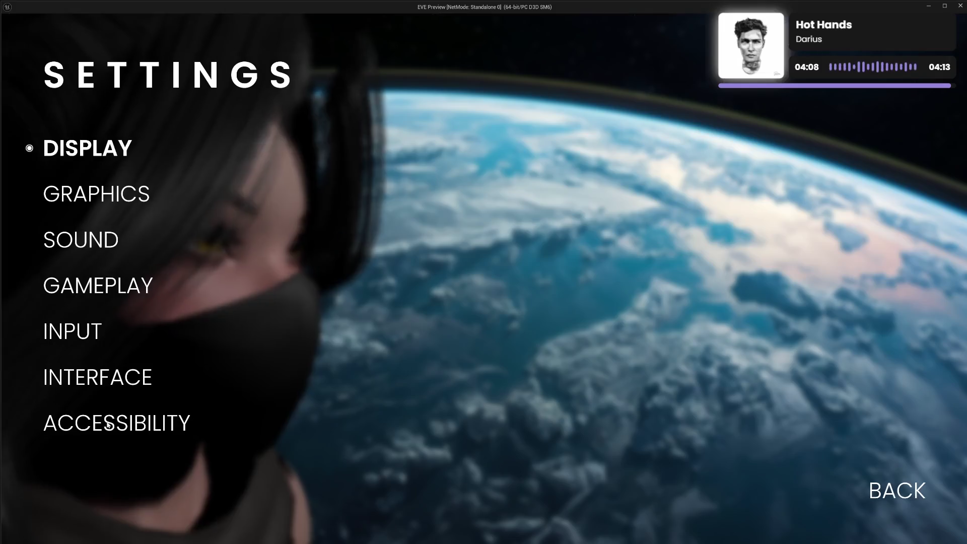
Inspect the Setting Name panel beside the INPUT settings, then go back and exit the preview.
{"action": "left_click", "coordinate": [82, 333]}
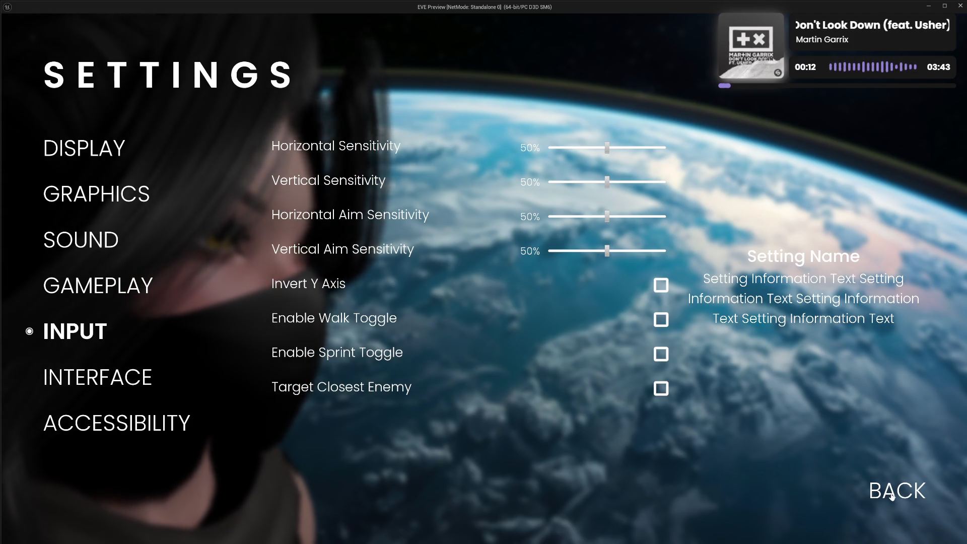
{"action": "left_click", "coordinate": [892, 497]}
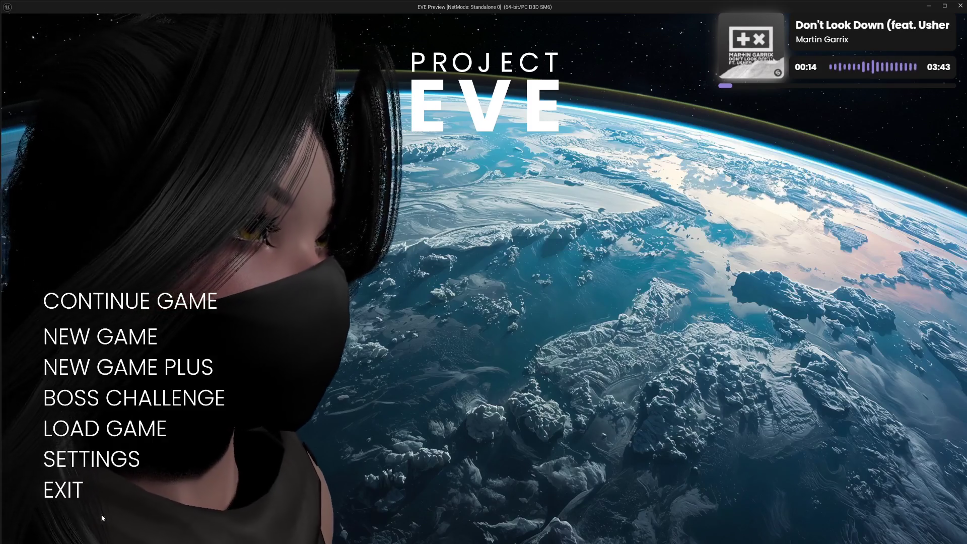
{"action": "left_click", "coordinate": [74, 496]}
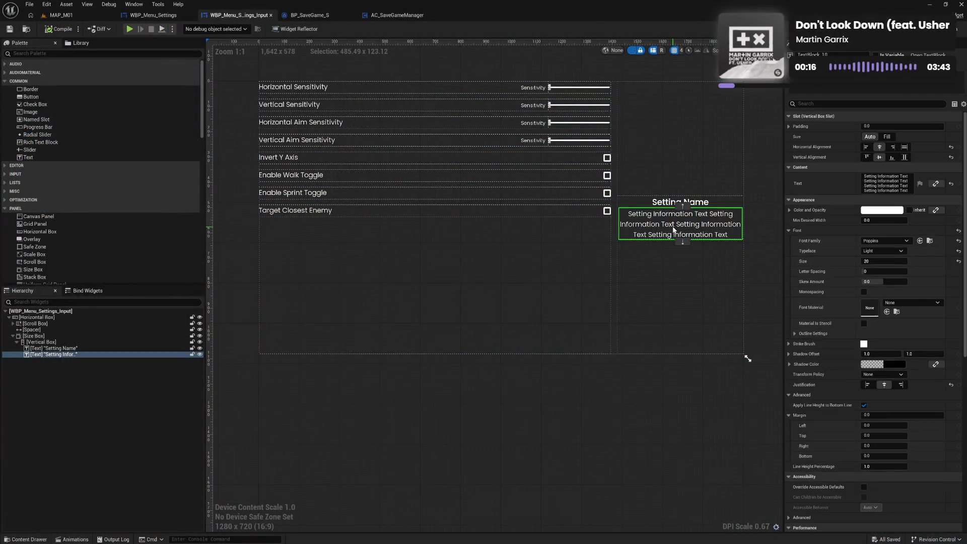
Try a margin of 10 around the Setting Information description, then reset it to 0.
{"action": "scroll", "coordinate": [816, 356], "scroll_direction": "down", "scroll_amount": 3}
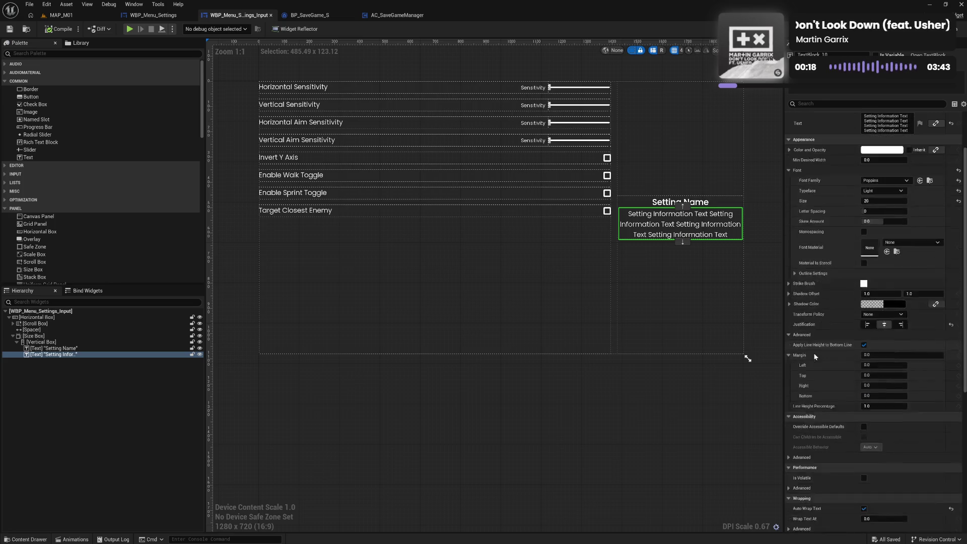
{"action": "double_click", "coordinate": [879, 355]}
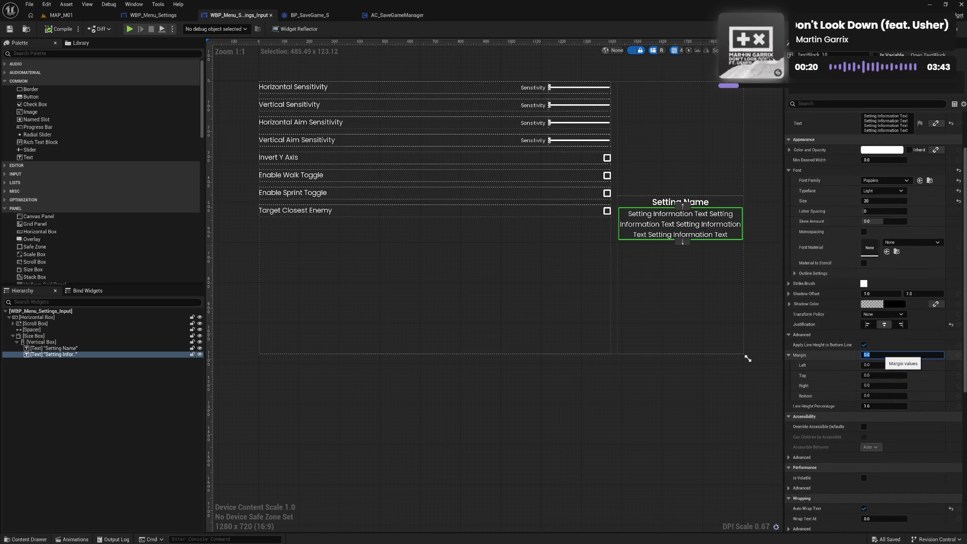
{"action": "type", "text": "10"}
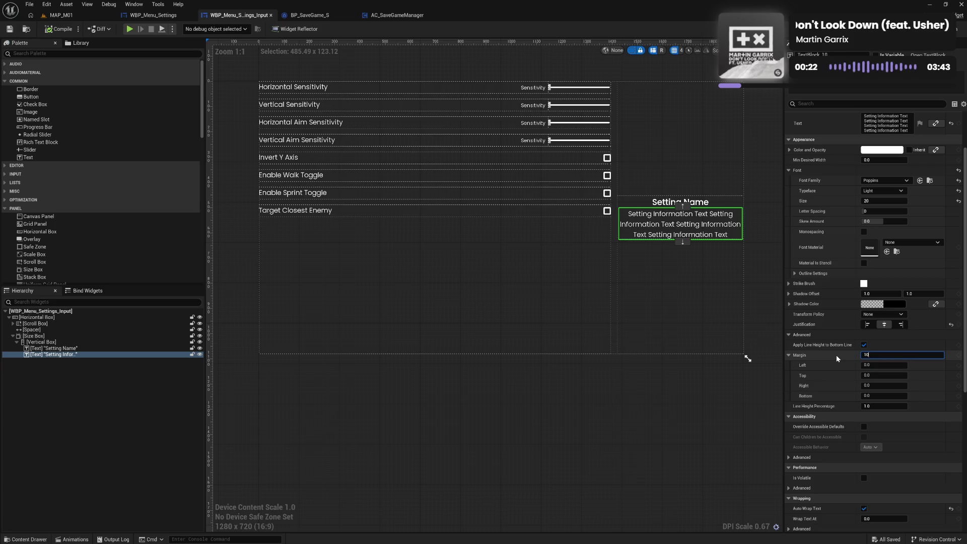
{"action": "key", "text": "Return"}
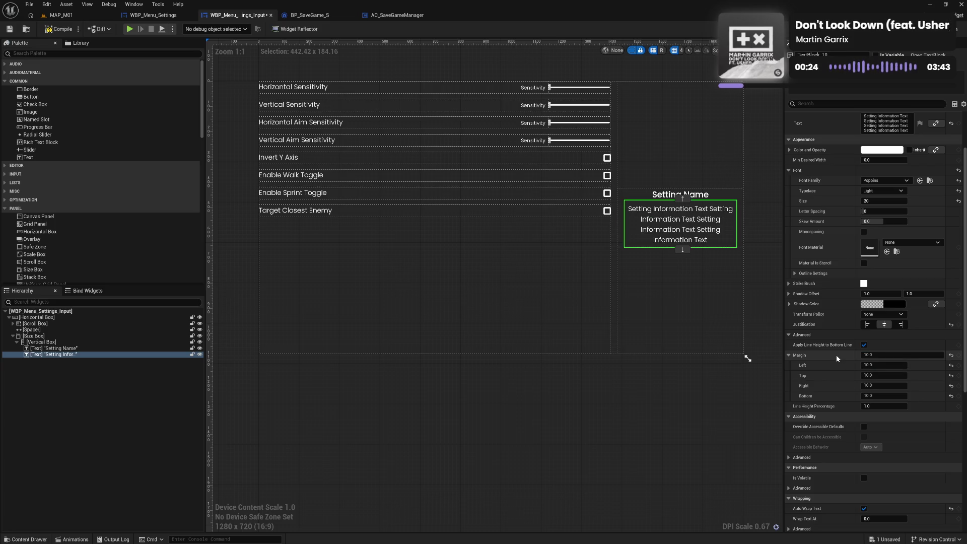
{"action": "left_click", "coordinate": [879, 355]}
{"action": "type", "text": "0"}
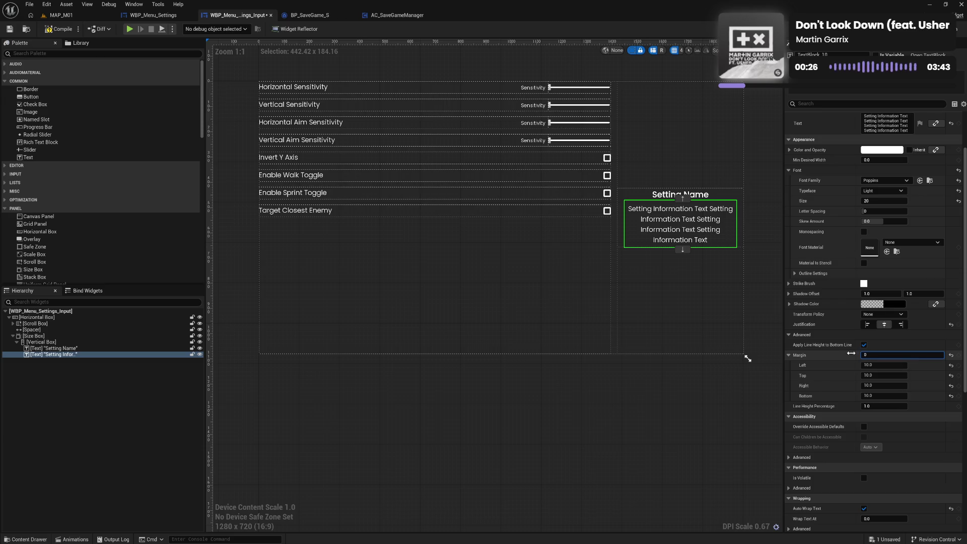
{"action": "key", "text": "Return"}
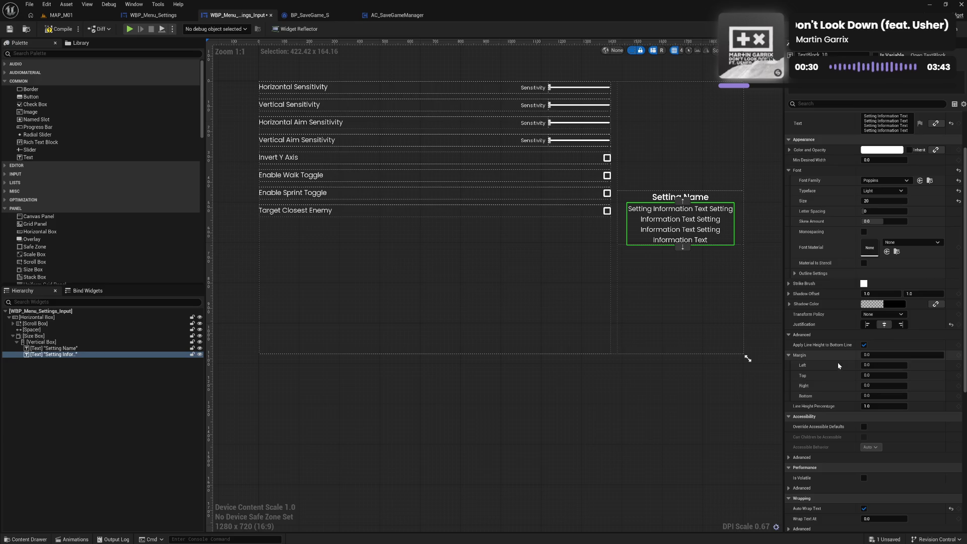
Enable Auto Wrap Text on the description, collapse the Margin group, and toggle Apply Line Height to Bottom Line.
{"action": "scroll", "coordinate": [863, 491], "scroll_direction": "down", "scroll_amount": 1}
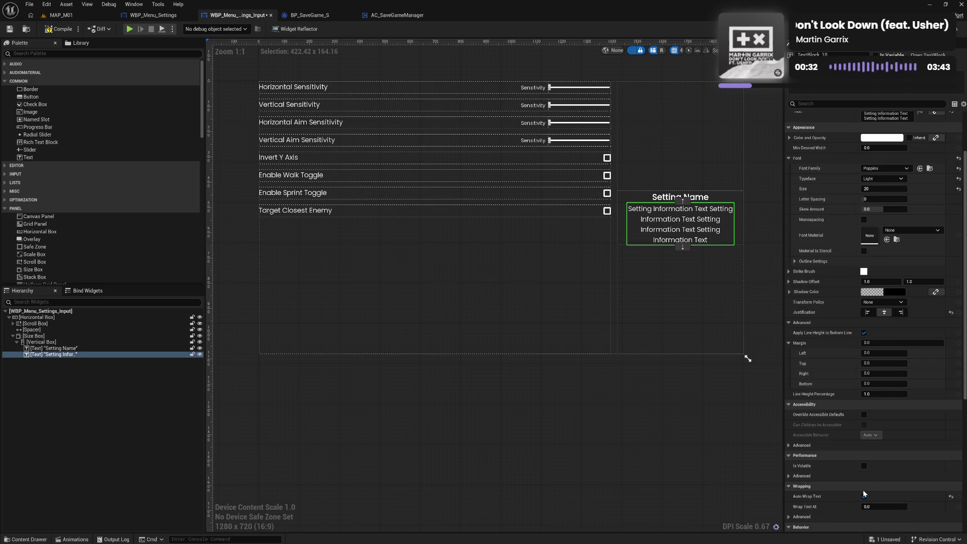
{"action": "left_click", "coordinate": [864, 495]}
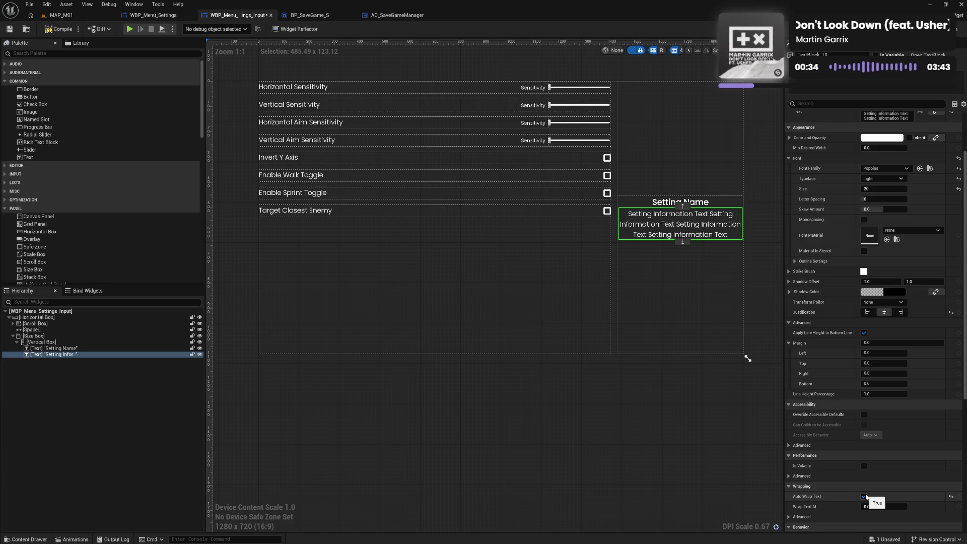
{"action": "left_click", "coordinate": [709, 431]}
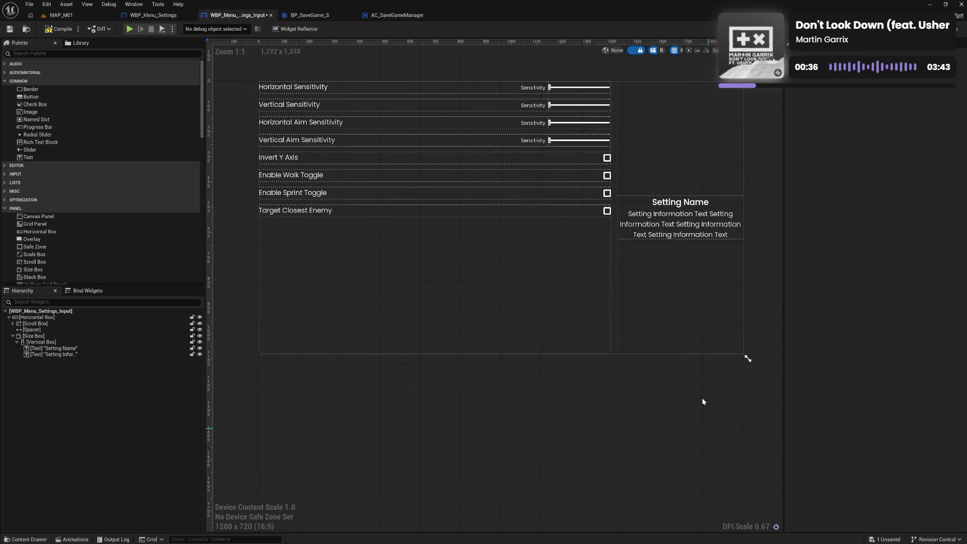
{"action": "left_click", "coordinate": [687, 228]}
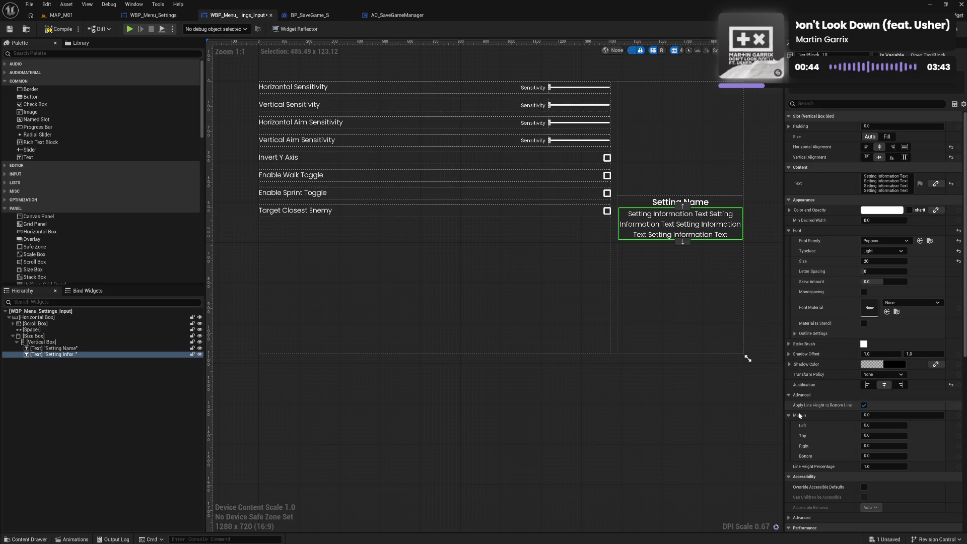
{"action": "left_click", "coordinate": [789, 416]}
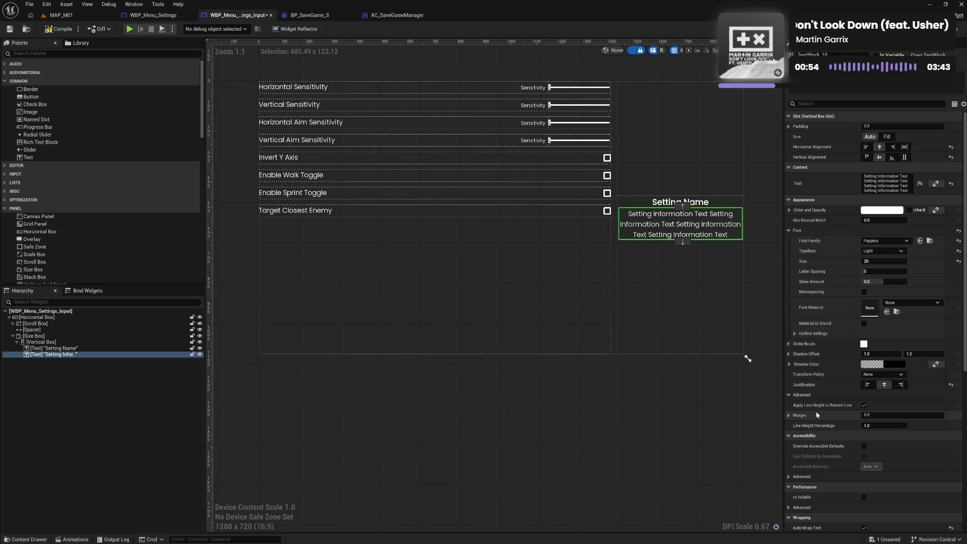
{"action": "left_click", "coordinate": [864, 406]}
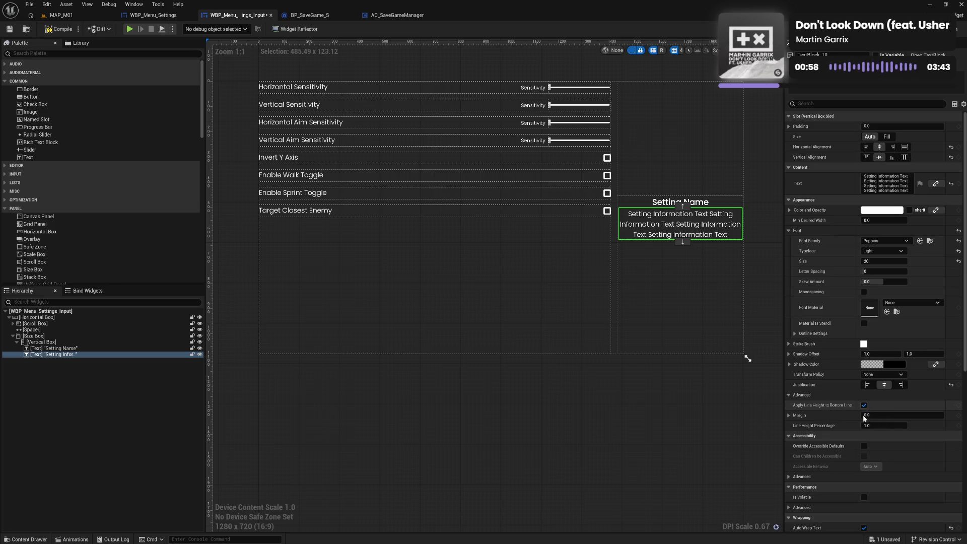
Set the description's Line Height Percentage to 0.75 and untick Apply Line Height to Bottom Line.
{"action": "left_click", "coordinate": [876, 425]}
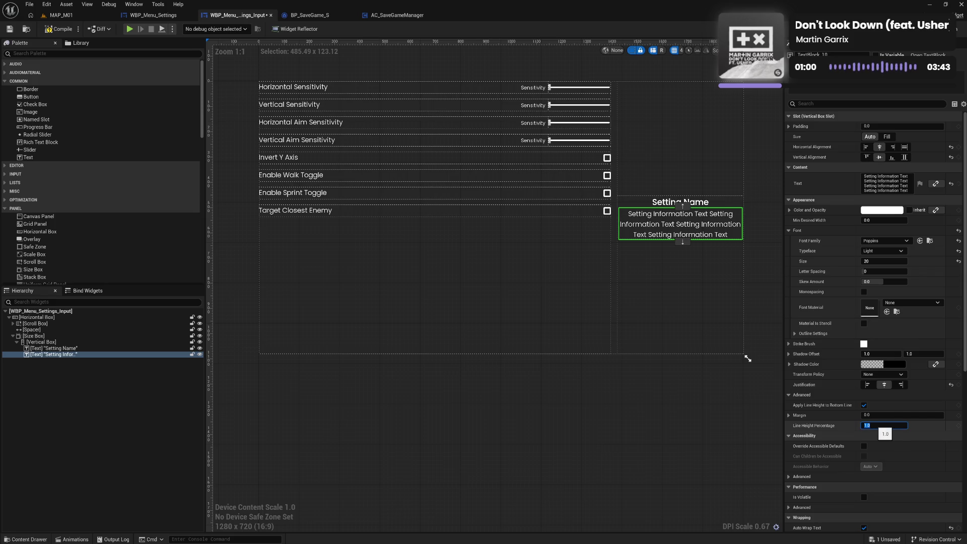
{"action": "type", "text": "0.9"}
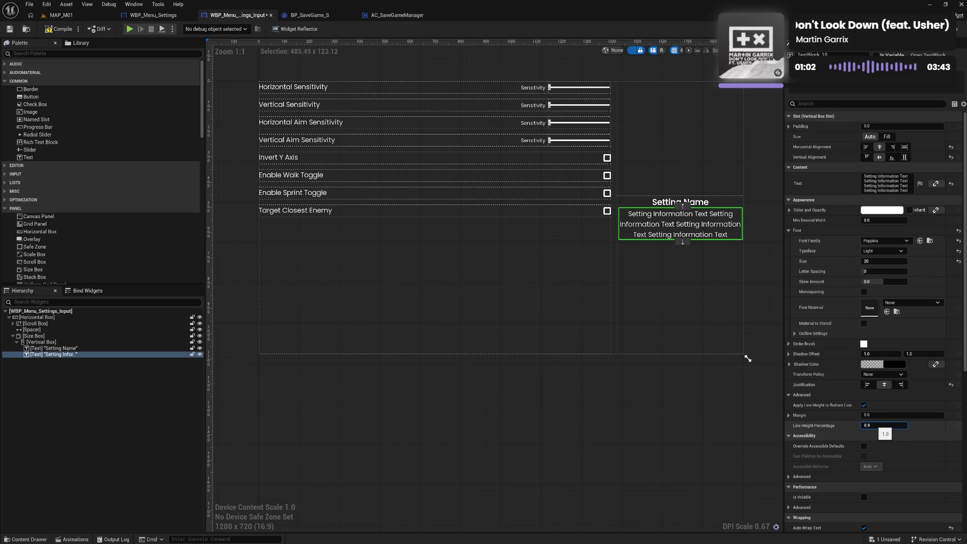
{"action": "key", "text": "Return"}
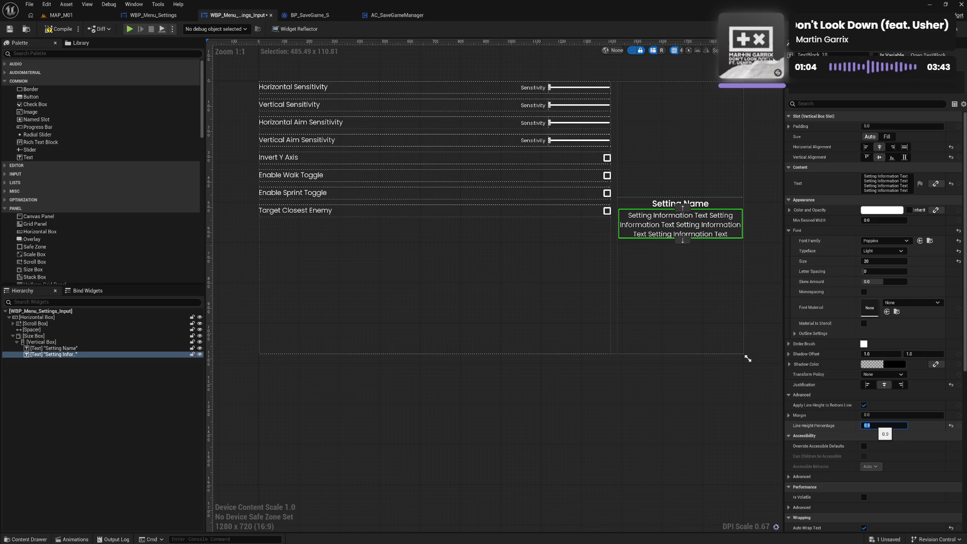
{"action": "type", "text": "0.5"}
{"action": "key", "text": "Return"}
{"action": "type", "text": "0."}
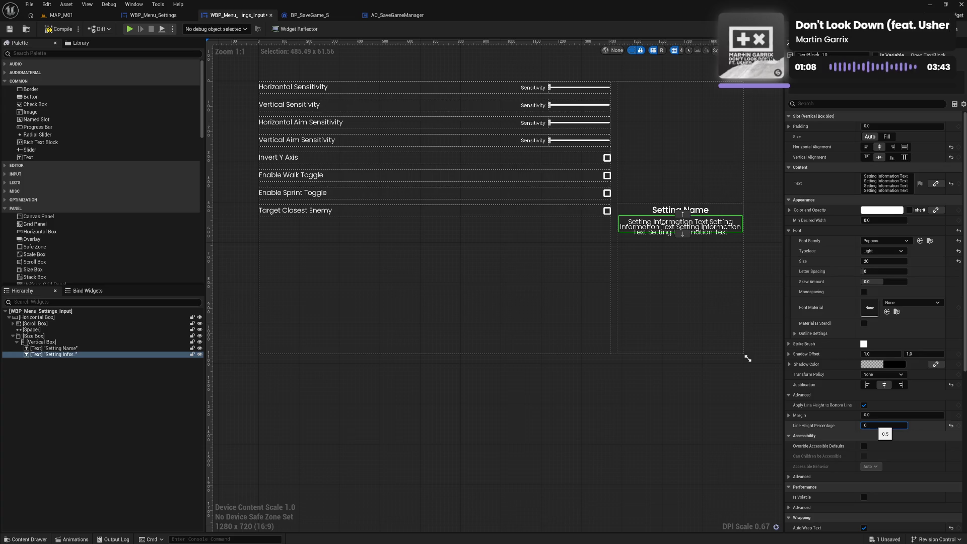
{"action": "key", "text": "Return"}
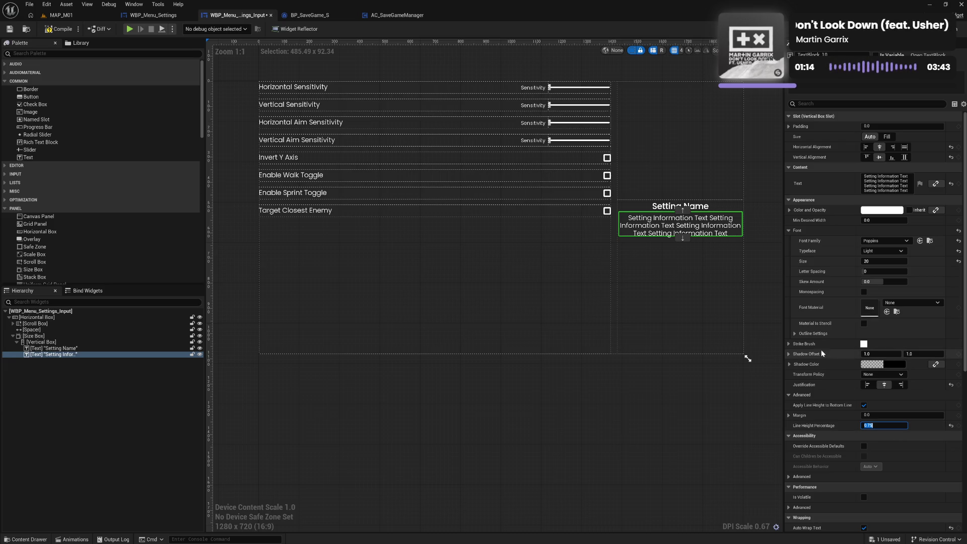
{"action": "left_click", "coordinate": [864, 405]}
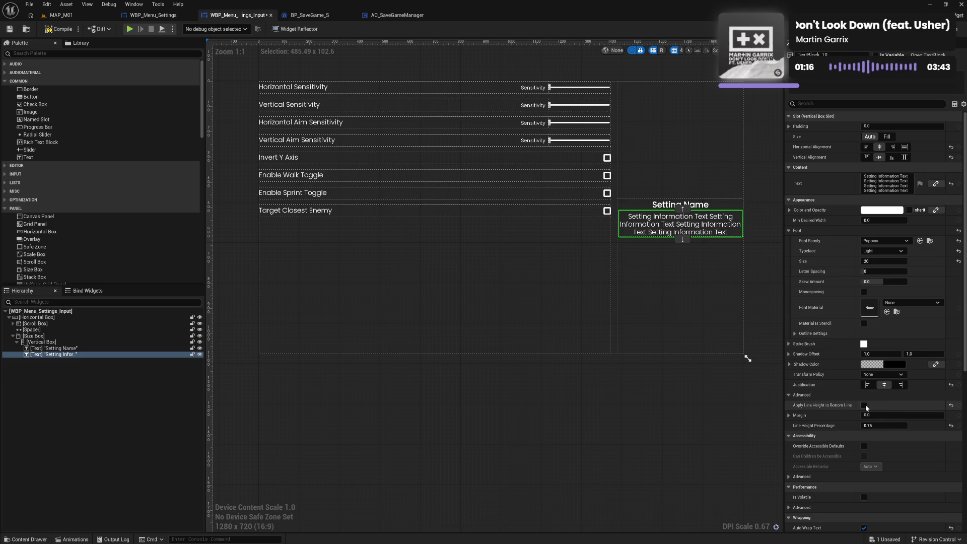
Compile and save the widget, then launch a standalone game preview.
{"action": "left_click", "coordinate": [779, 383]}
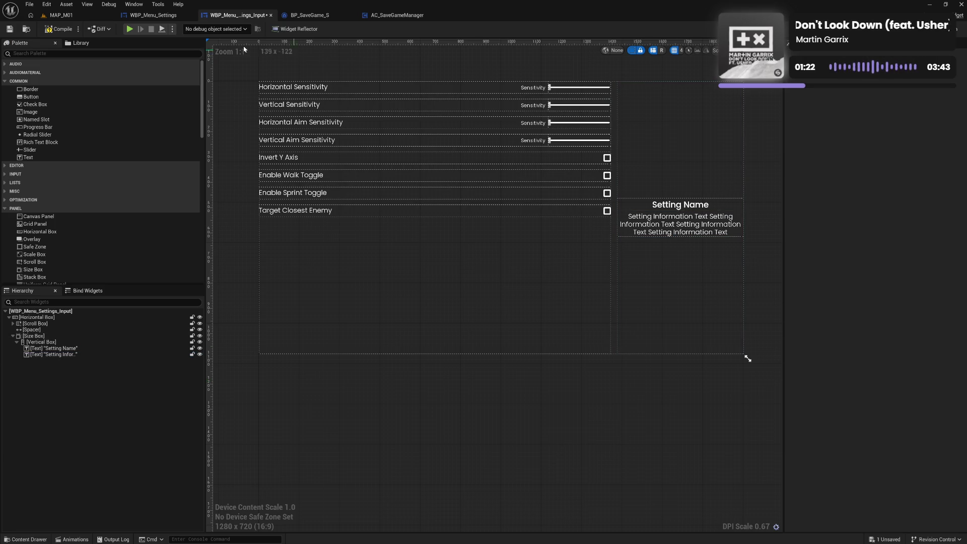
{"action": "left_click", "coordinate": [63, 32]}
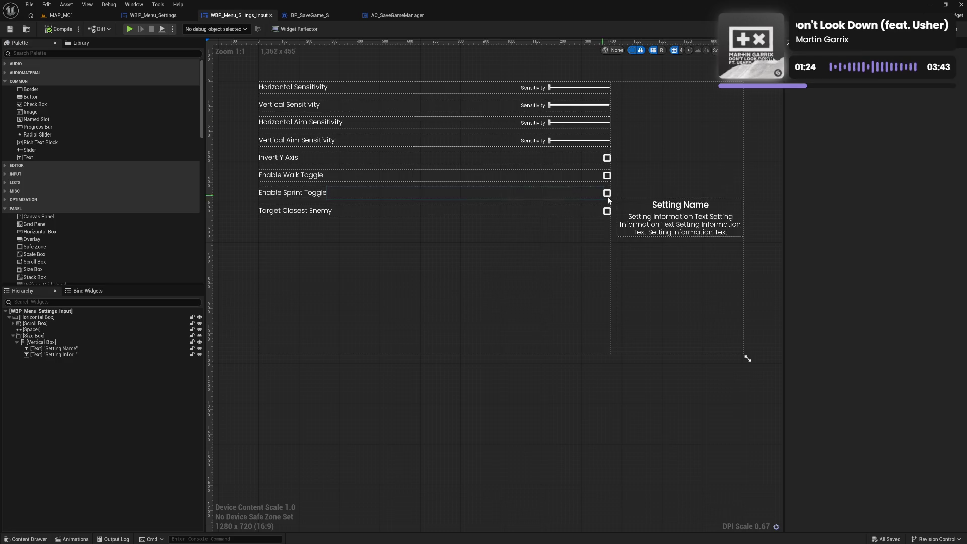
{"action": "left_click", "coordinate": [130, 29]}
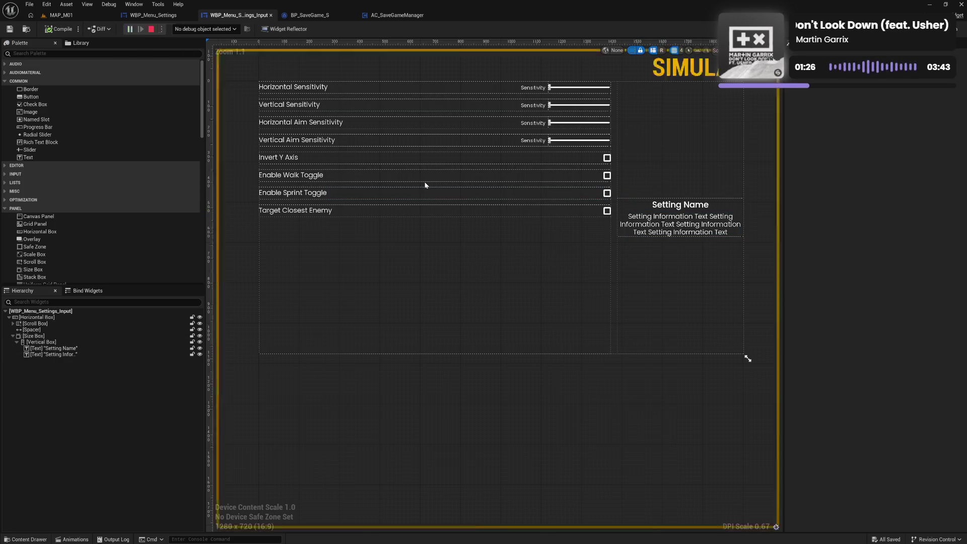
{"action": "left_click", "coordinate": [81, 458]}
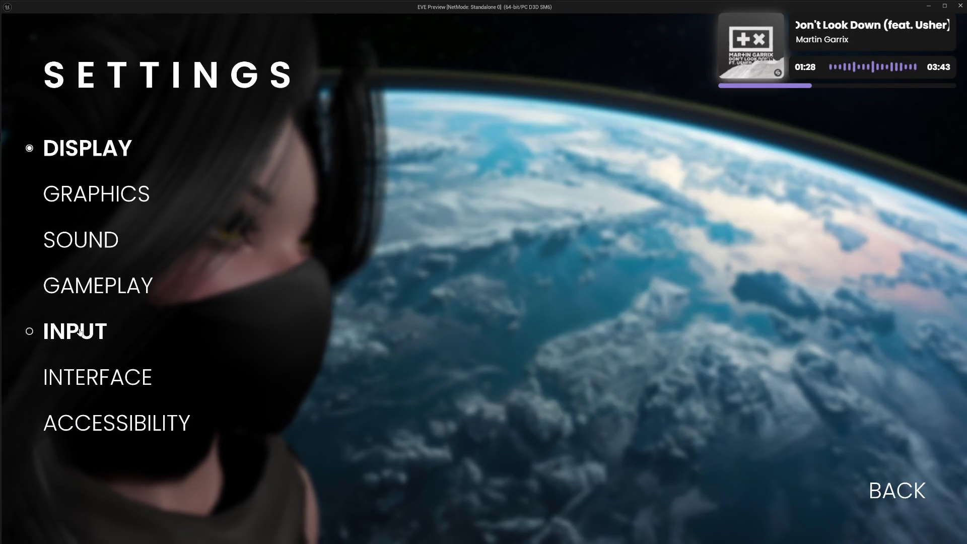
{"action": "left_click", "coordinate": [118, 329]}
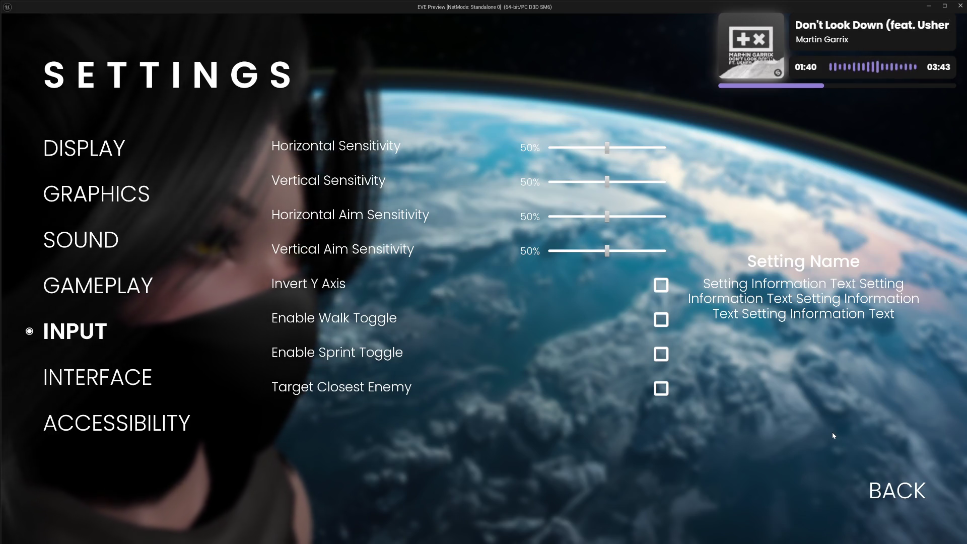
{"action": "left_click", "coordinate": [878, 490]}
{"action": "left_click", "coordinate": [95, 497]}
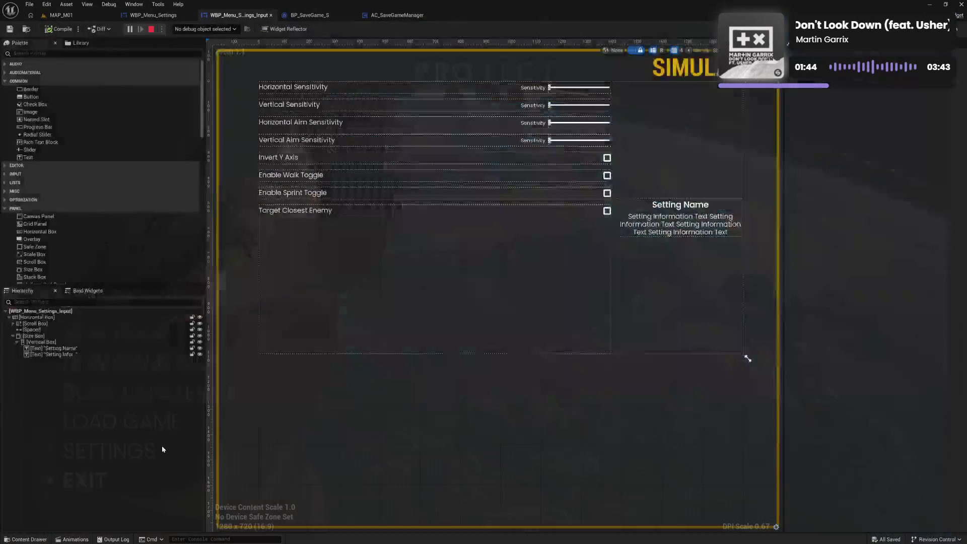
Set the Spacer between the settings list and info panel to Size X 50 and save.
{"action": "left_click", "coordinate": [615, 285]}
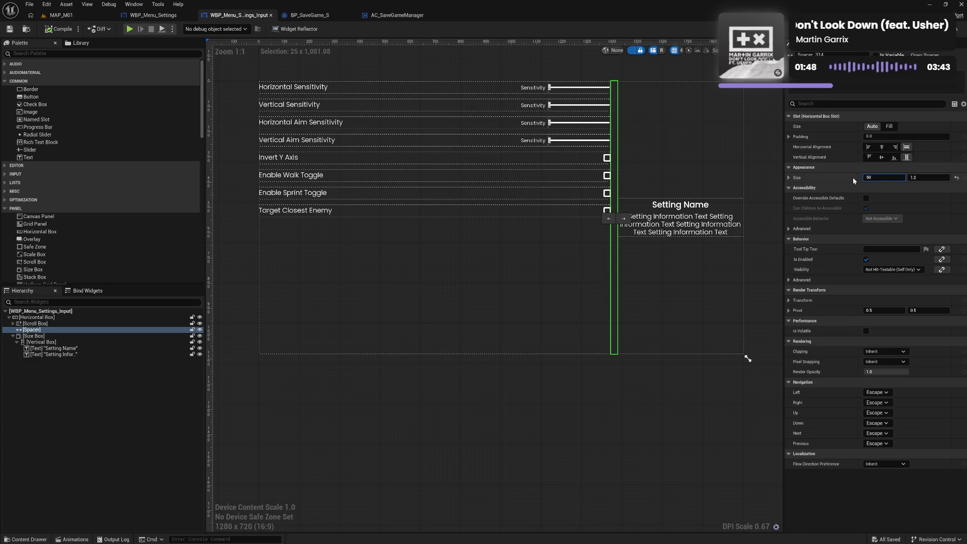
{"action": "left_click", "coordinate": [854, 177]}
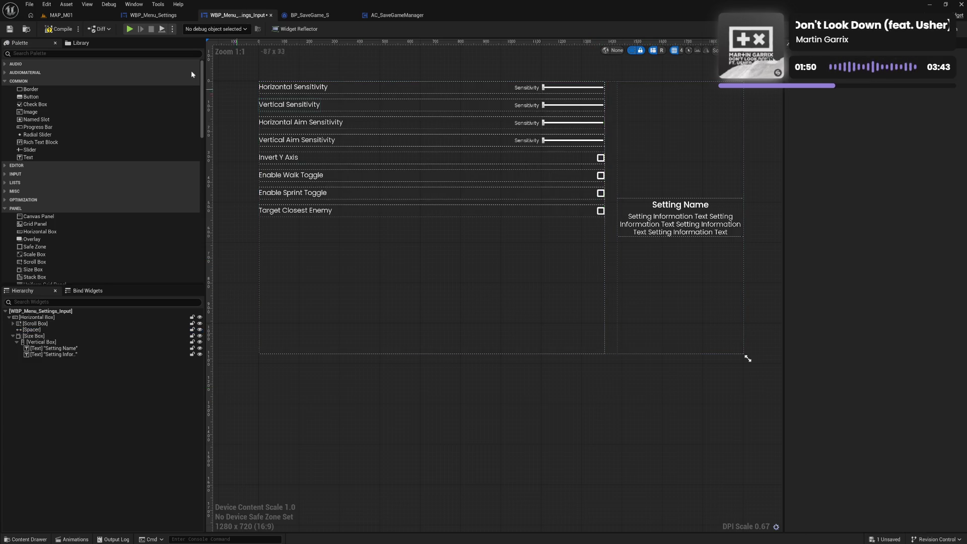
{"action": "key", "text": "ctrl+s"}
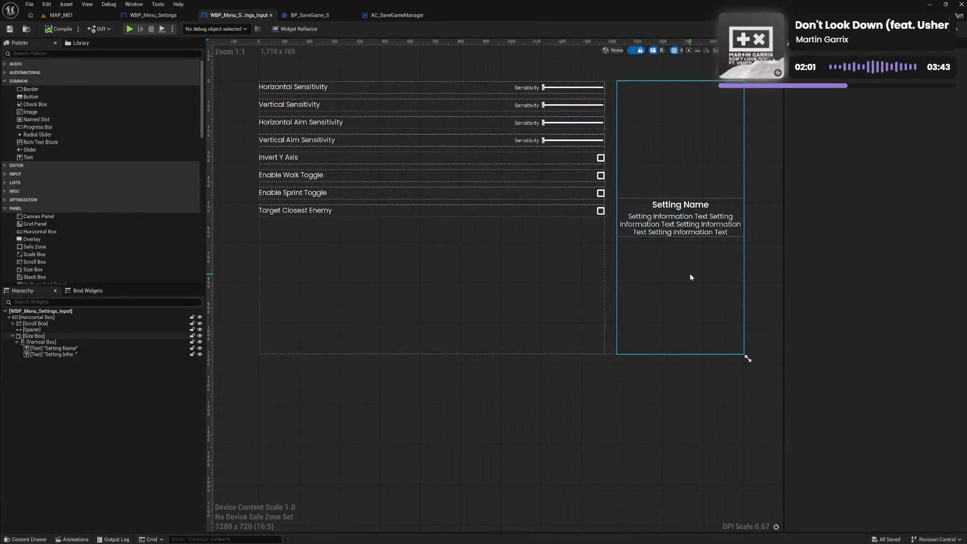
{"action": "left_click", "coordinate": [693, 244]}
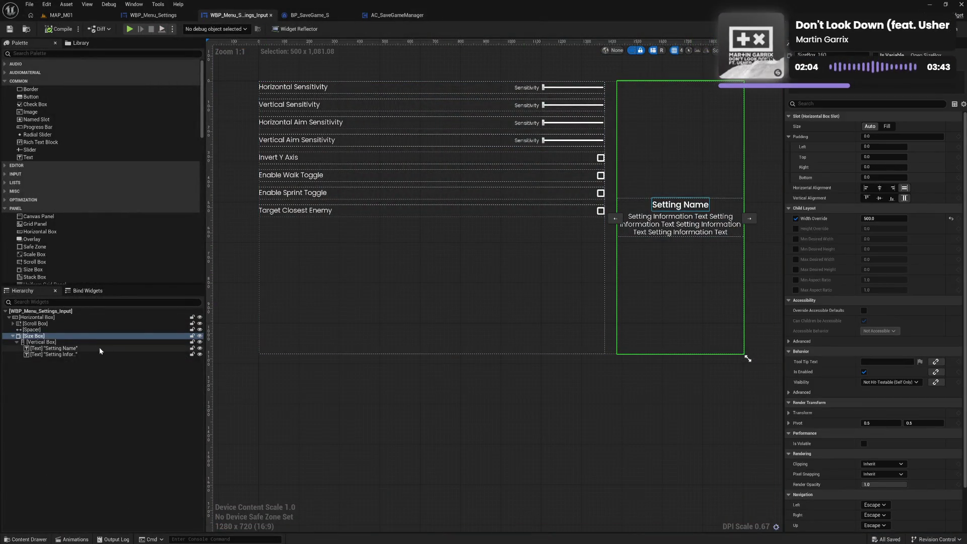
Set the info panel's Vertical Box to Fill vertically, then check Settings > INPUT in Play.
{"action": "left_click", "coordinate": [79, 342]}
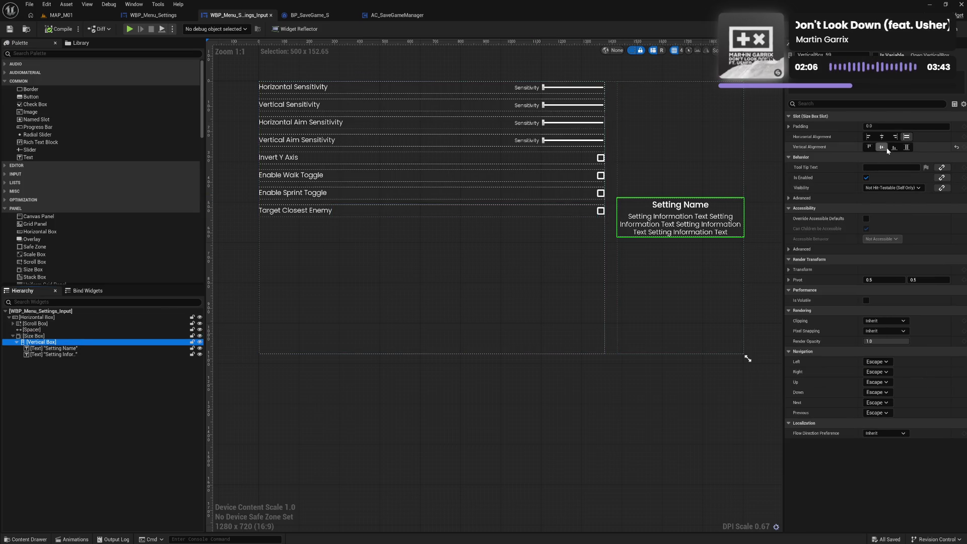
{"action": "left_click", "coordinate": [909, 148]}
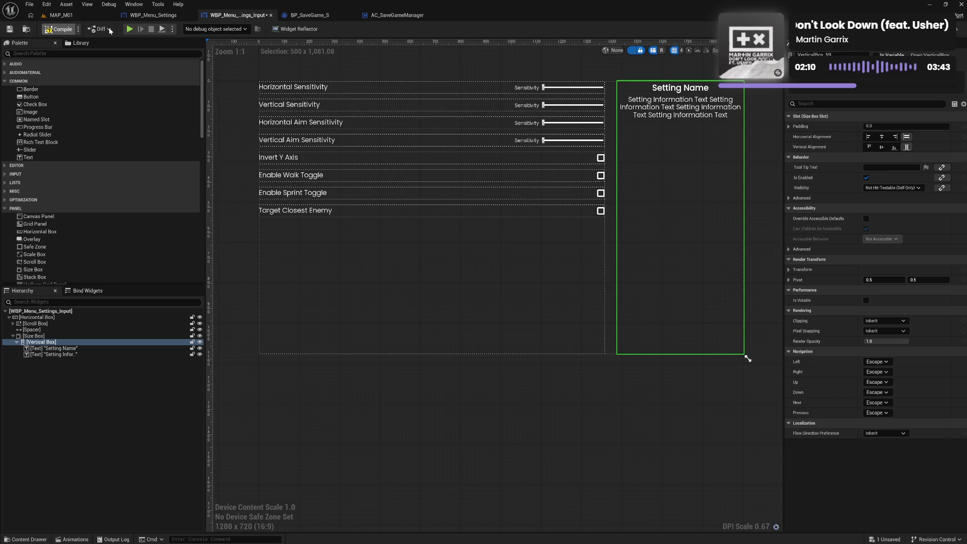
{"action": "left_click", "coordinate": [130, 30]}
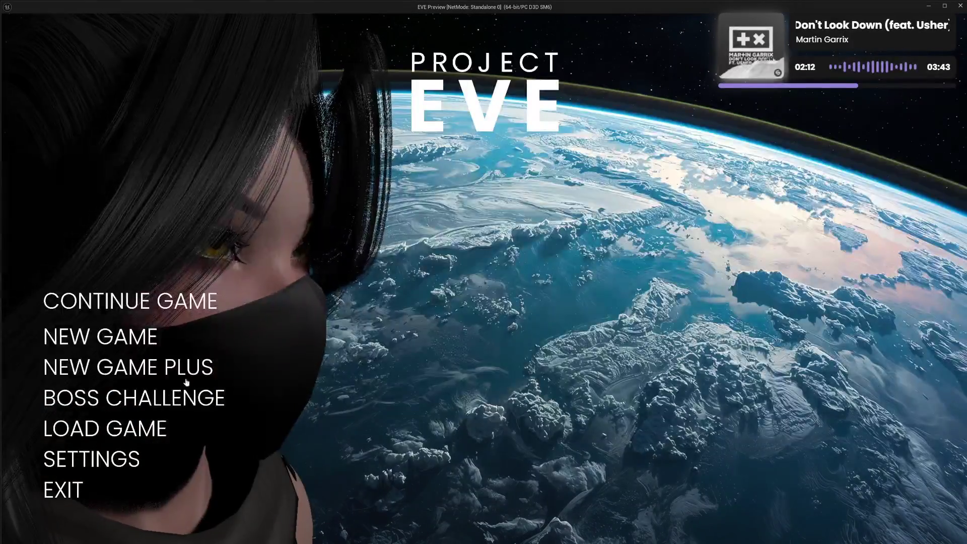
{"action": "left_click", "coordinate": [86, 458]}
{"action": "left_click", "coordinate": [115, 341]}
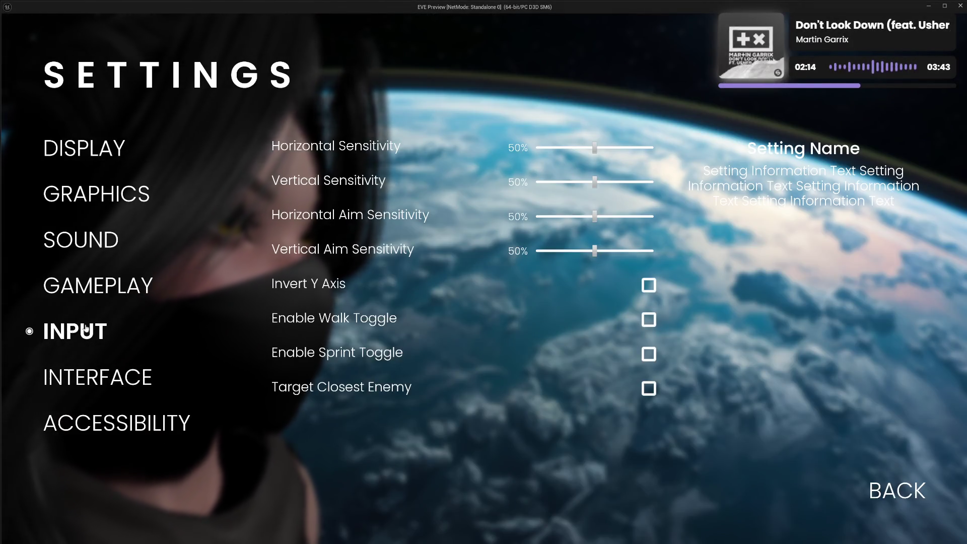
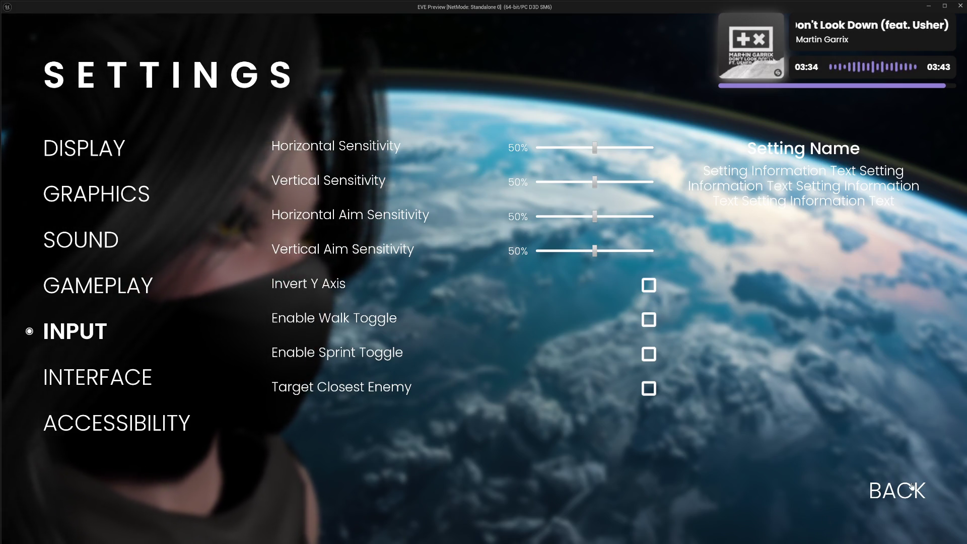
Stop the game preview and check the Setting Name text's binding options.
{"action": "key", "text": "Escape"}
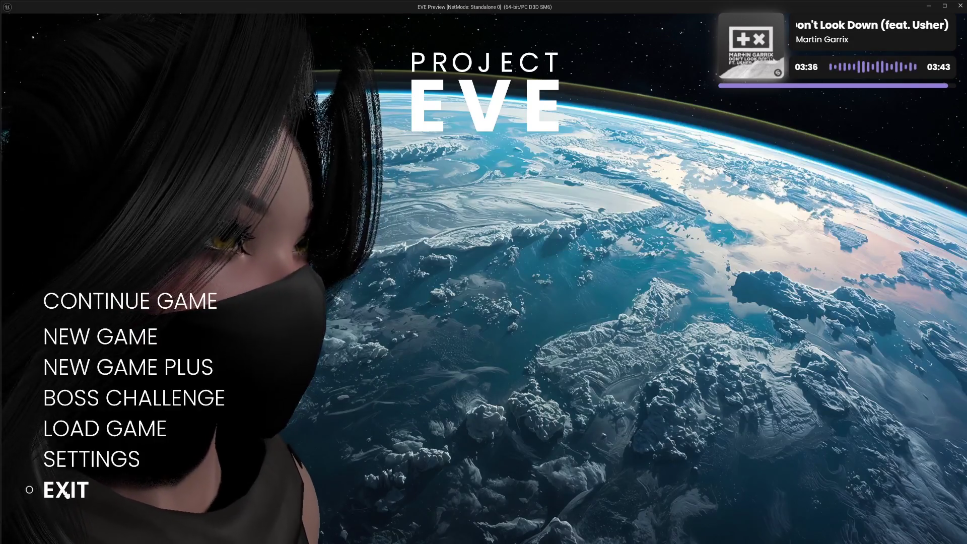
{"action": "left_click", "coordinate": [66, 490]}
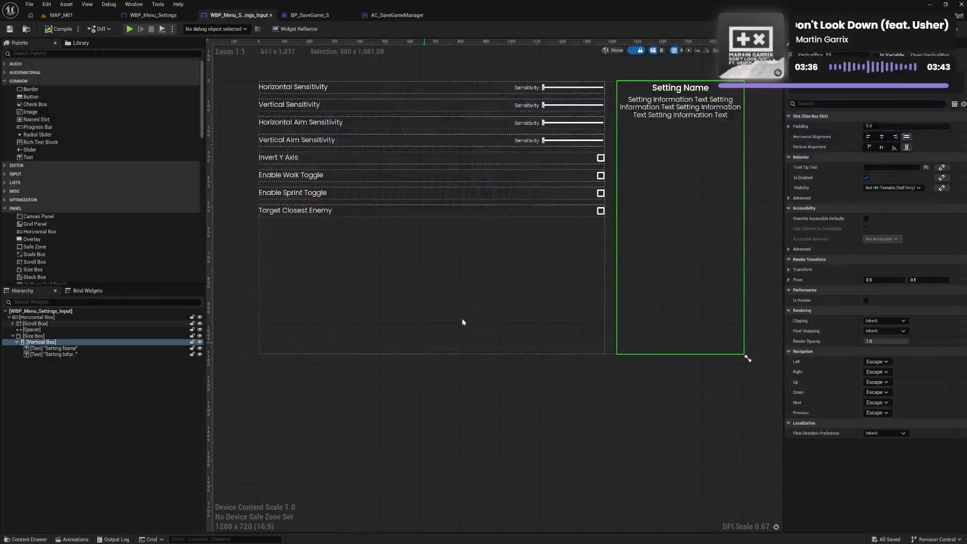
{"action": "left_click", "coordinate": [688, 91]}
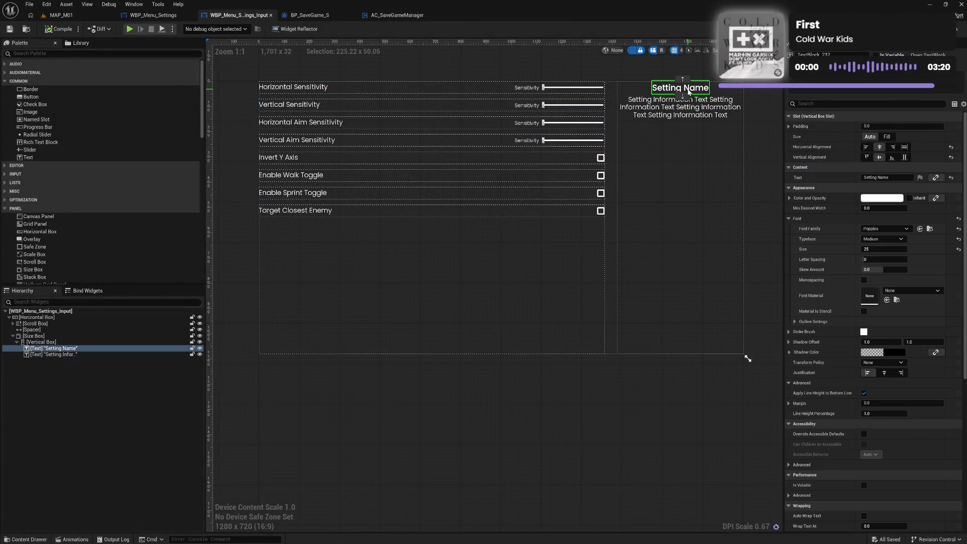
{"action": "left_click", "coordinate": [935, 178]}
{"action": "left_click", "coordinate": [936, 181]}
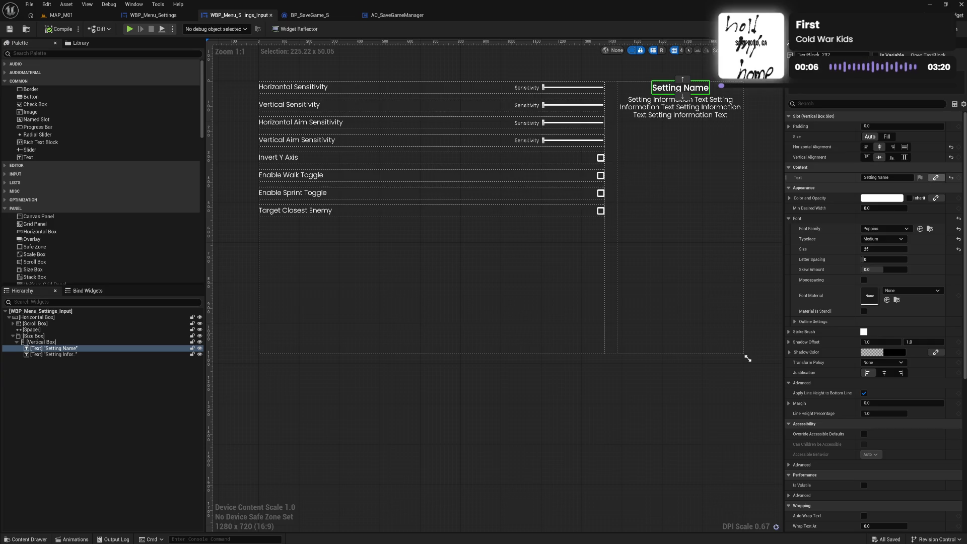
Drop a Border from the Palette into the Scroll Box and select it.
{"action": "left_click", "coordinate": [48, 91]}
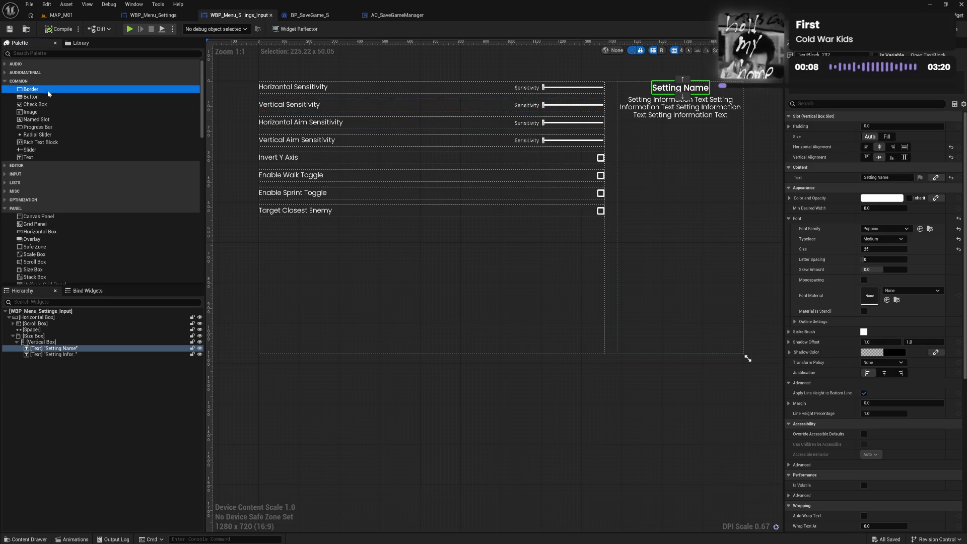
{"action": "left_click_drag", "start_coordinate": [55, 287], "coordinate": [49, 331]}
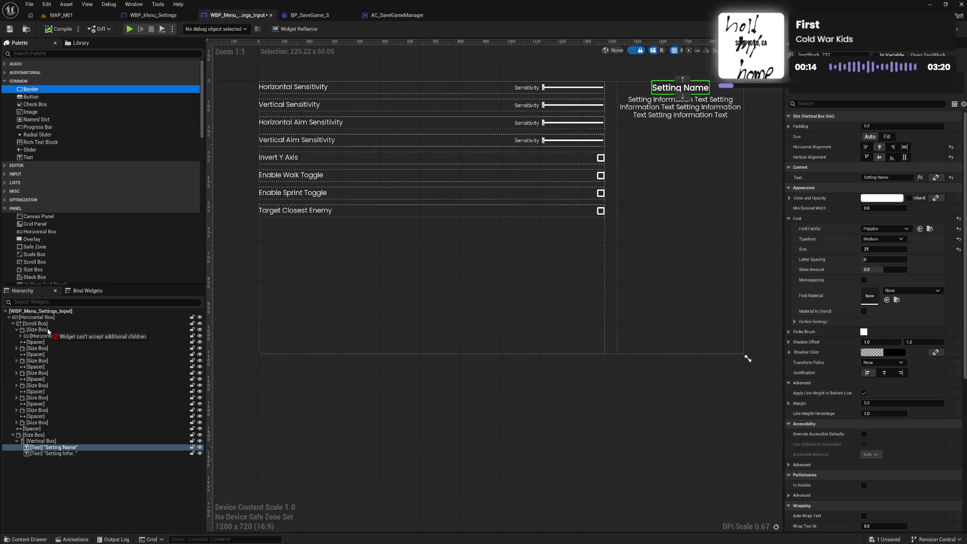
{"action": "left_click_drag", "start_coordinate": [47, 330], "coordinate": [48, 330]}
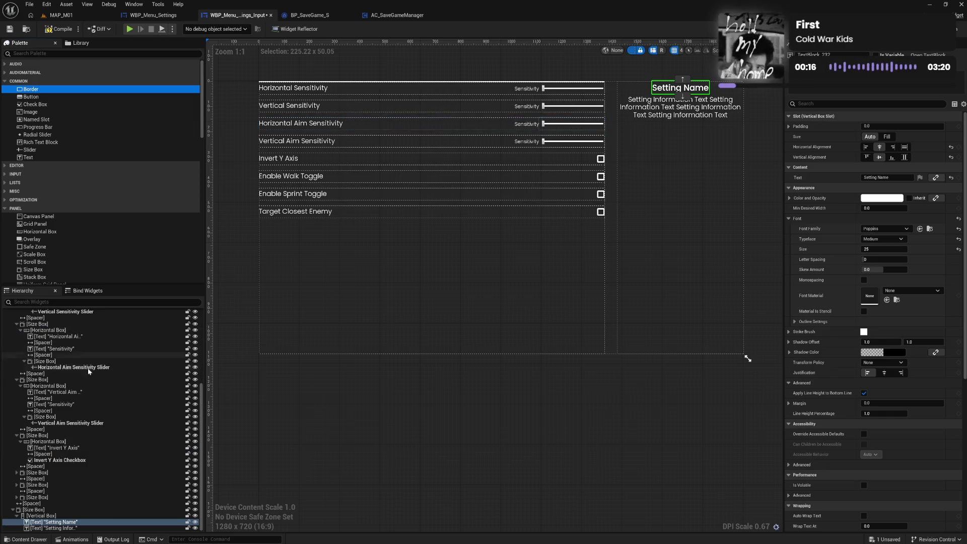
{"action": "scroll", "coordinate": [89, 378], "scroll_direction": "down", "scroll_amount": 3}
{"action": "scroll", "coordinate": [89, 378], "scroll_direction": "up", "scroll_amount": 3}
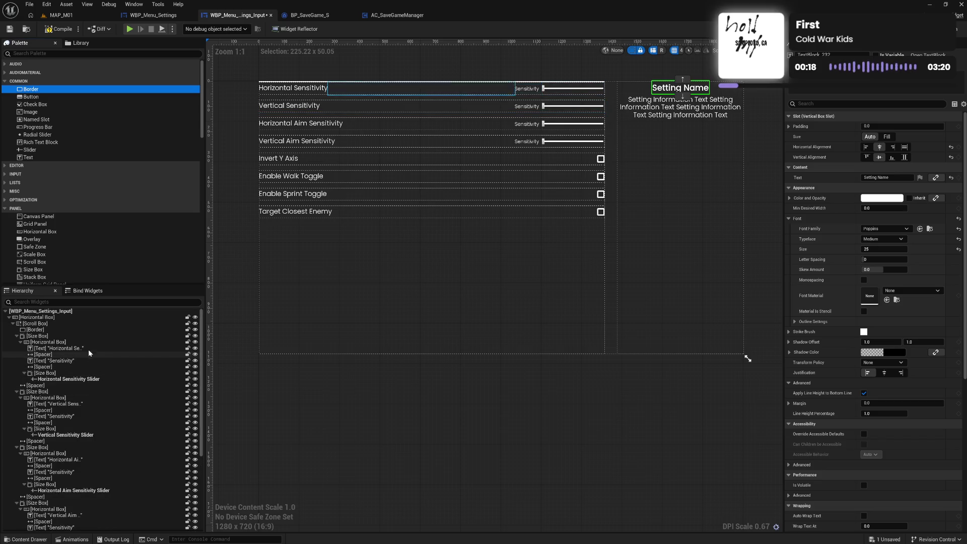
{"action": "left_click", "coordinate": [36, 330]}
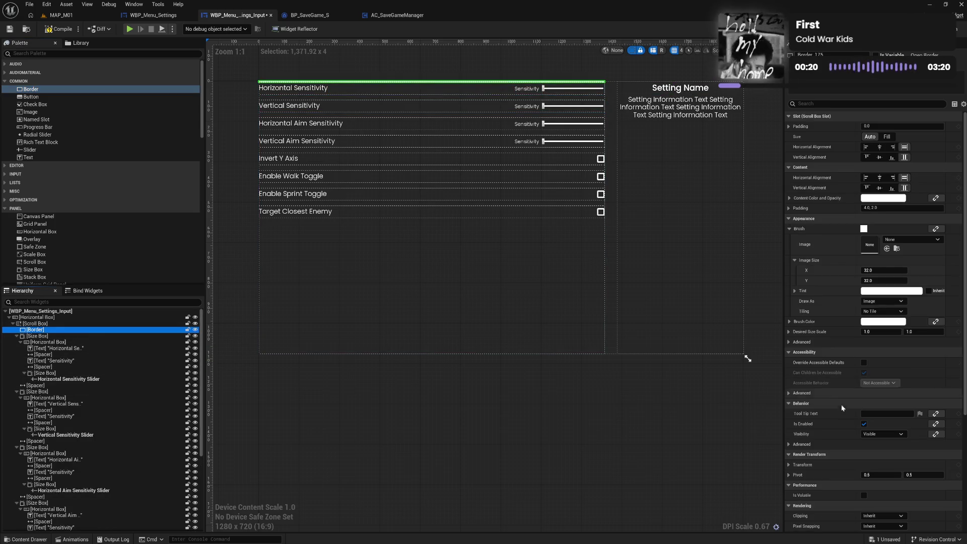
Create an On Mouse Move binding on the Border, generating the OnMouseMove_0 function.
{"action": "scroll", "coordinate": [842, 410], "scroll_direction": "down", "scroll_amount": 10}
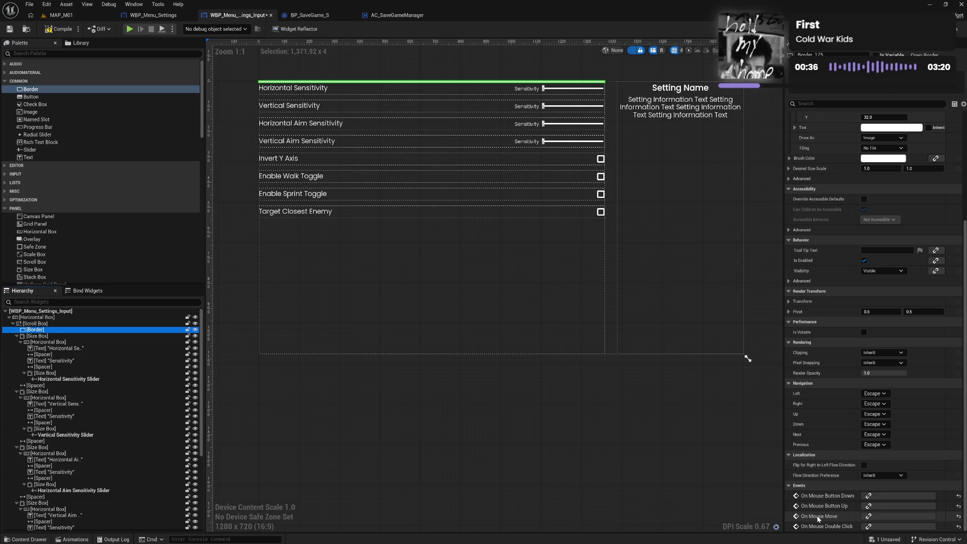
{"action": "left_click", "coordinate": [890, 517]}
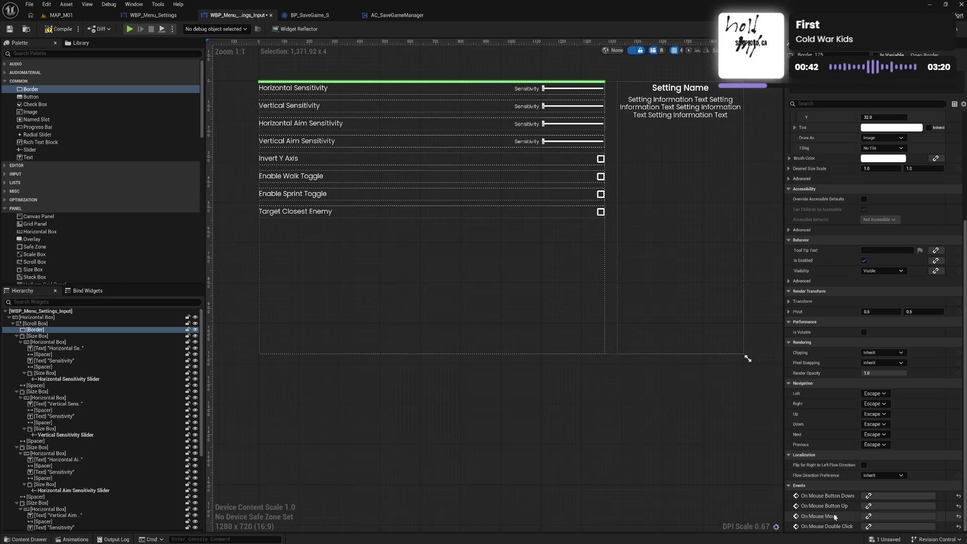
{"action": "left_click", "coordinate": [889, 517]}
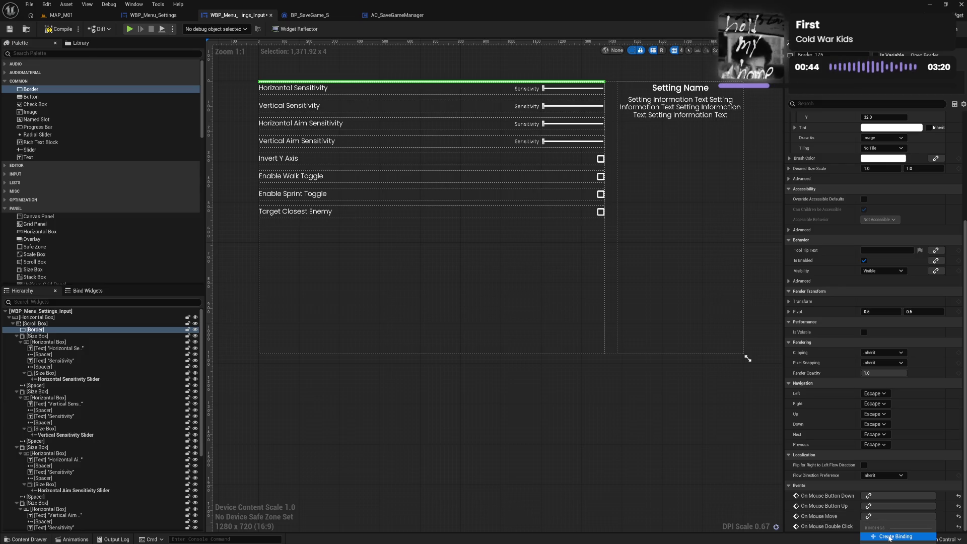
{"action": "left_click", "coordinate": [889, 536]}
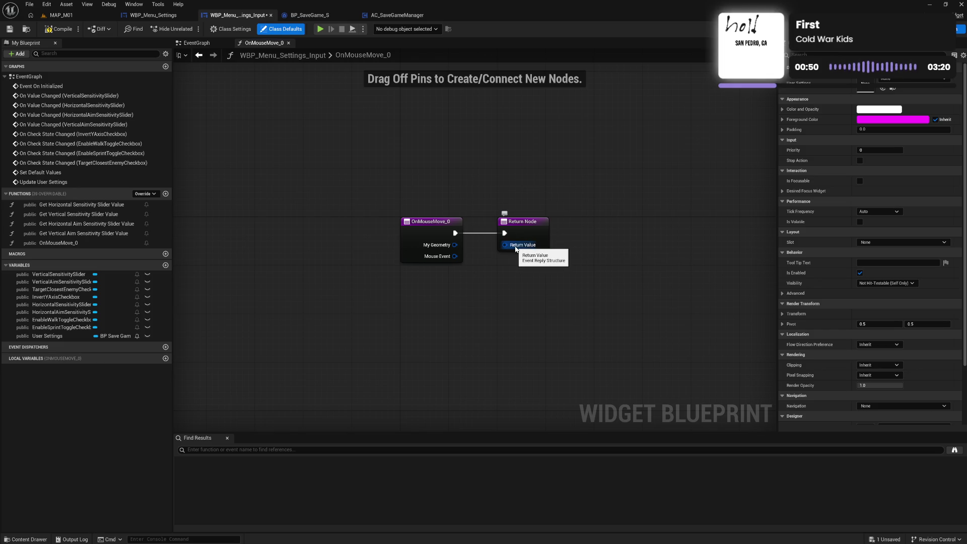
Add and then delete a Make Event Reply node on Return Value, compile, and return to Designer.
{"action": "left_click_drag", "start_coordinate": [512, 258], "coordinate": [503, 298]}
{"action": "type", "text": "ma"}
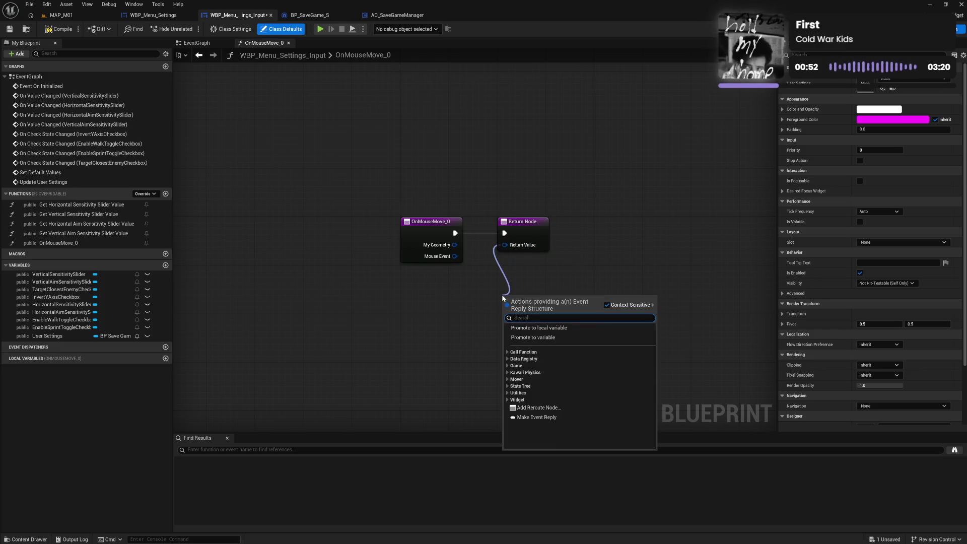
{"action": "type", "text": "ke"}
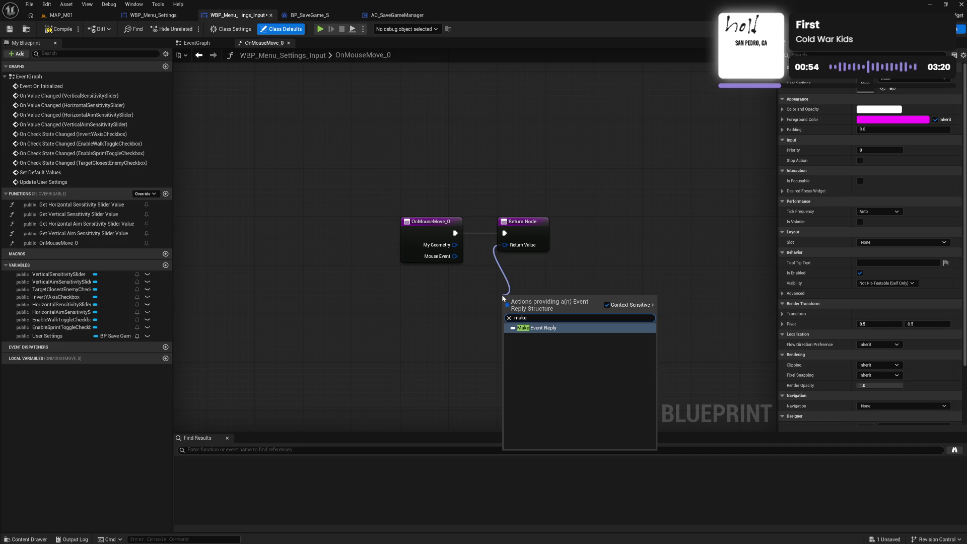
{"action": "key", "text": "Return"}
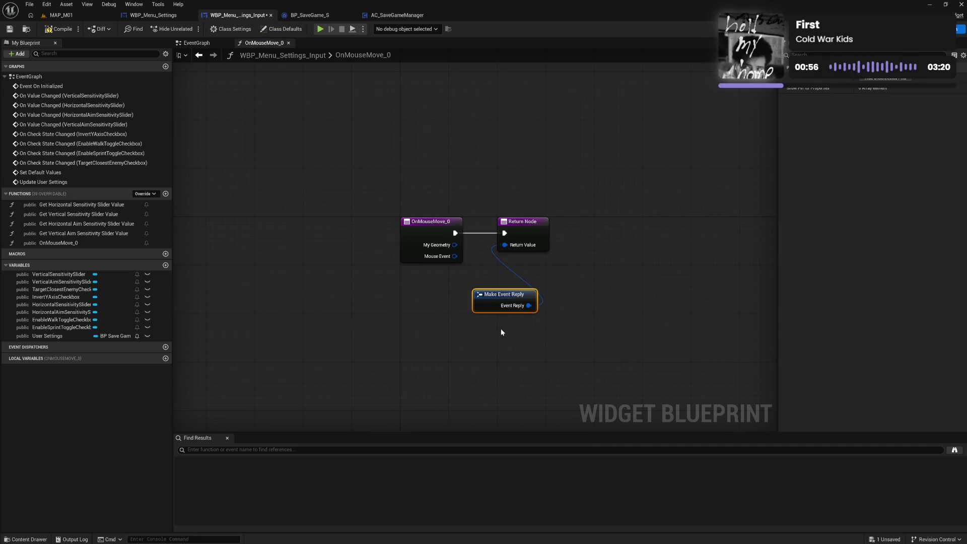
{"action": "key", "text": "Delete"}
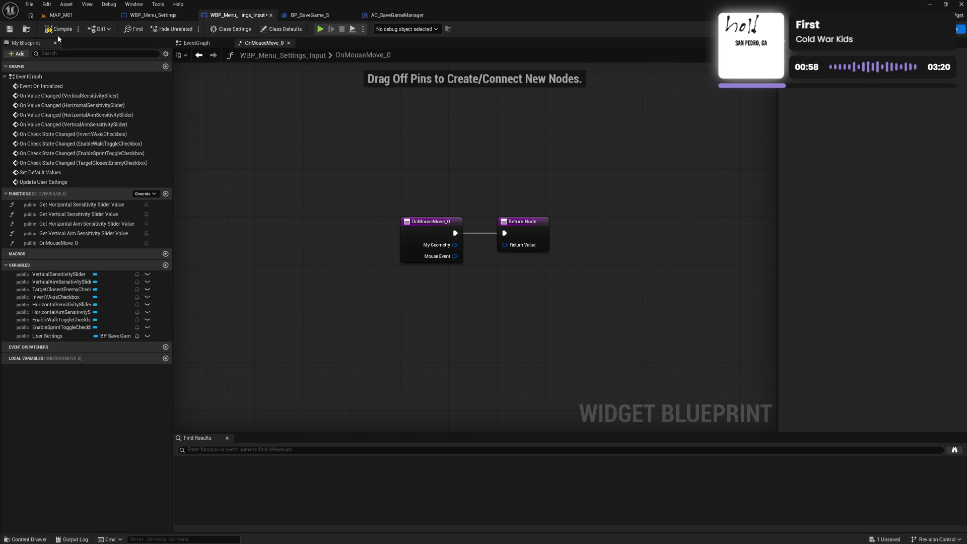
{"action": "left_click", "coordinate": [59, 30]}
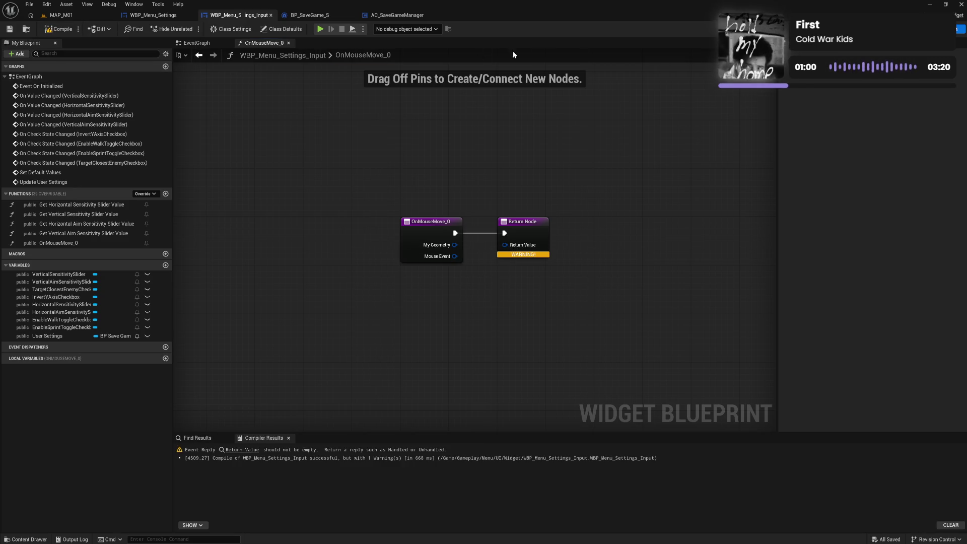
{"action": "key", "text": "shift+F12"}
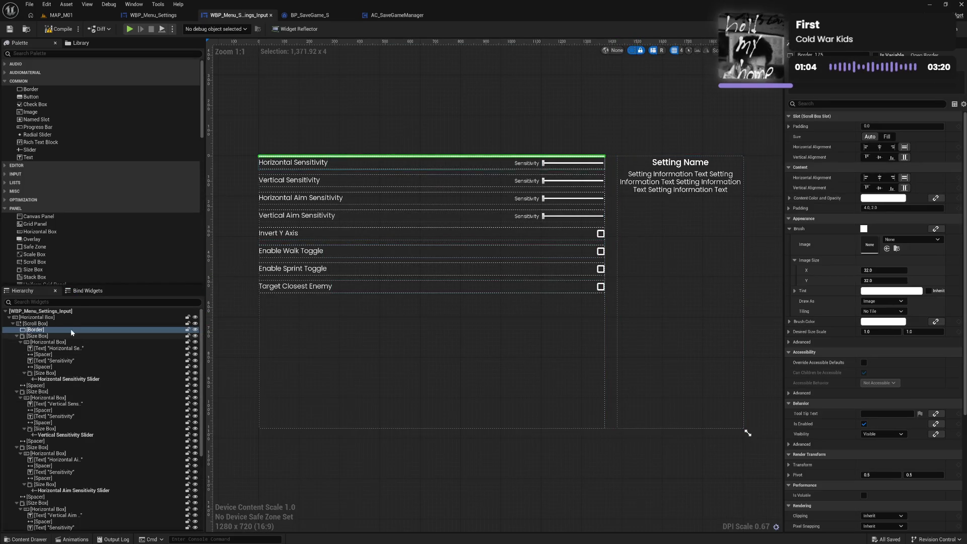
Delete the Border and place a Button inside the Scroll Box instead.
{"action": "left_click", "coordinate": [55, 332]}
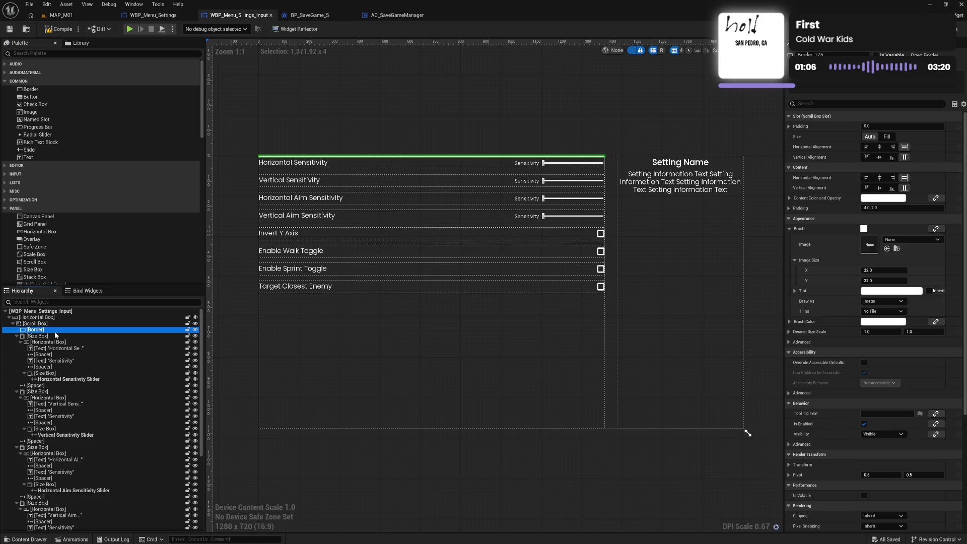
{"action": "key", "text": "Delete"}
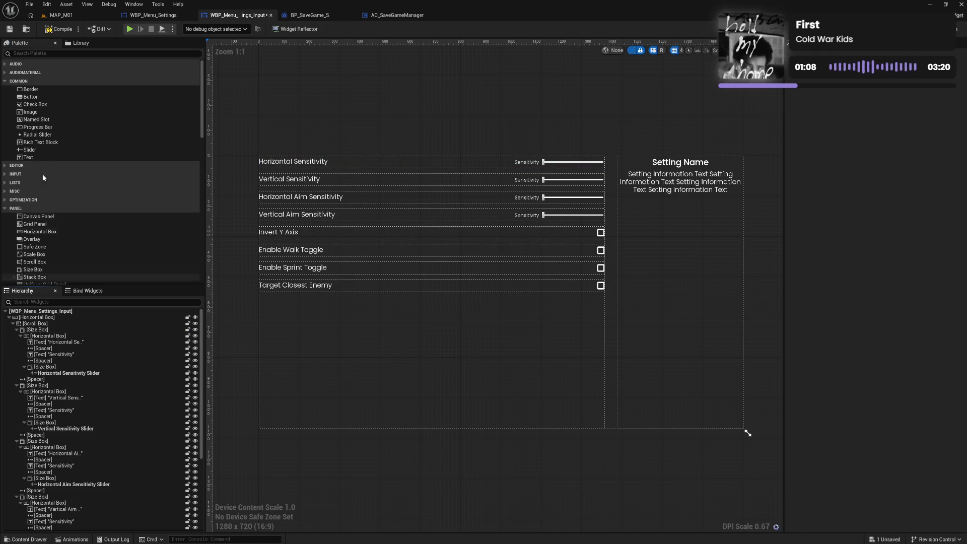
{"action": "mouse_move", "coordinate": [41, 95]}
{"action": "left_mouse_down"}
{"action": "mouse_move", "coordinate": [65, 256]}
{"action": "mouse_move", "coordinate": [48, 330]}
{"action": "left_mouse_up"}
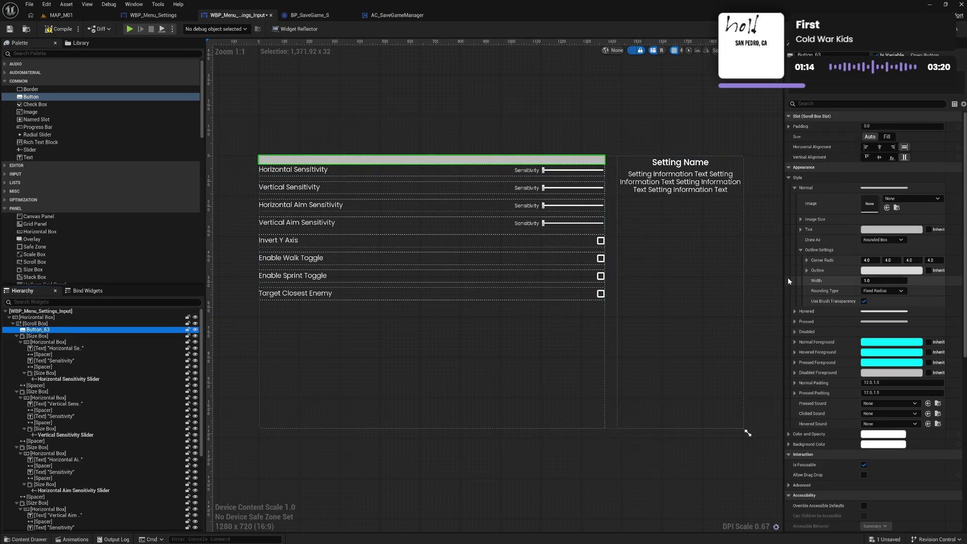
Set the Button's Normal Padding and Pressed Padding to 0.
{"action": "scroll", "coordinate": [817, 334], "scroll_direction": "down", "scroll_amount": 4}
{"action": "scroll", "coordinate": [817, 334], "scroll_direction": "down", "scroll_amount": 5}
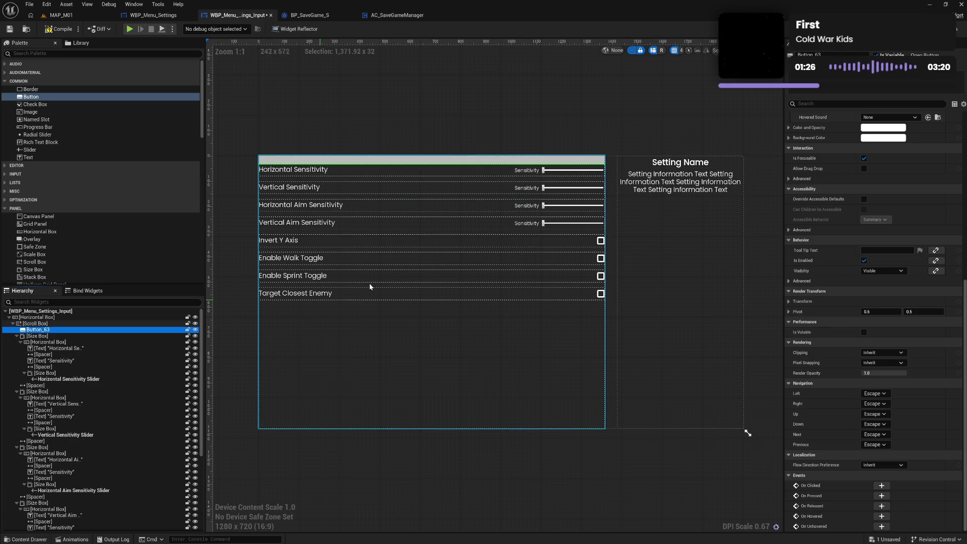
{"action": "scroll", "coordinate": [847, 181], "scroll_direction": "up", "scroll_amount": 5}
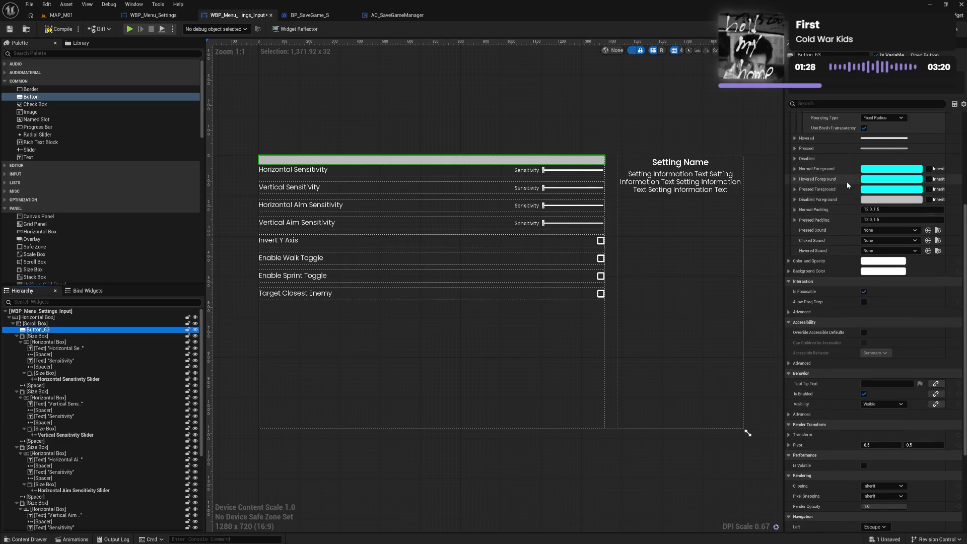
{"action": "left_click", "coordinate": [902, 210]}
{"action": "type", "text": "0"}
{"action": "key", "text": "Tab"}
{"action": "type", "text": "0"}
{"action": "key", "text": "Return"}
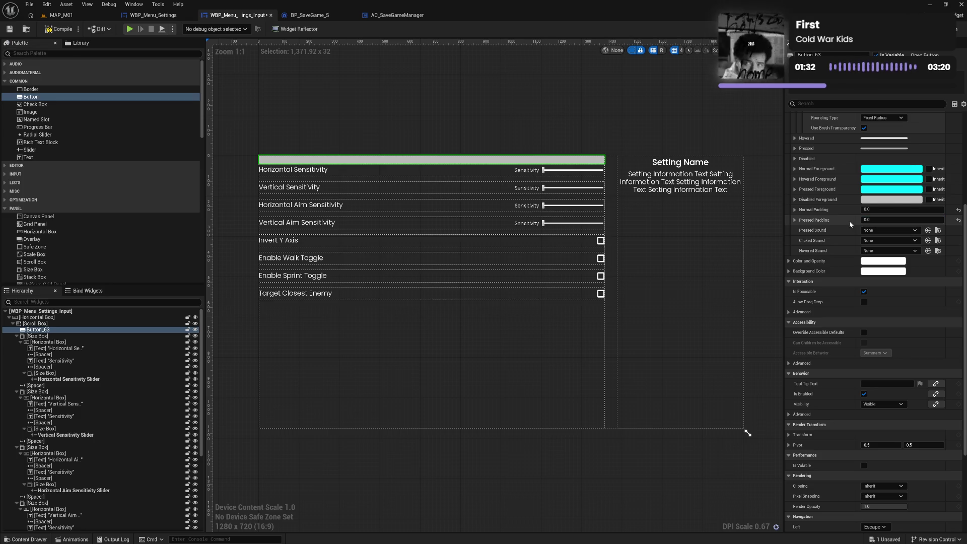
{"action": "left_click", "coordinate": [892, 169]}
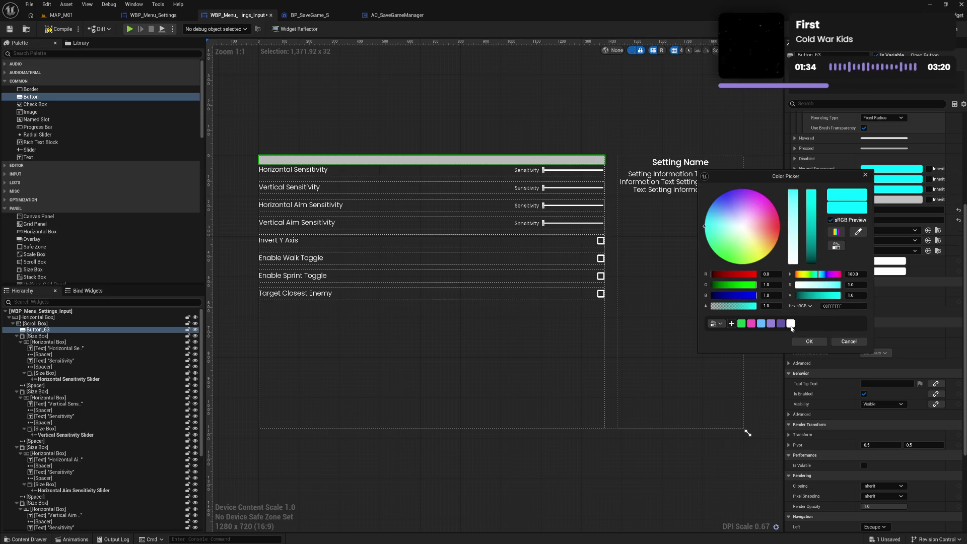
Make the normal, hovered and pressed foreground colours white.
{"action": "left_click", "coordinate": [790, 324]}
{"action": "left_click", "coordinate": [810, 341]}
{"action": "right_click", "coordinate": [823, 175], "text": "shift"}
{"action": "left_click", "coordinate": [826, 180], "text": "shift"}
{"action": "left_click", "coordinate": [824, 190], "text": "shift"}
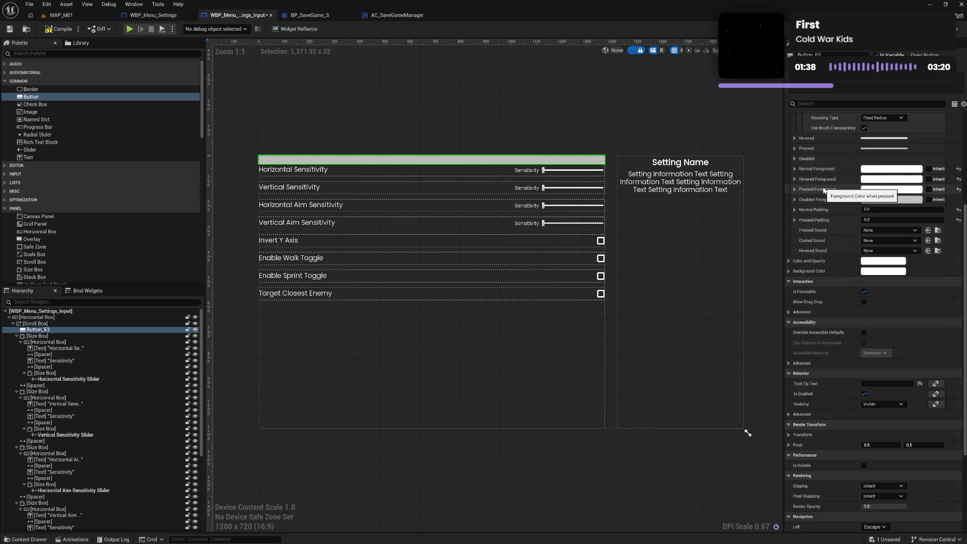
{"action": "scroll", "coordinate": [827, 222], "scroll_direction": "up", "scroll_amount": 5}
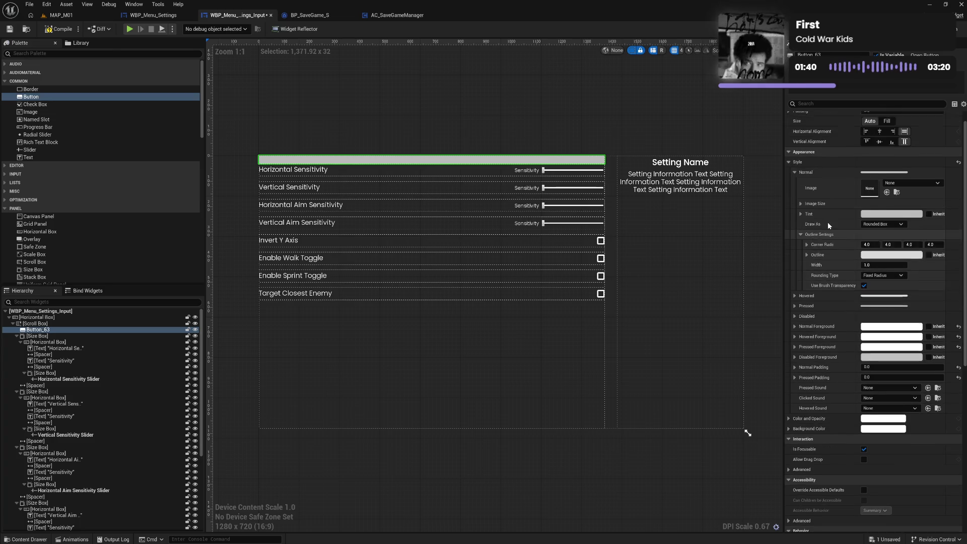
{"action": "scroll", "coordinate": [829, 225], "scroll_direction": "up", "scroll_amount": 1}
Set the button's normal tint to white with alpha 0.
{"action": "left_click", "coordinate": [871, 231]}
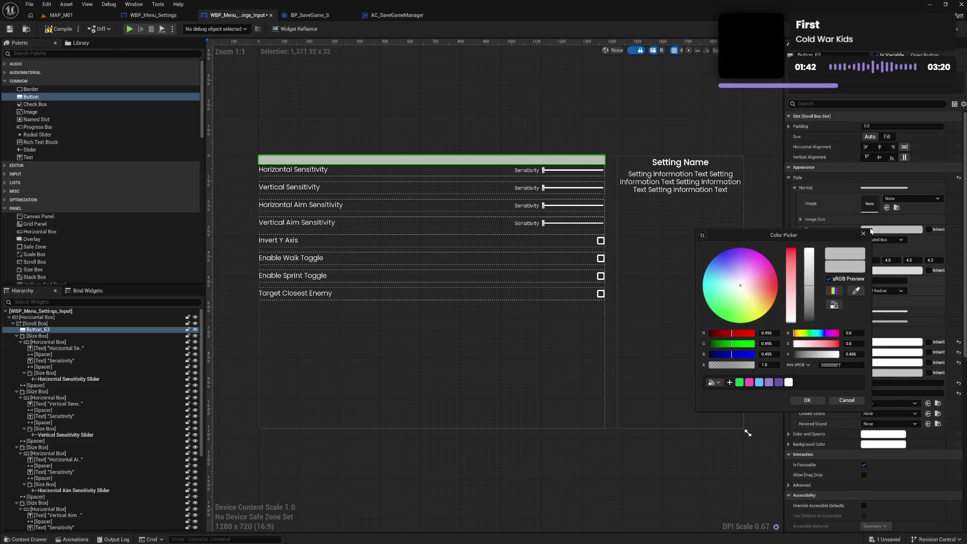
{"action": "left_click", "coordinate": [789, 383]}
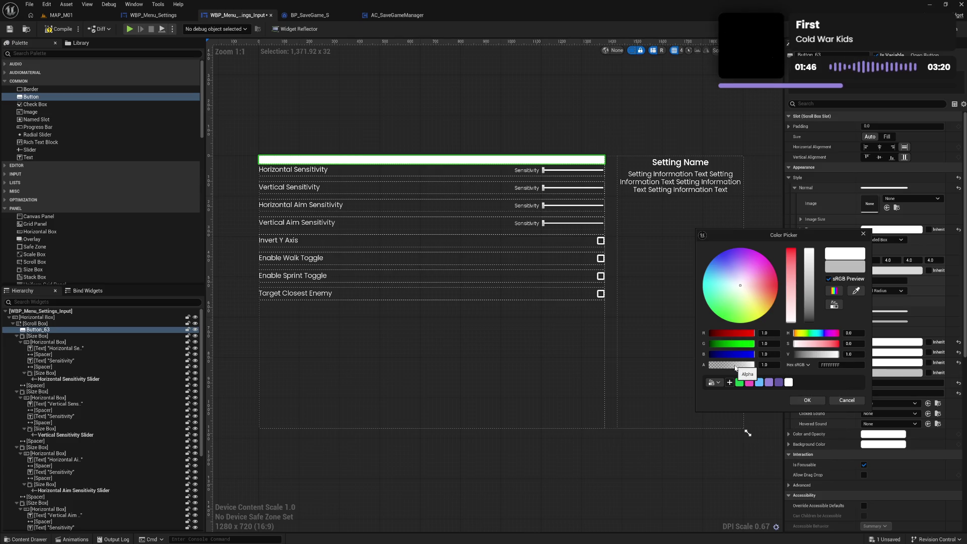
{"action": "left_click", "coordinate": [735, 368]}
{"action": "left_click", "coordinate": [768, 365]}
{"action": "type", "text": "0"}
{"action": "key", "text": "Return"}
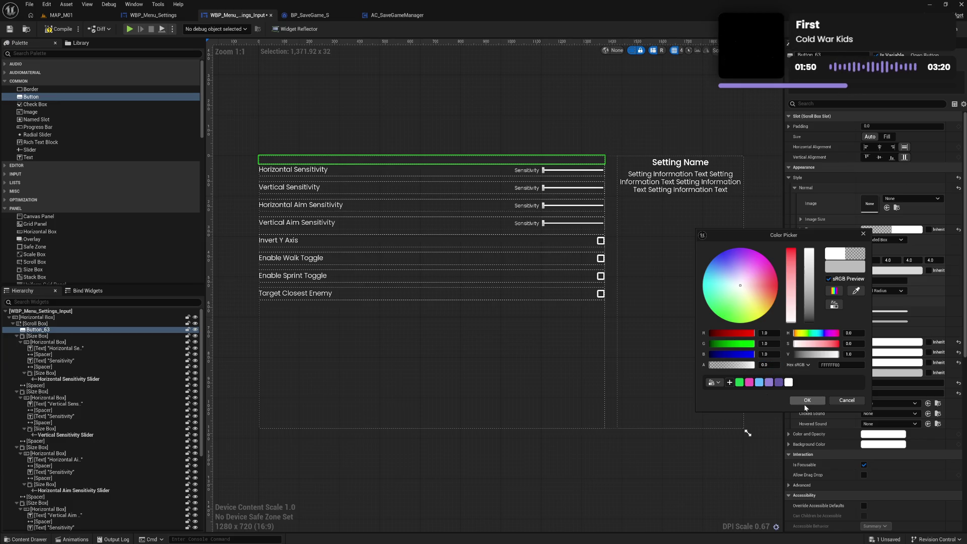
{"action": "left_click", "coordinate": [803, 404]}
Paste the transparent colour into the outline and set the corner radii to 0.
{"action": "right_click", "coordinate": [846, 232], "text": "shift"}
{"action": "left_click", "coordinate": [838, 270], "text": "shift"}
{"action": "left_click", "coordinate": [868, 260]}
{"action": "type", "text": "0"}
{"action": "left_click", "coordinate": [887, 260]}
{"action": "type", "text": "0"}
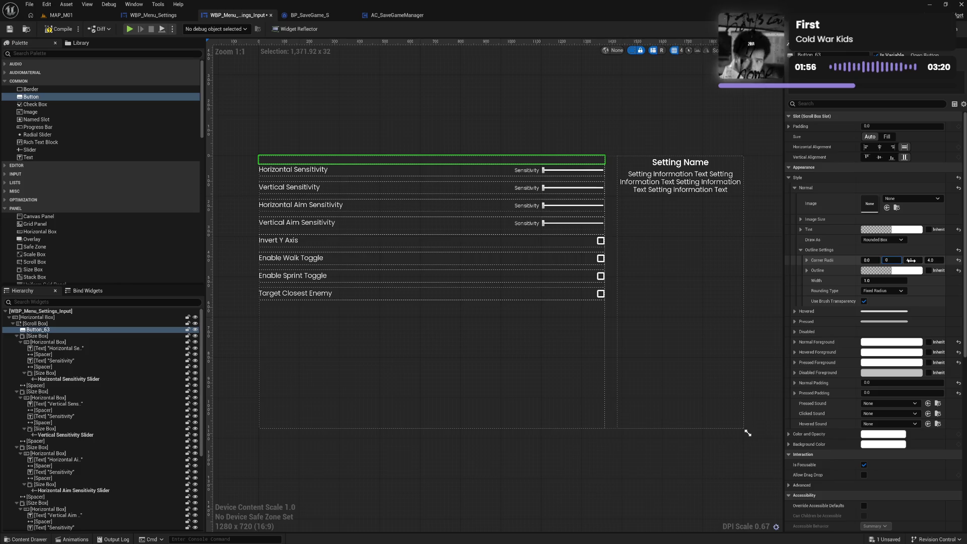
{"action": "type", "text": "0"}
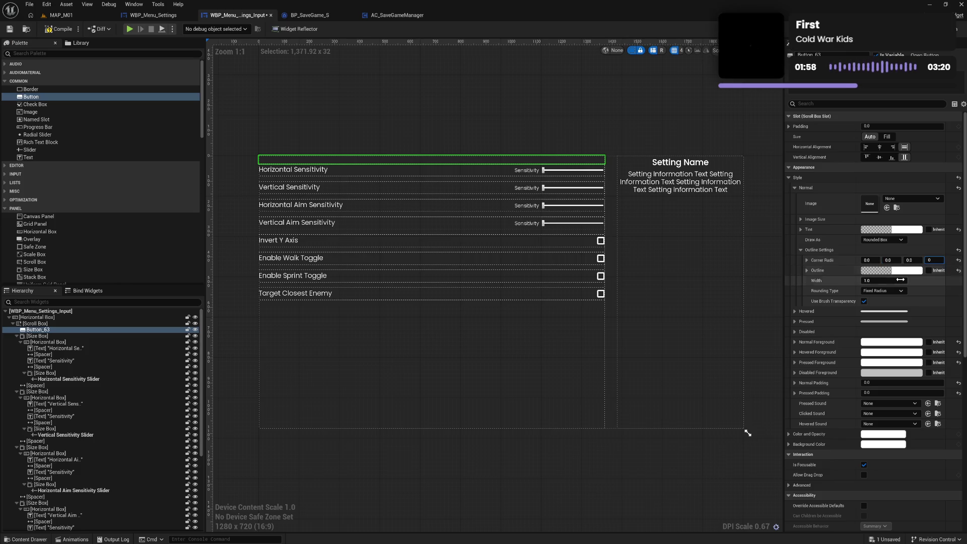
{"action": "type", "text": "0"}
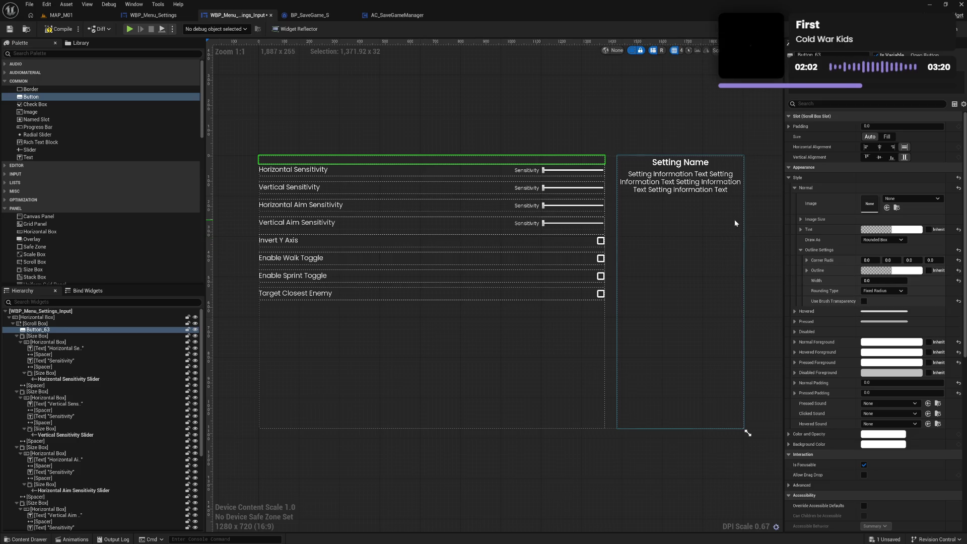
Compile, follow the warning to OnMouseMove_0, delete that function, save, and return to Designer.
{"action": "left_click", "coordinate": [61, 29]}
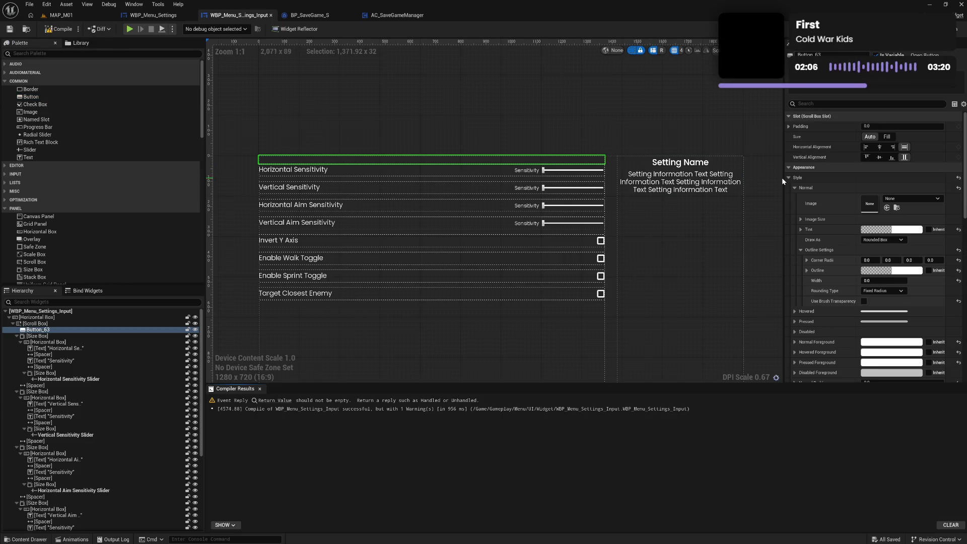
{"action": "left_click", "coordinate": [275, 400]}
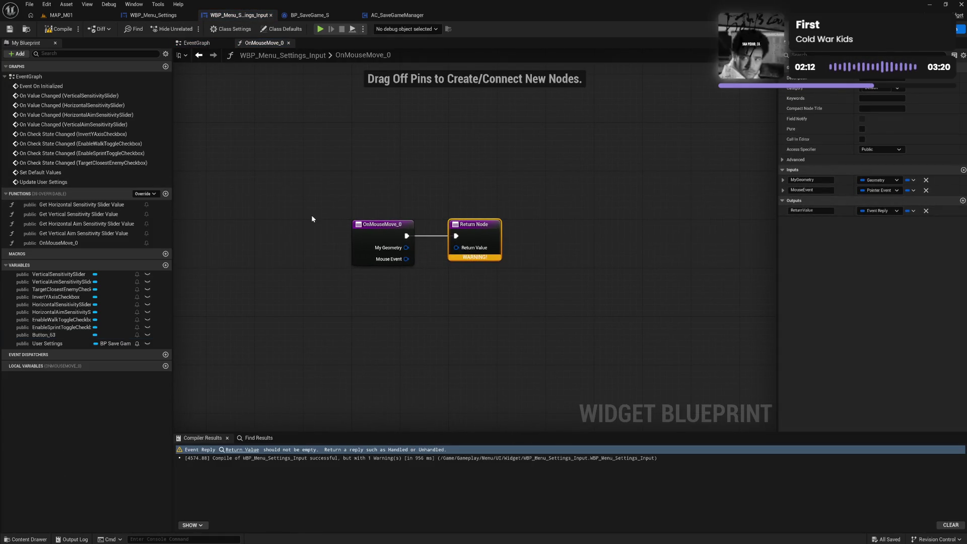
{"action": "left_click", "coordinate": [373, 225]}
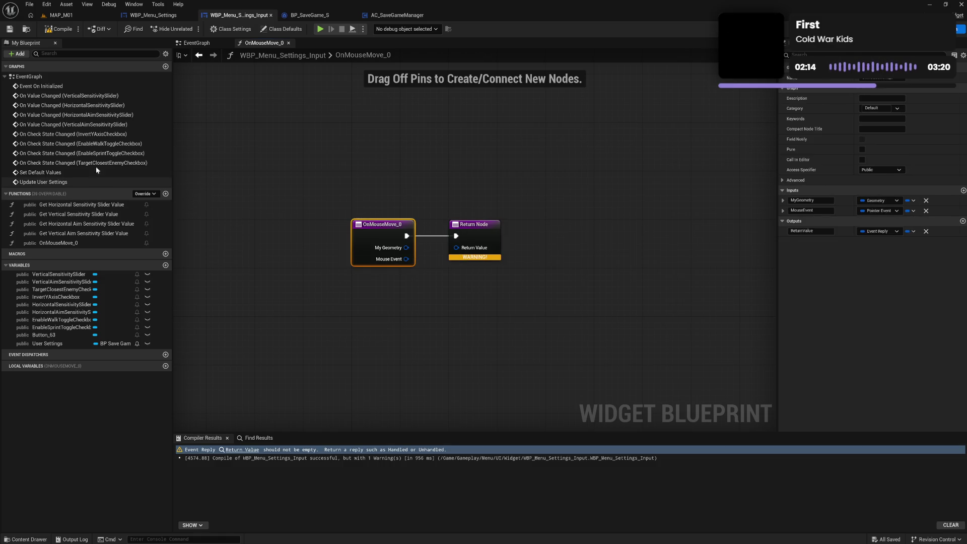
{"action": "left_click", "coordinate": [77, 244]}
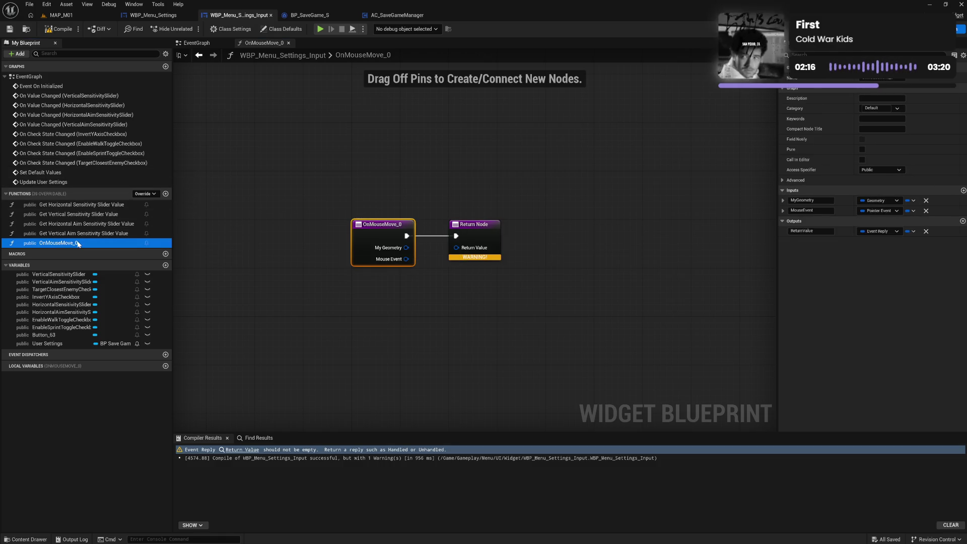
{"action": "key", "text": "Delete"}
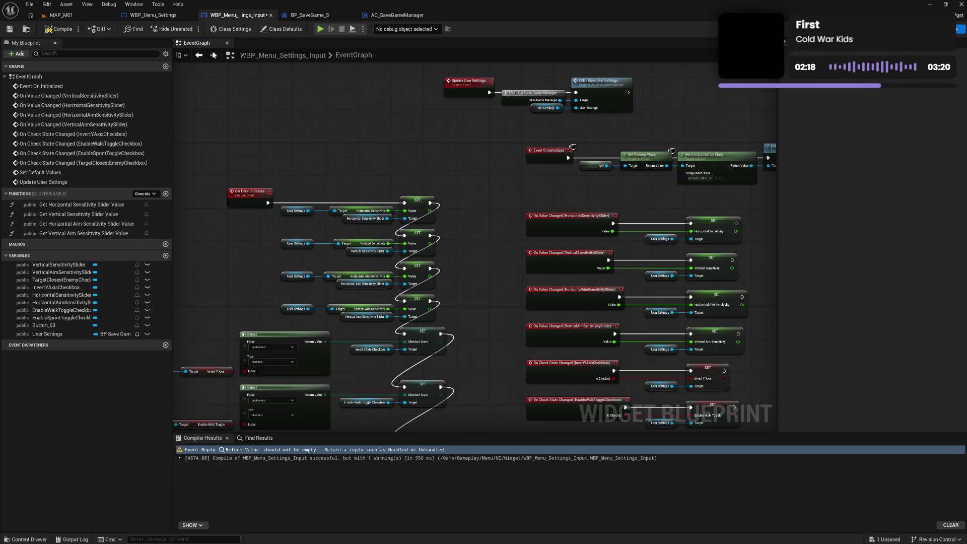
{"action": "key", "text": "ctrl+s"}
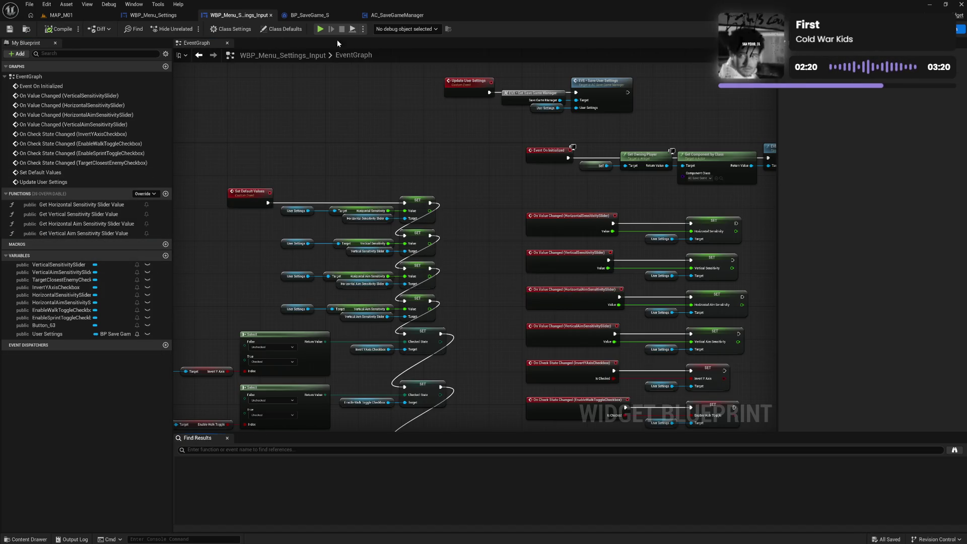
{"action": "left_click", "coordinate": [941, 29]}
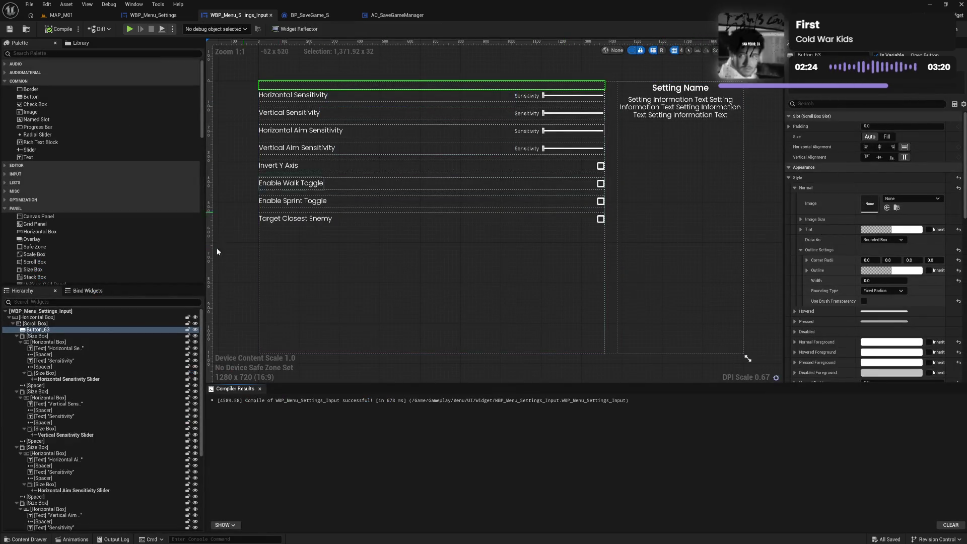
Rename Button_63 to Horizontal Sensitivity Button, reusing text copied from the slider's name.
{"action": "left_click", "coordinate": [62, 330]}
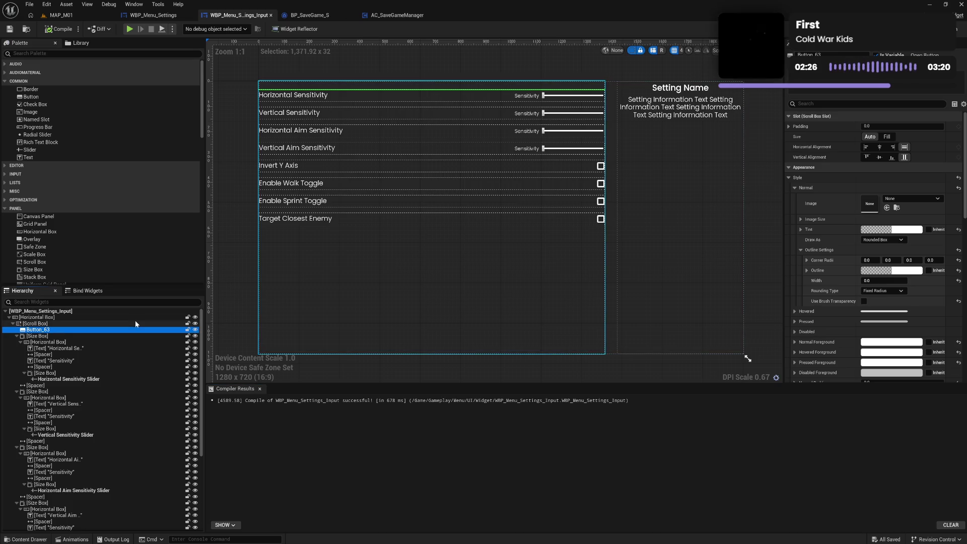
{"action": "left_click", "coordinate": [77, 331]}
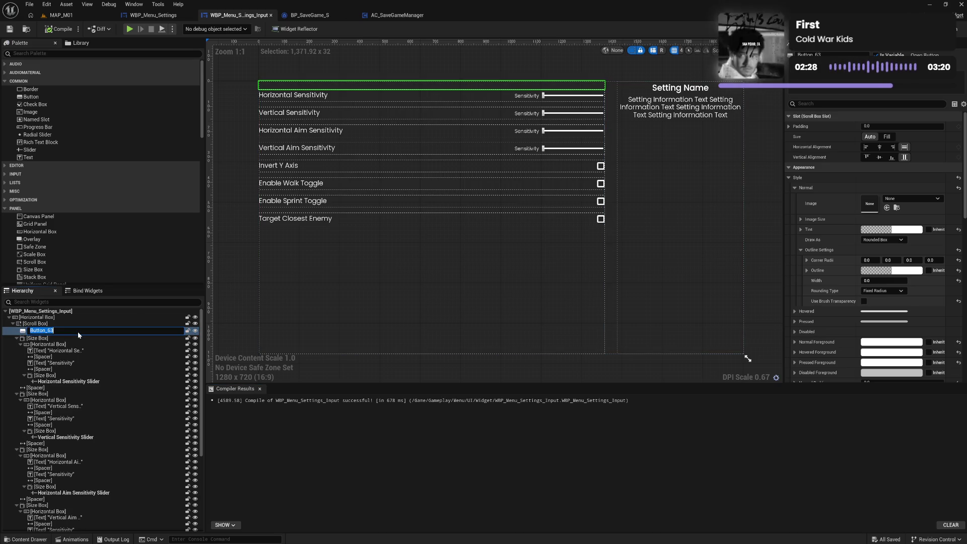
{"action": "double_click", "coordinate": [72, 382]}
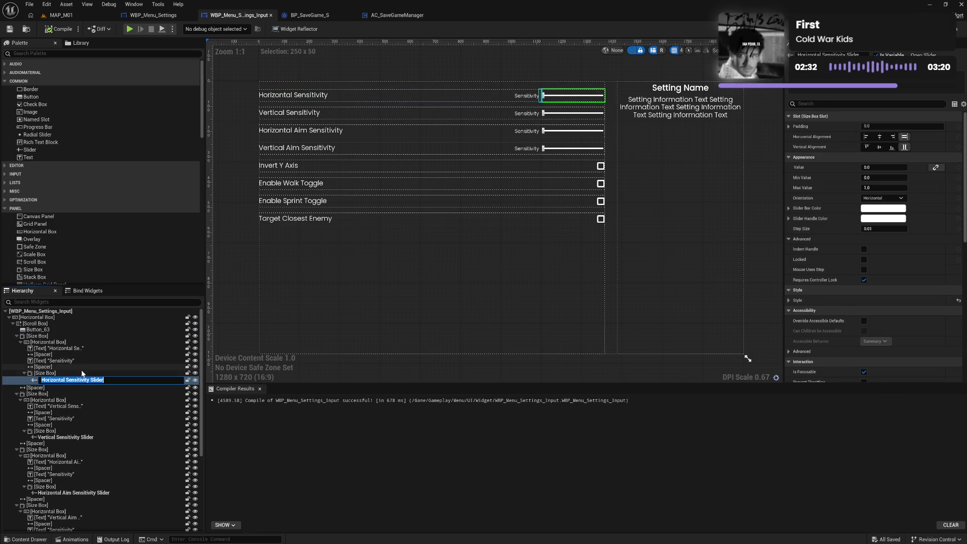
{"action": "left_click", "coordinate": [90, 380]}
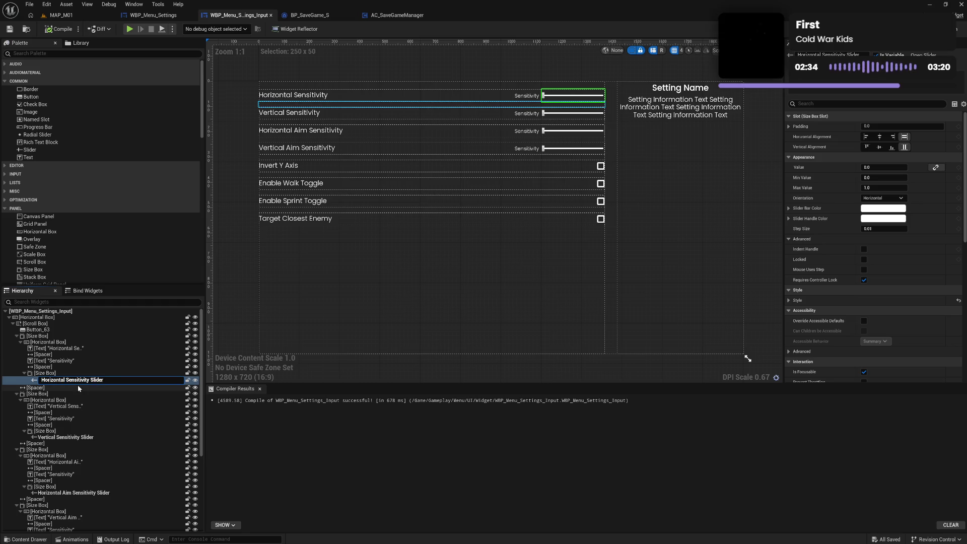
{"action": "key", "text": "shift+Left"}
{"action": "key", "text": "shift+Left"}
{"action": "key", "text": "shift+Left"}
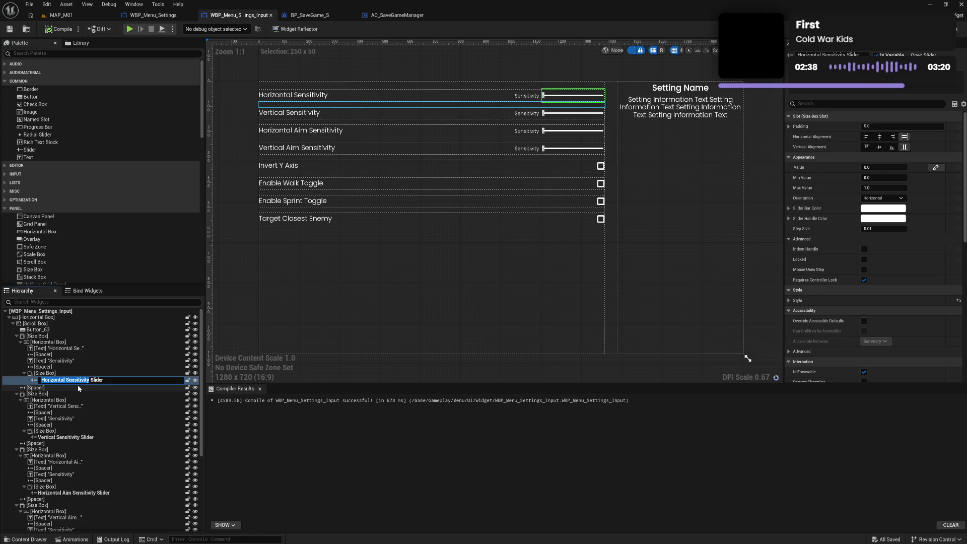
{"action": "key", "text": "Return"}
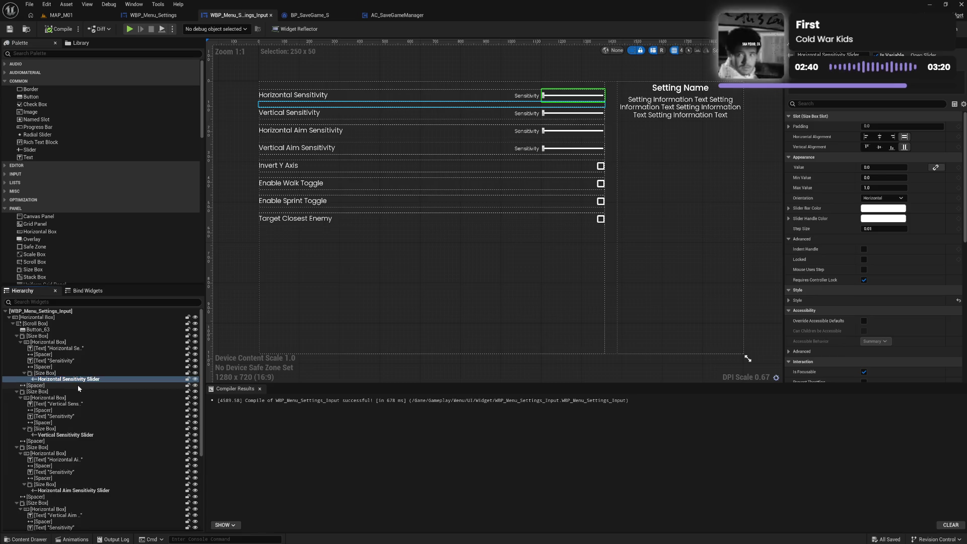
{"action": "double_click", "coordinate": [62, 330]}
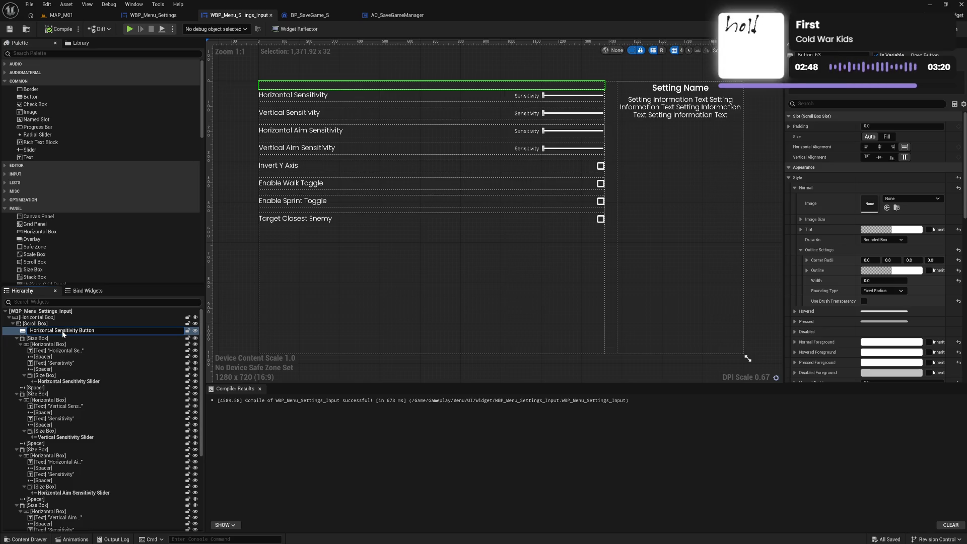
{"action": "key", "text": "Return"}
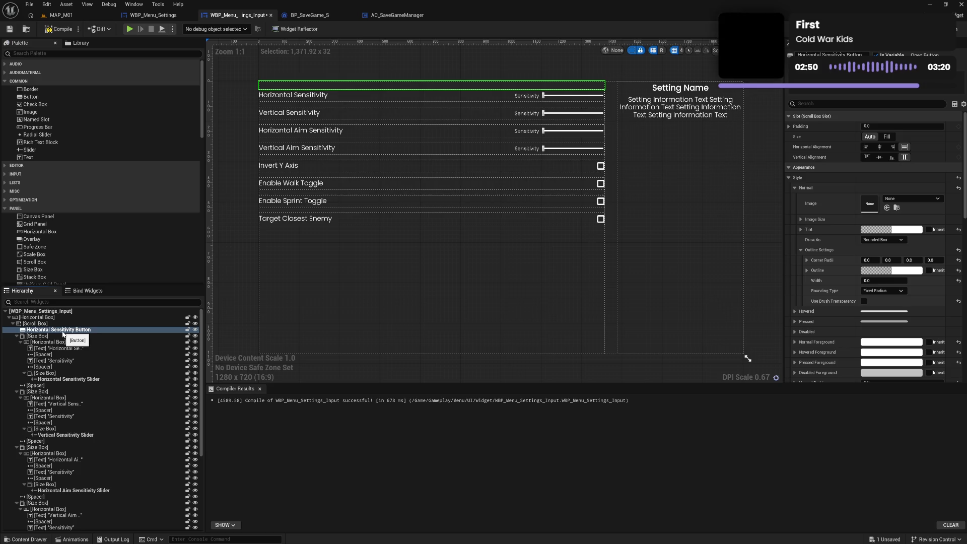
Move the Horizontal Sensitivity row inside the button and compile.
{"action": "mouse_move", "coordinate": [47, 342]}
{"action": "left_mouse_down"}
{"action": "mouse_move", "coordinate": [49, 332]}
{"action": "mouse_move", "coordinate": [42, 381]}
{"action": "left_mouse_up"}
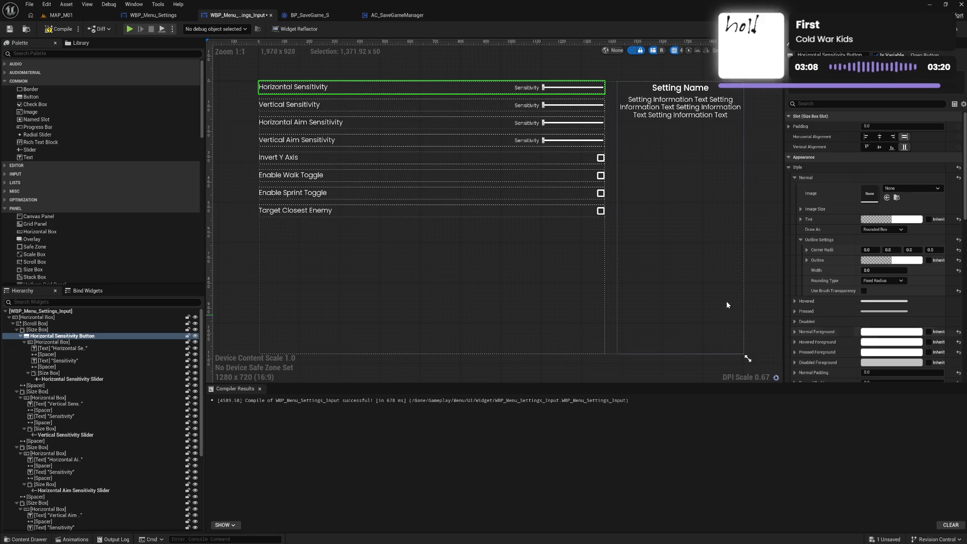
{"action": "left_click", "coordinate": [66, 31]}
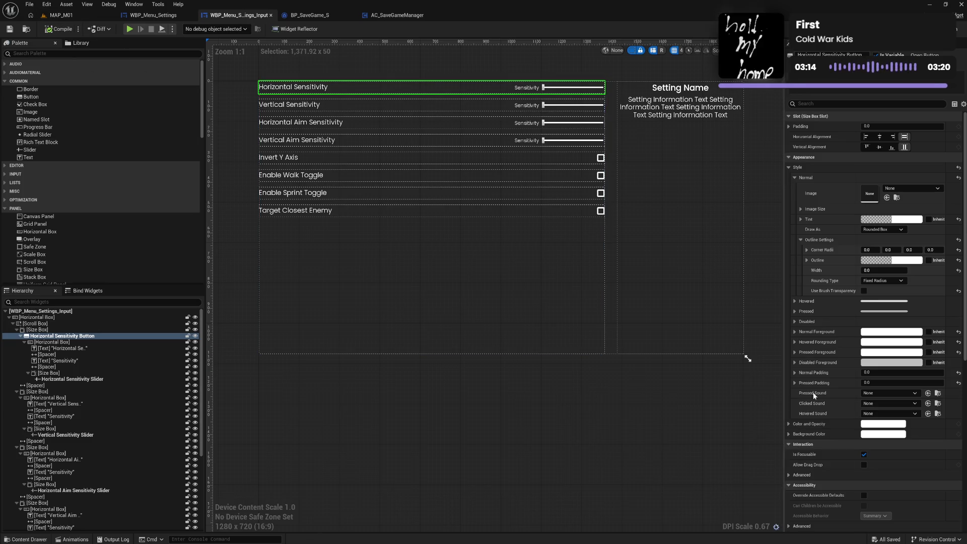
{"action": "scroll", "coordinate": [806, 453], "scroll_direction": "down", "scroll_amount": 3}
{"action": "scroll", "coordinate": [816, 452], "scroll_direction": "down", "scroll_amount": 5}
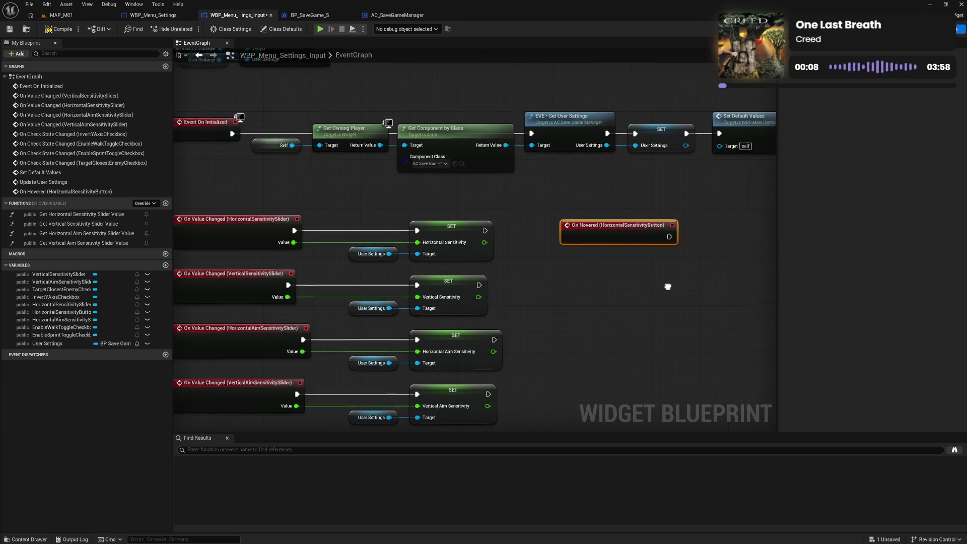
Rename the info texts to Setting Name Text and Setting Description Text, then compile.
{"action": "left_click_drag", "start_coordinate": [668, 286], "coordinate": [583, 265]}
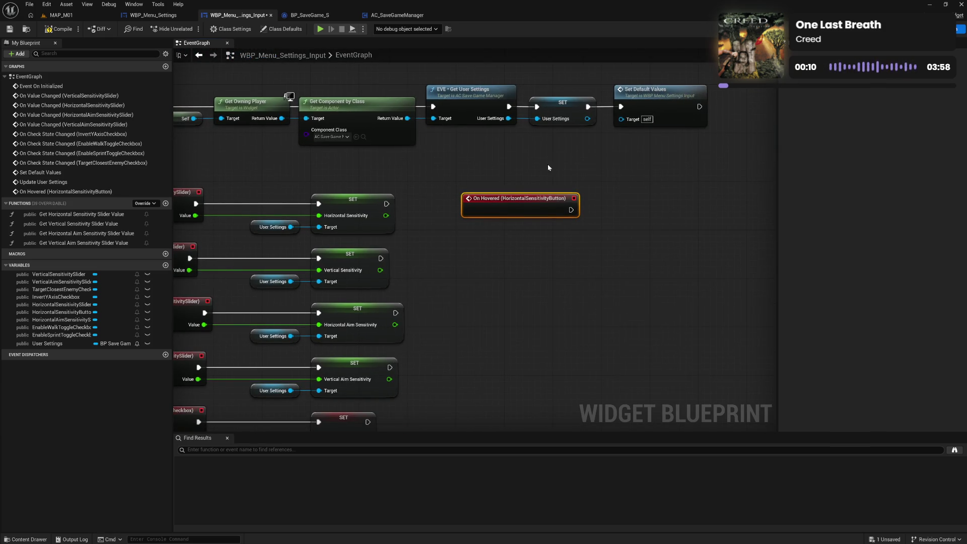
{"action": "left_click", "coordinate": [958, 28]}
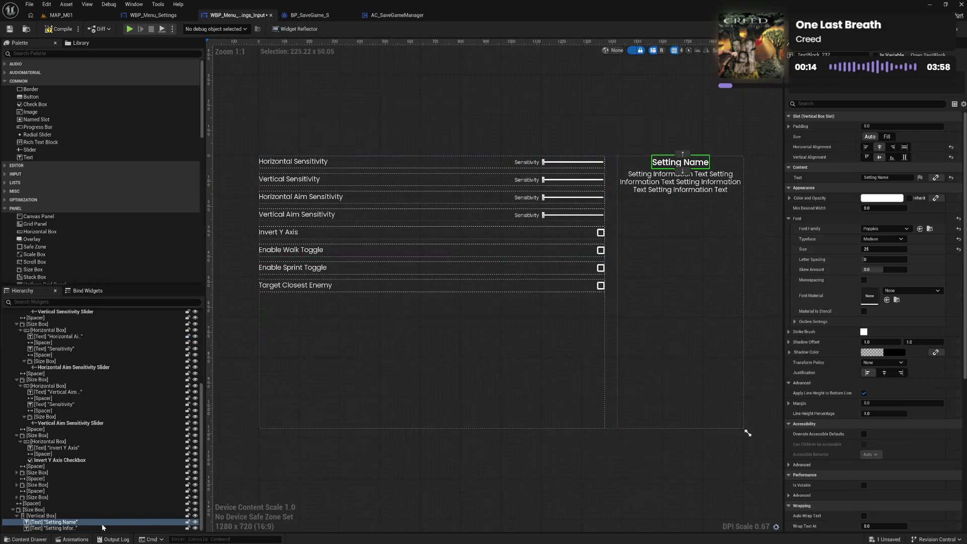
{"action": "left_click", "coordinate": [66, 522]}
{"action": "key", "text": "F2"}
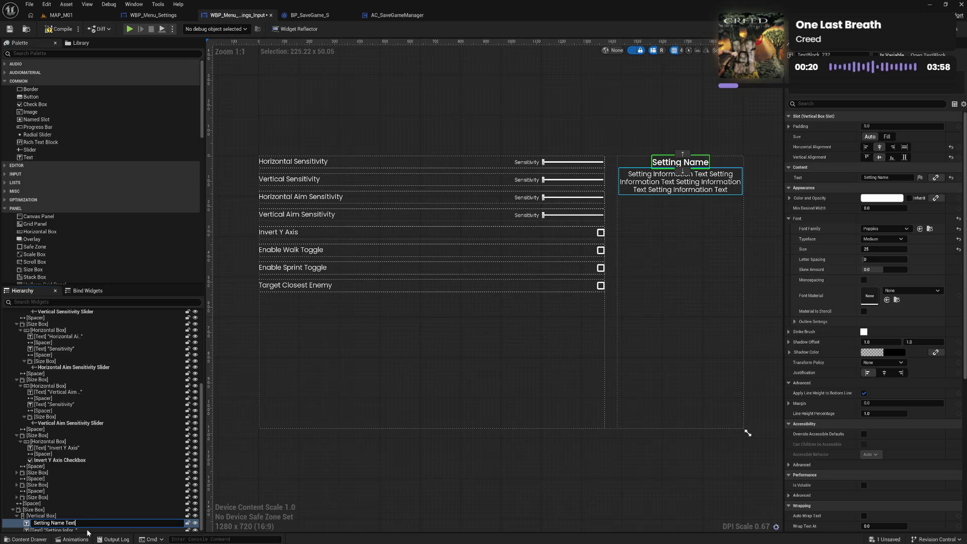
{"action": "key", "text": "Return"}
{"action": "left_click", "coordinate": [87, 529]}
{"action": "key", "text": "F2"}
{"action": "type", "text": "Setting Description Text"}
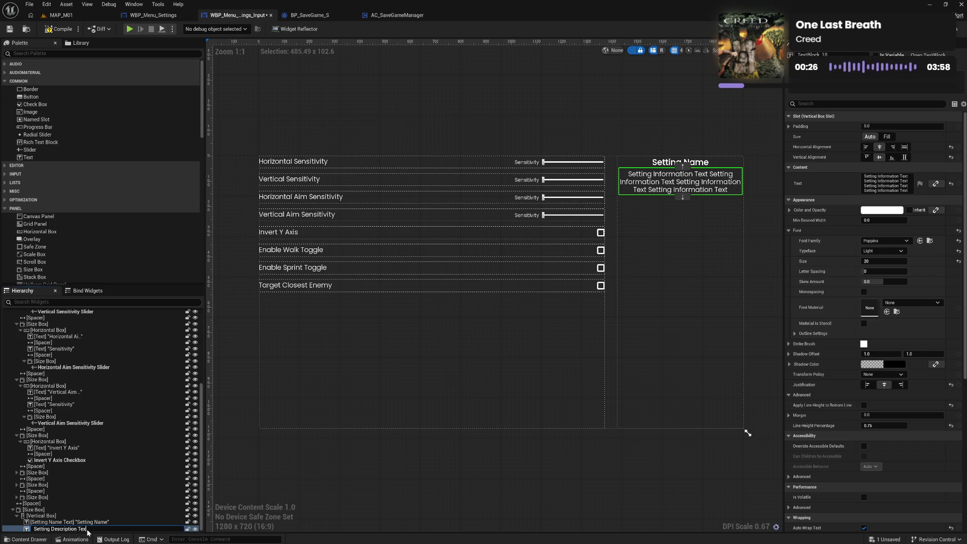
{"action": "key", "text": "Return"}
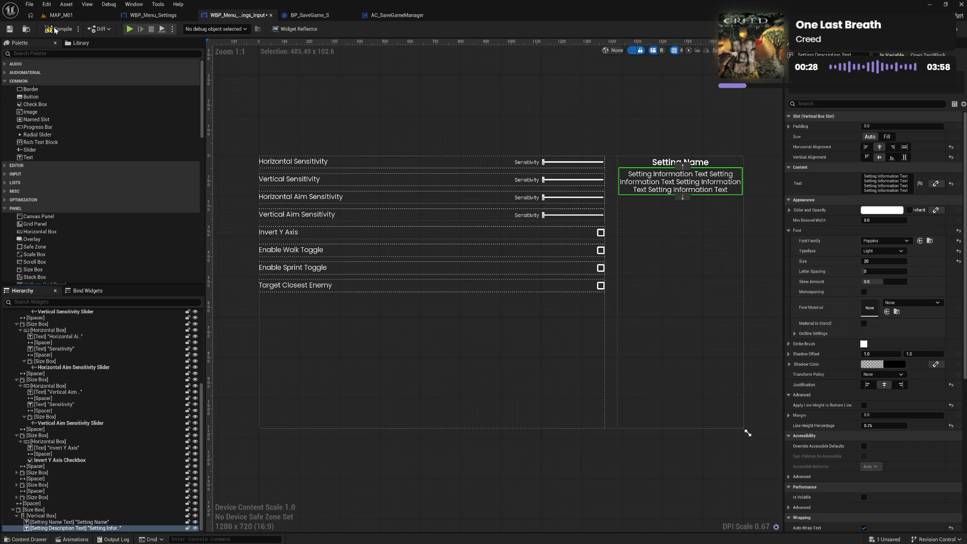
{"action": "left_click", "coordinate": [57, 30]}
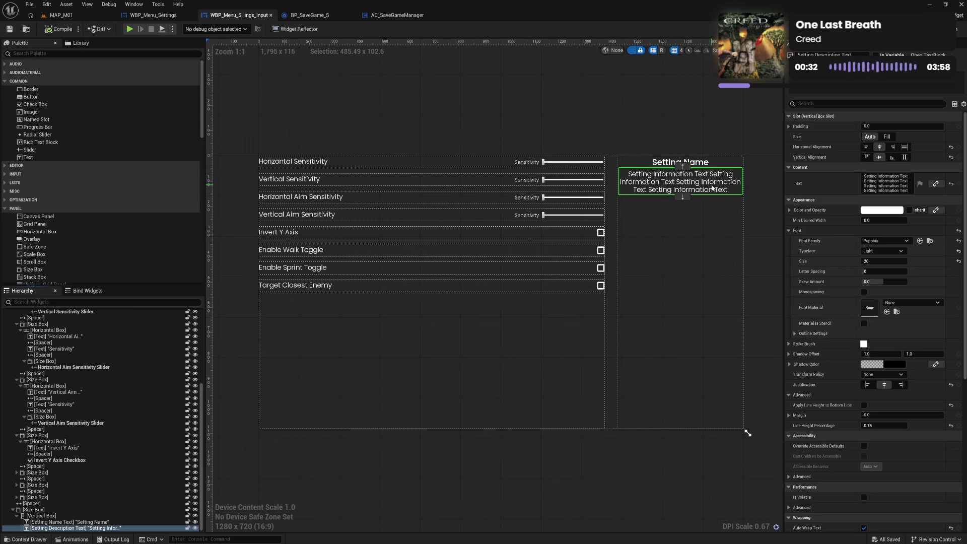
Insert a spacer of height 10 between the name and description texts, then compile.
{"action": "scroll", "coordinate": [112, 260], "scroll_direction": "down", "scroll_amount": 5}
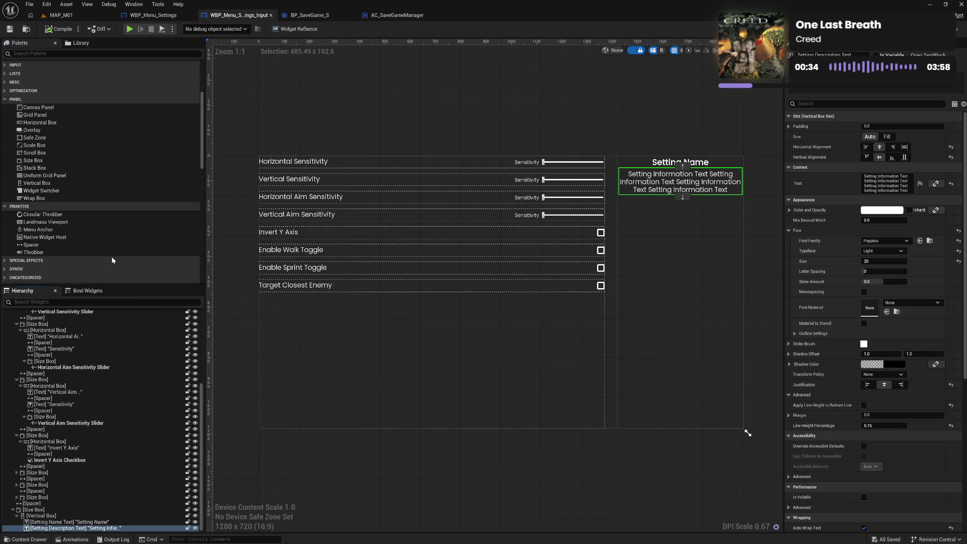
{"action": "left_click_drag", "start_coordinate": [40, 247], "coordinate": [44, 525]}
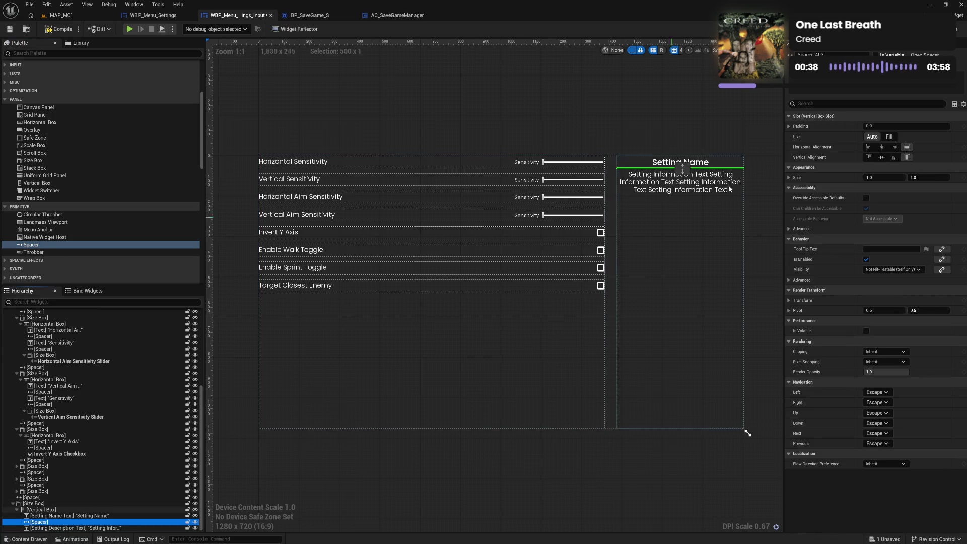
{"action": "left_click", "coordinate": [928, 177]}
{"action": "type", "text": "16"}
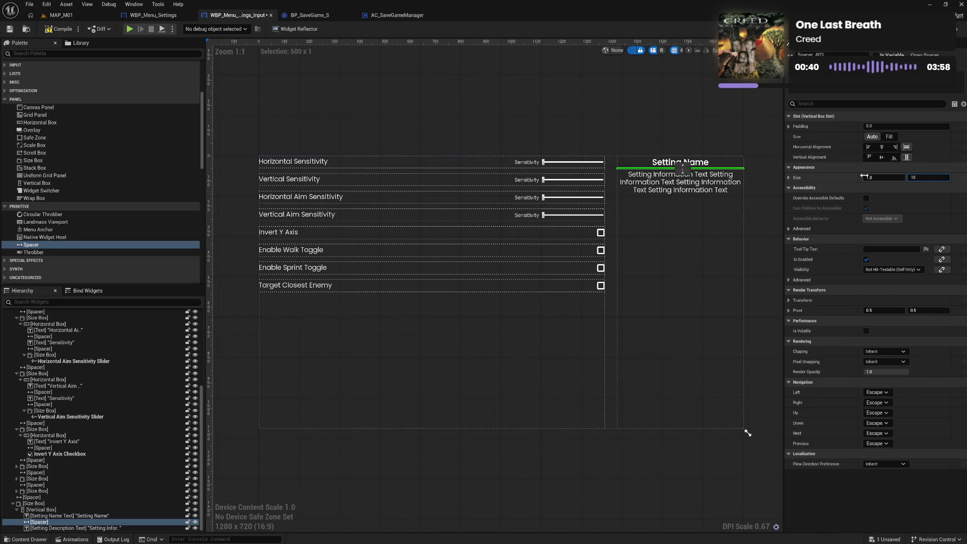
{"action": "key", "text": "Return"}
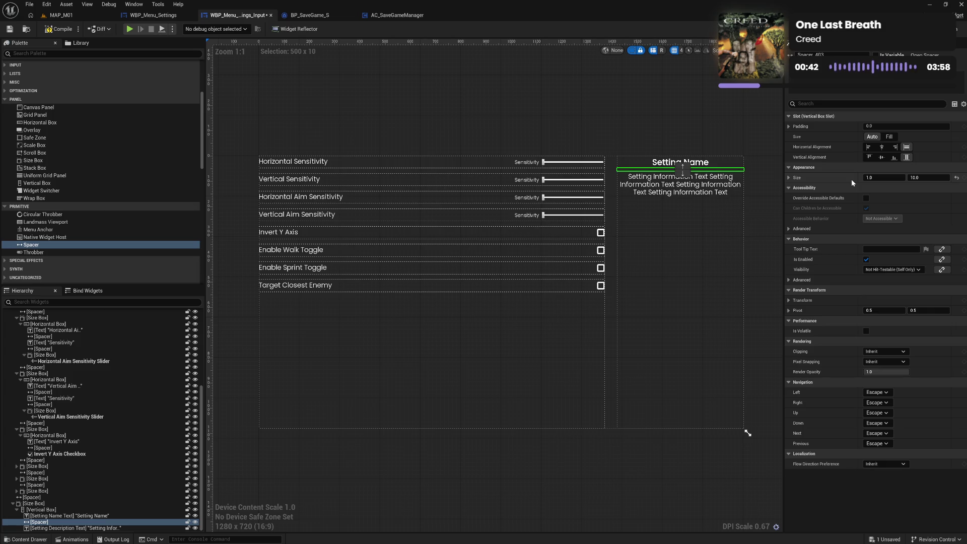
{"action": "left_click", "coordinate": [755, 150]}
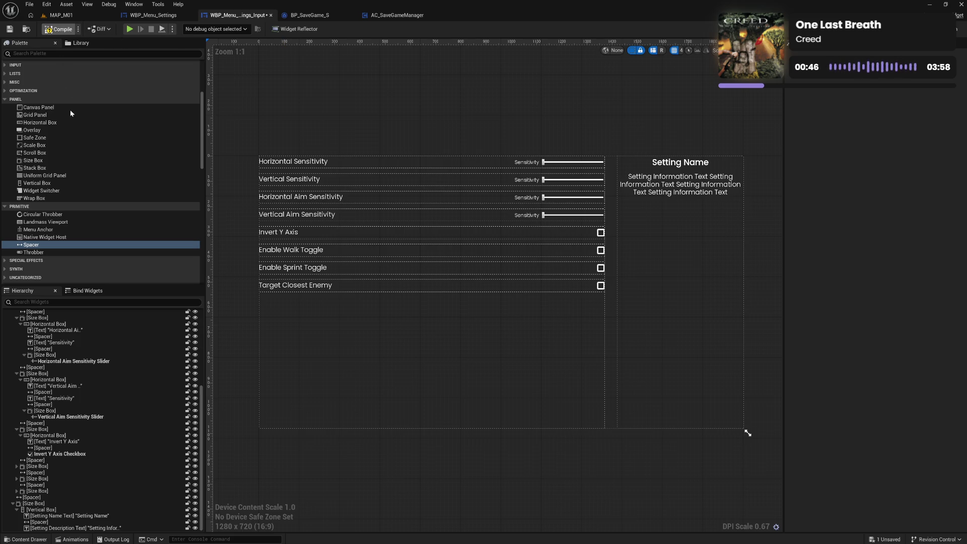
{"action": "left_click", "coordinate": [70, 516]}
{"action": "left_click", "coordinate": [73, 527], "text": "ctrl"}
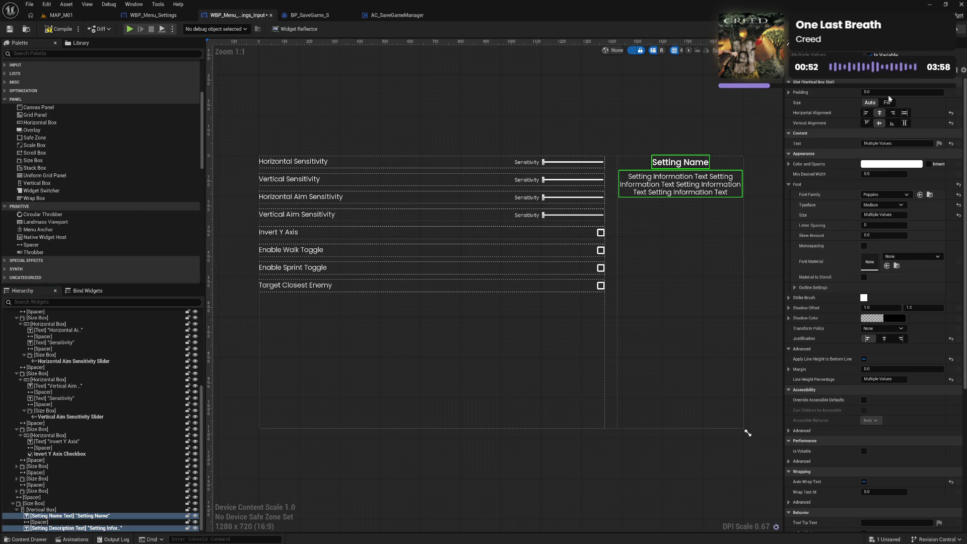
{"action": "left_click", "coordinate": [957, 28]}
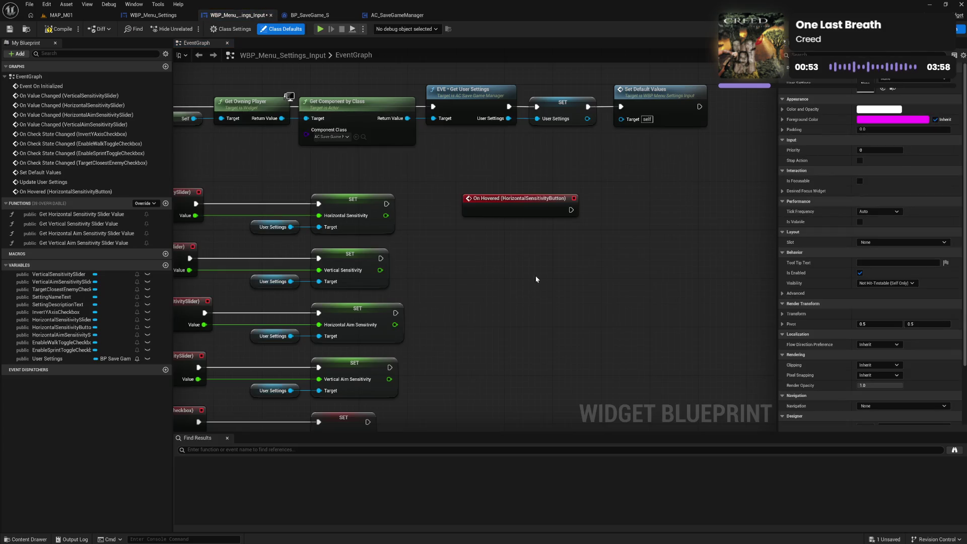
Create a new Text-type variable named Setting Name Text.
{"action": "left_click", "coordinate": [62, 29]}
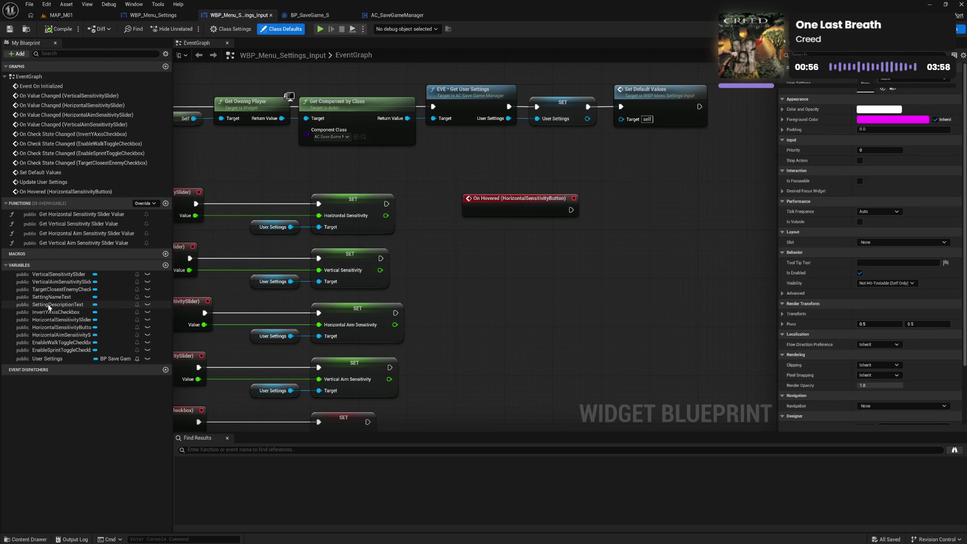
{"action": "mouse_move", "coordinate": [52, 299]}
{"action": "left_mouse_down"}
{"action": "mouse_move", "coordinate": [530, 234]}
{"action": "mouse_move", "coordinate": [620, 237]}
{"action": "left_mouse_up"}
{"action": "type", "text": "set text"}
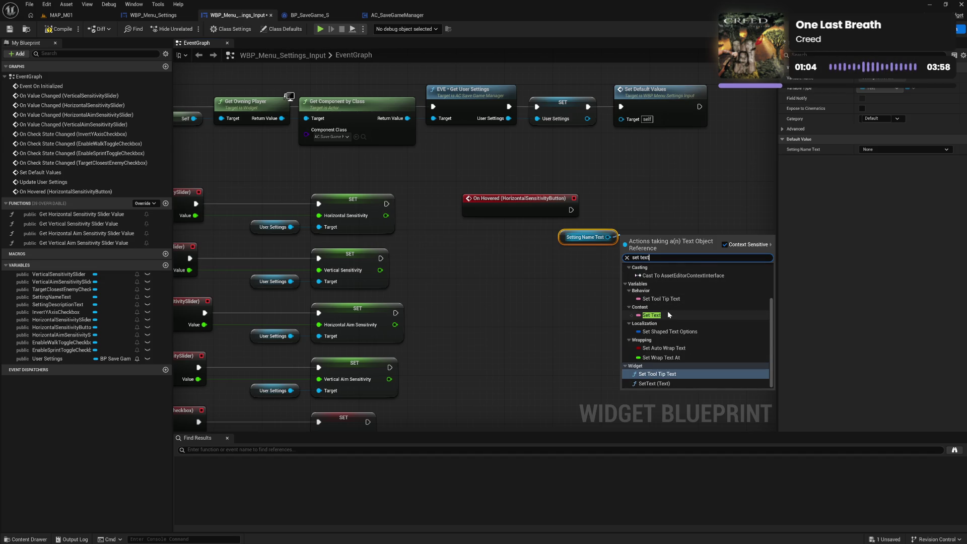
{"action": "left_click", "coordinate": [553, 310]}
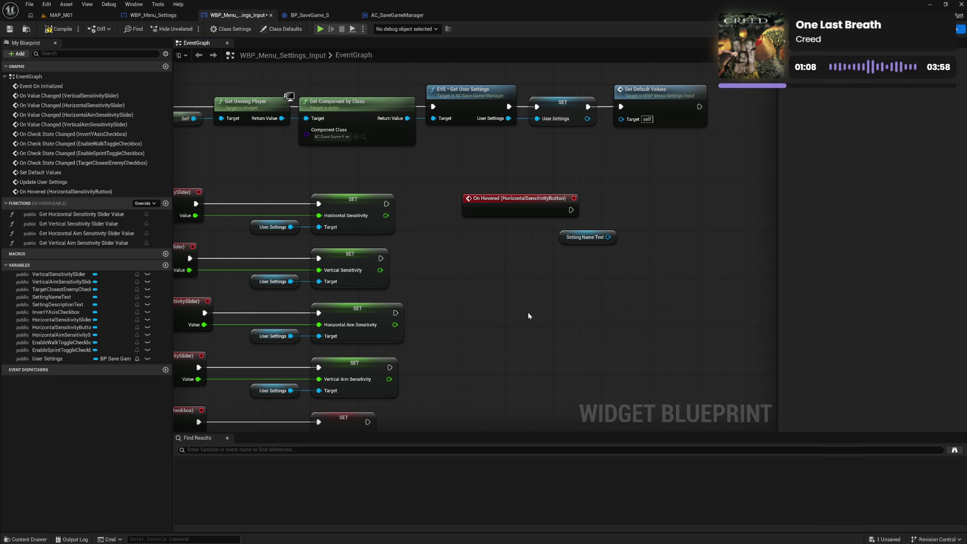
{"action": "left_click", "coordinate": [165, 265]}
{"action": "type", "text": "Setting Name Text"}
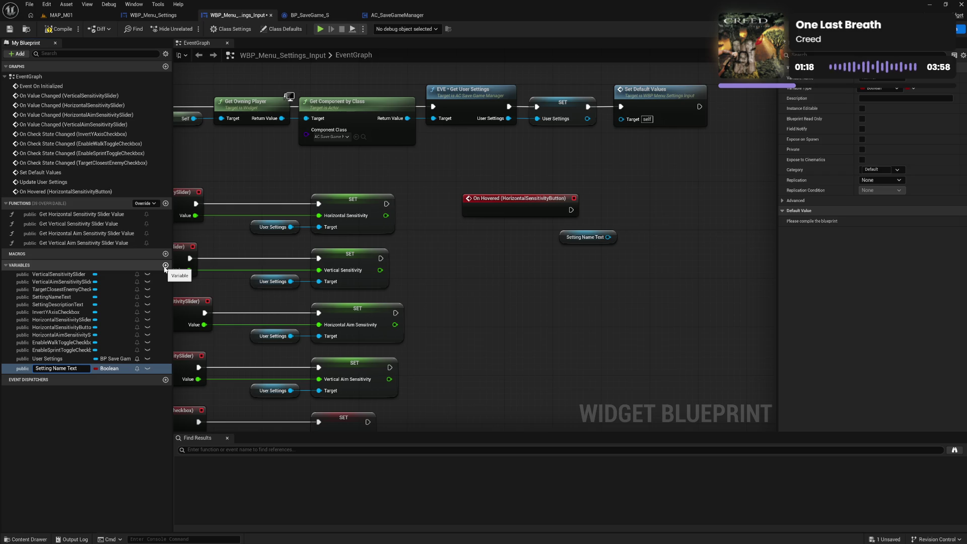
{"action": "key", "text": "Return"}
{"action": "left_click", "coordinate": [120, 368]}
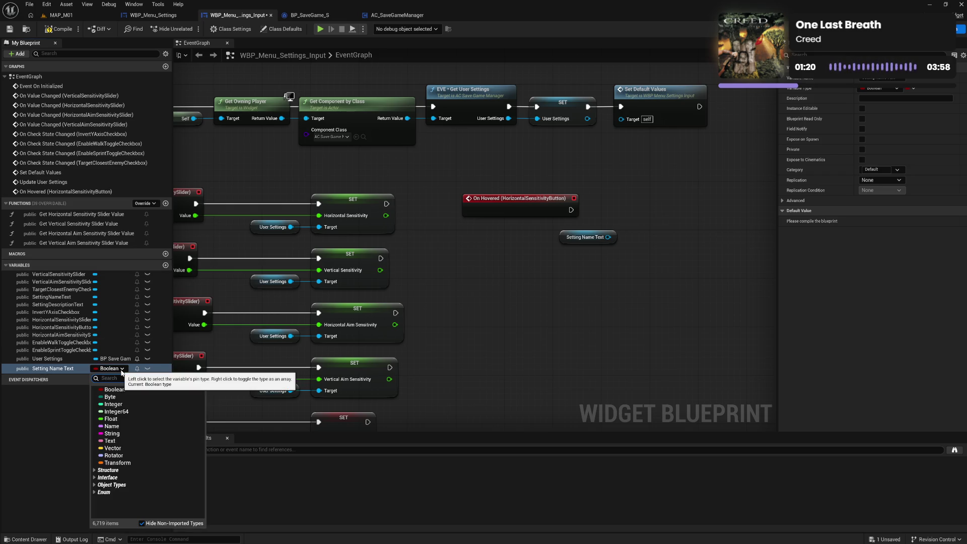
{"action": "left_click", "coordinate": [118, 442]}
Wire On Hovered (HorizontalSensitivityButton) into a Set Setting Name Text node, remove the stray getter, compile.
{"action": "mouse_move", "coordinate": [48, 368]}
{"action": "left_mouse_down"}
{"action": "mouse_move", "coordinate": [267, 335]}
{"action": "mouse_move", "coordinate": [516, 265]}
{"action": "mouse_move", "coordinate": [643, 196]}
{"action": "left_mouse_up"}
{"action": "left_click_drag", "start_coordinate": [672, 209], "coordinate": [684, 215]}
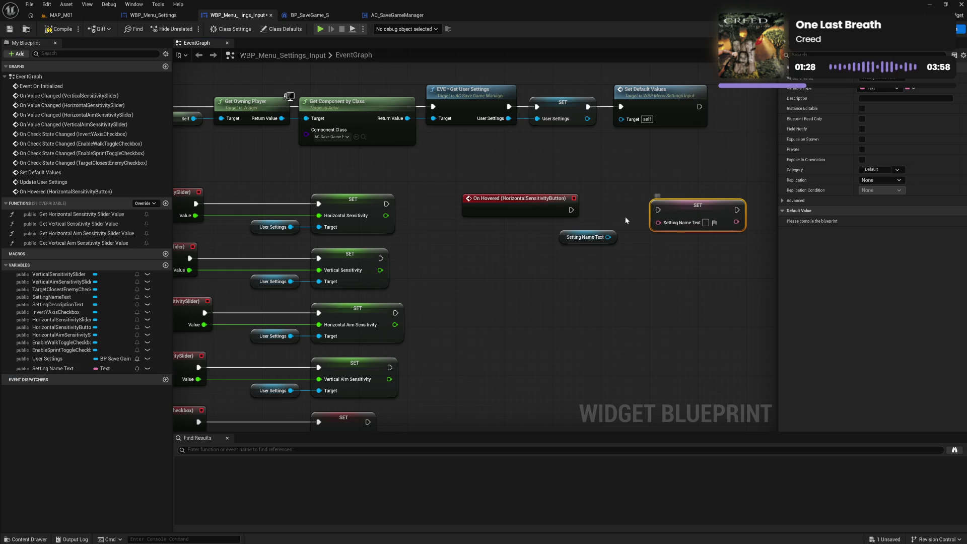
{"action": "mouse_move", "coordinate": [568, 214]}
{"action": "left_mouse_down"}
{"action": "mouse_move", "coordinate": [602, 210]}
{"action": "mouse_move", "coordinate": [539, 217]}
{"action": "mouse_move", "coordinate": [658, 214]}
{"action": "mouse_move", "coordinate": [685, 200]}
{"action": "left_mouse_up"}
{"action": "left_click", "coordinate": [618, 234]}
{"action": "left_click", "coordinate": [600, 237]}
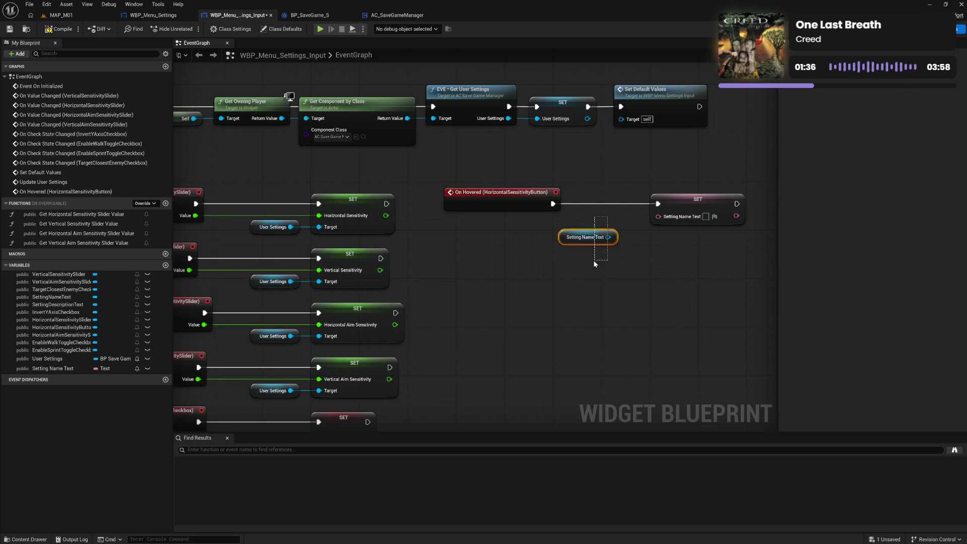
{"action": "key", "text": "Delete"}
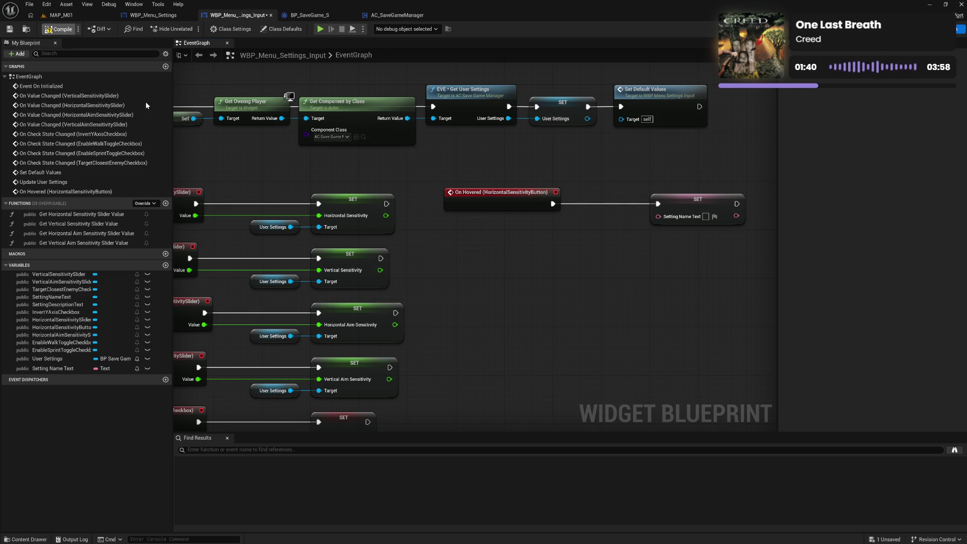
{"action": "left_click", "coordinate": [49, 30]}
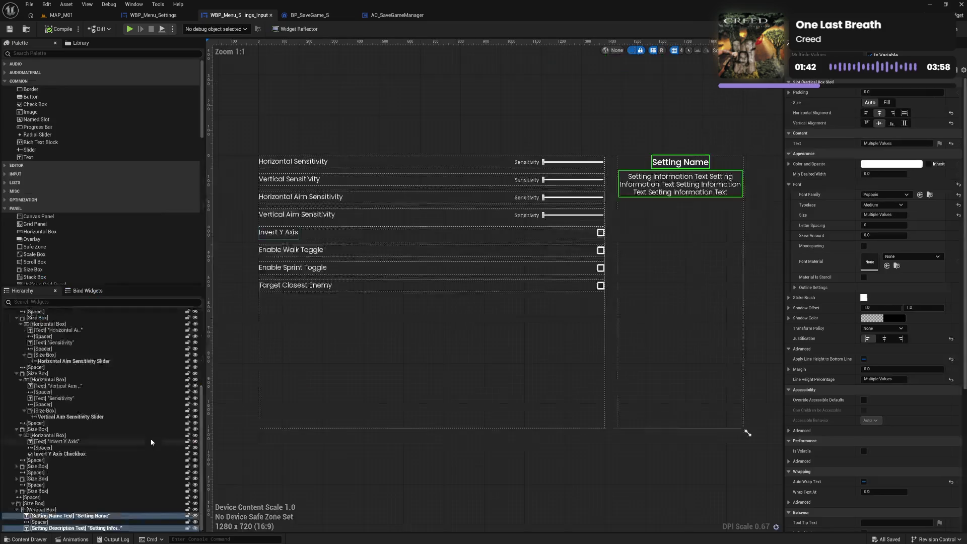
In Designer, compile and select the Horizontal Sensitivity label, checking its text value.
{"action": "left_click", "coordinate": [55, 516], "text": "ctrl"}
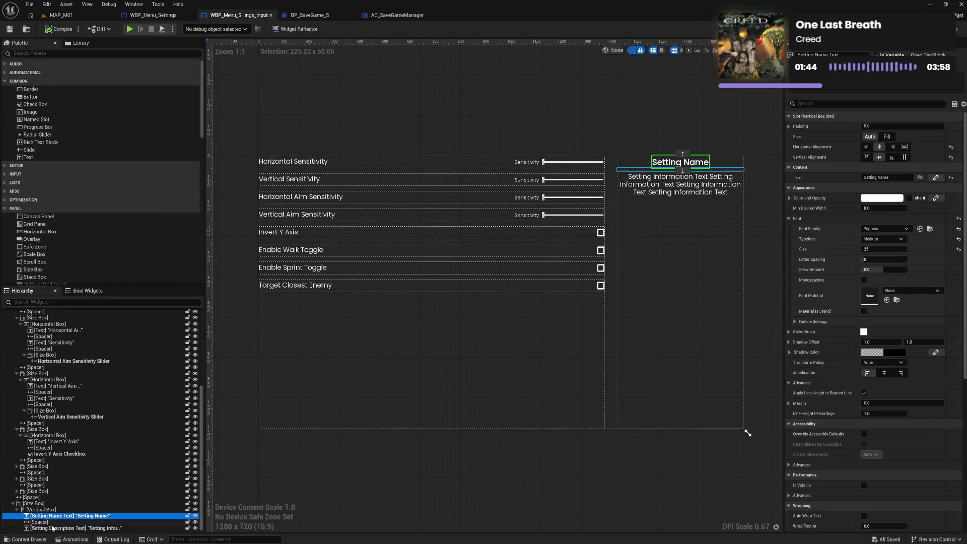
{"action": "left_click", "coordinate": [723, 174]}
{"action": "left_click", "coordinate": [62, 30]}
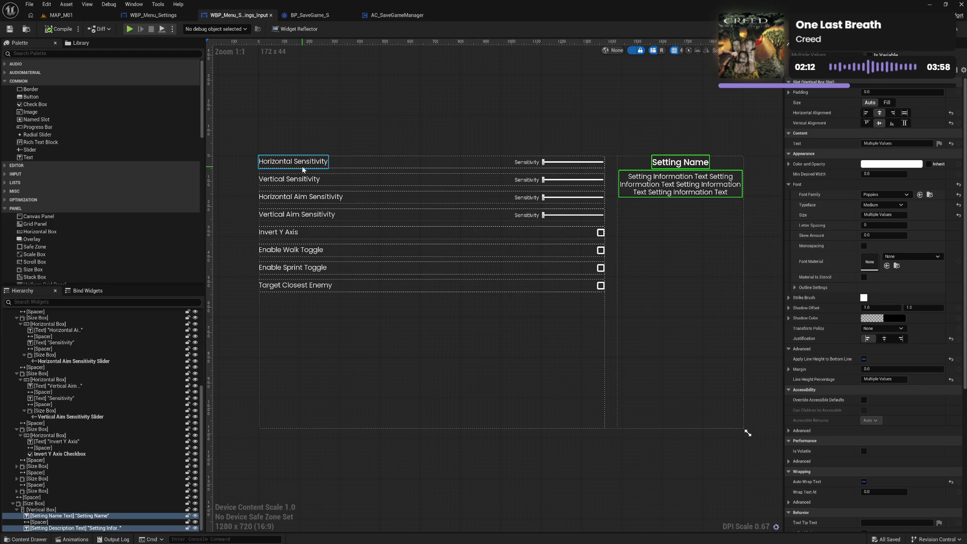
{"action": "left_click", "coordinate": [307, 167]}
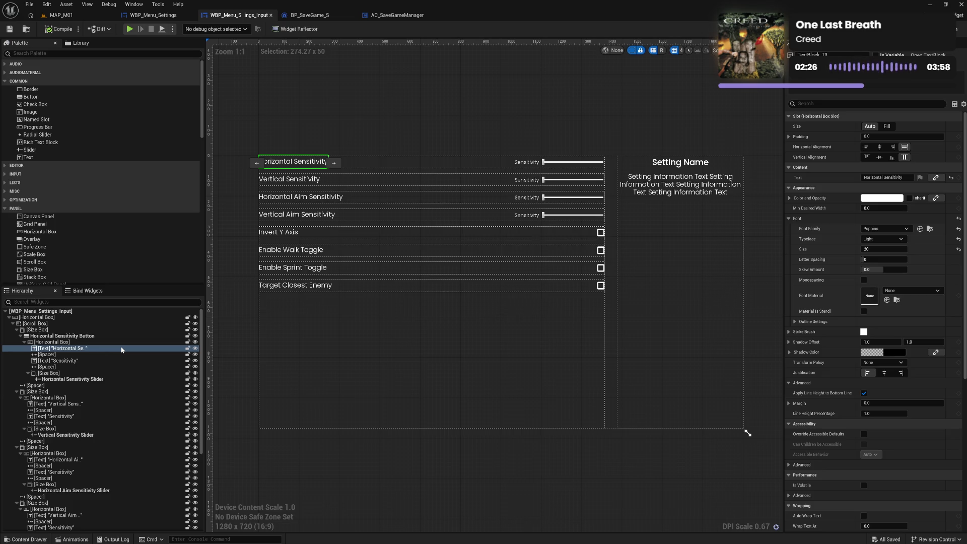
{"action": "left_click", "coordinate": [98, 342]}
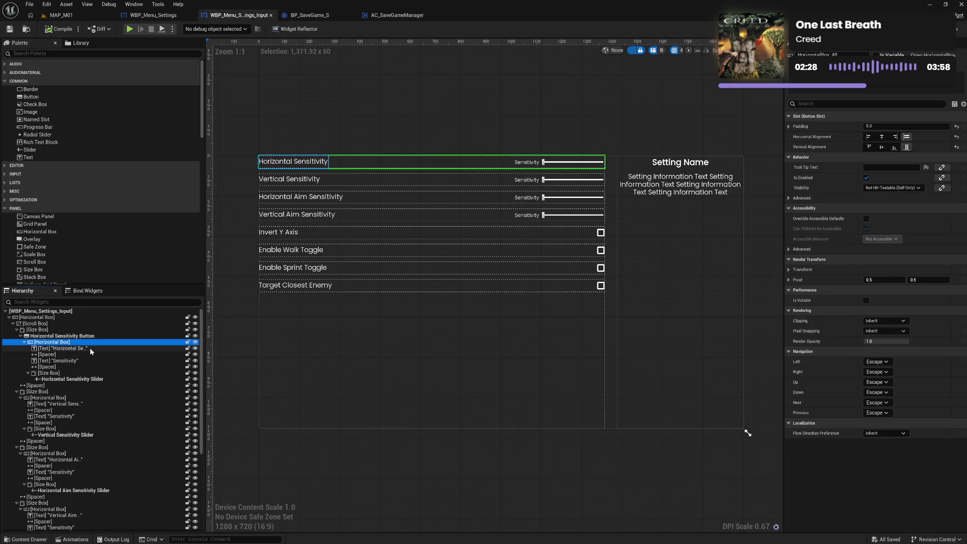
{"action": "left_click", "coordinate": [90, 348]}
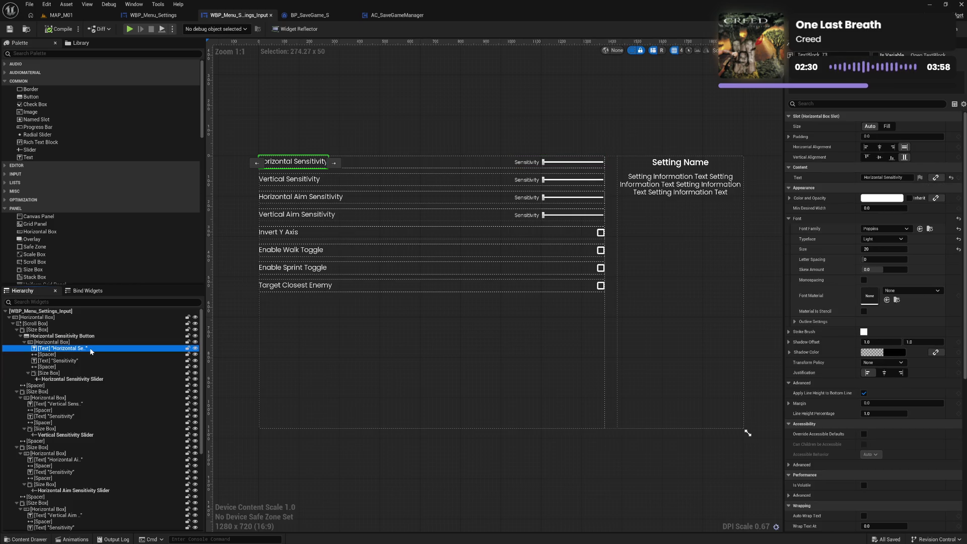
{"action": "left_click", "coordinate": [883, 178]}
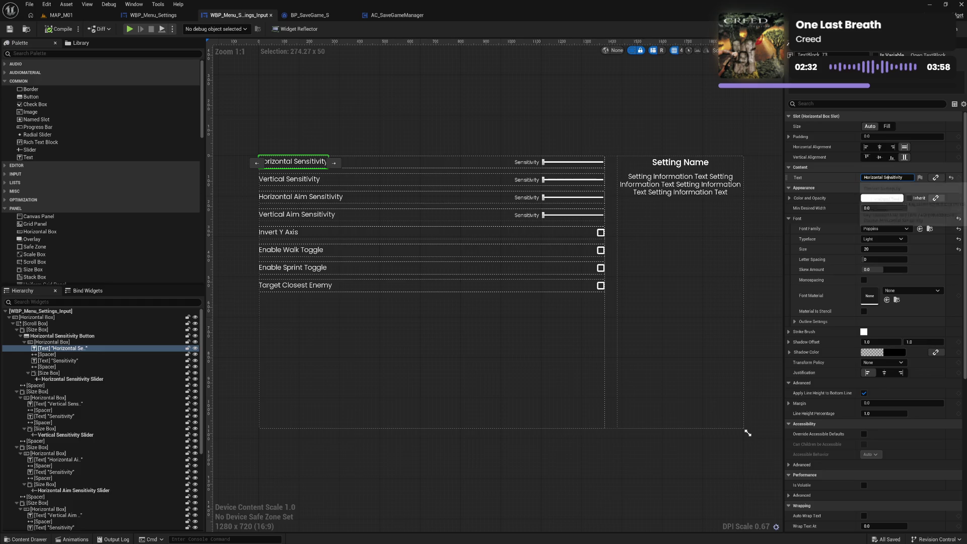
Rename the label widget to Horizontal Sensitivity Text and switch to the event graph.
{"action": "left_click", "coordinate": [77, 349]}
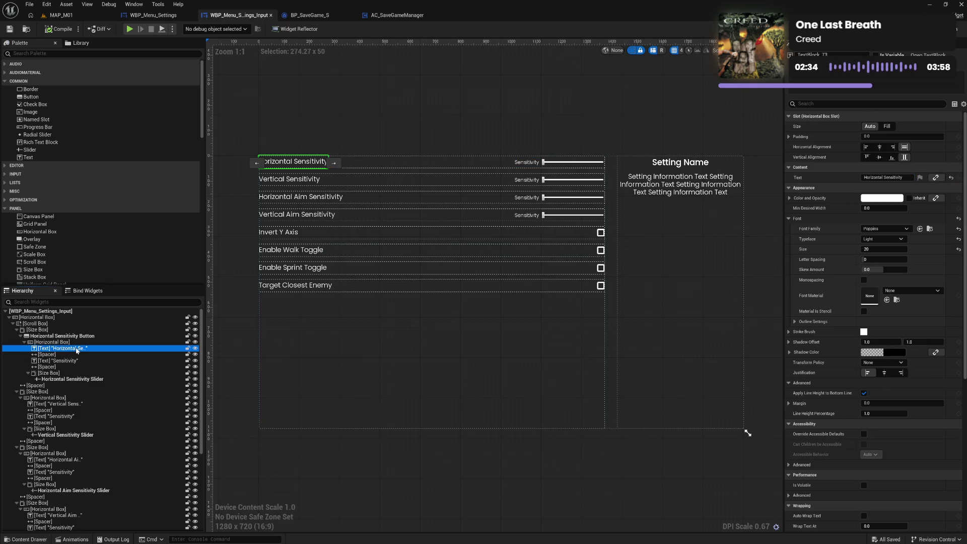
{"action": "key", "text": "Home"}
{"action": "type", "text": "Horizontal Sensitivity"}
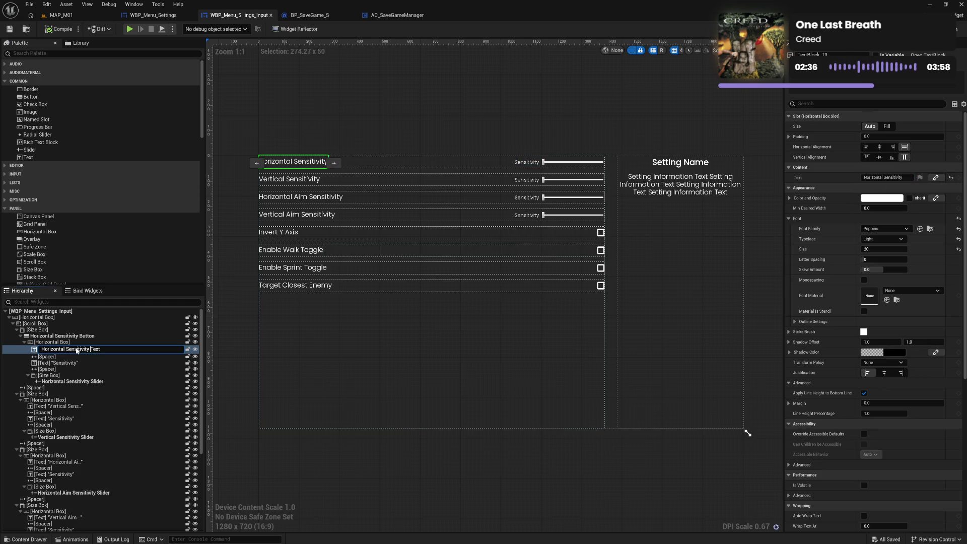
{"action": "key", "text": "Return"}
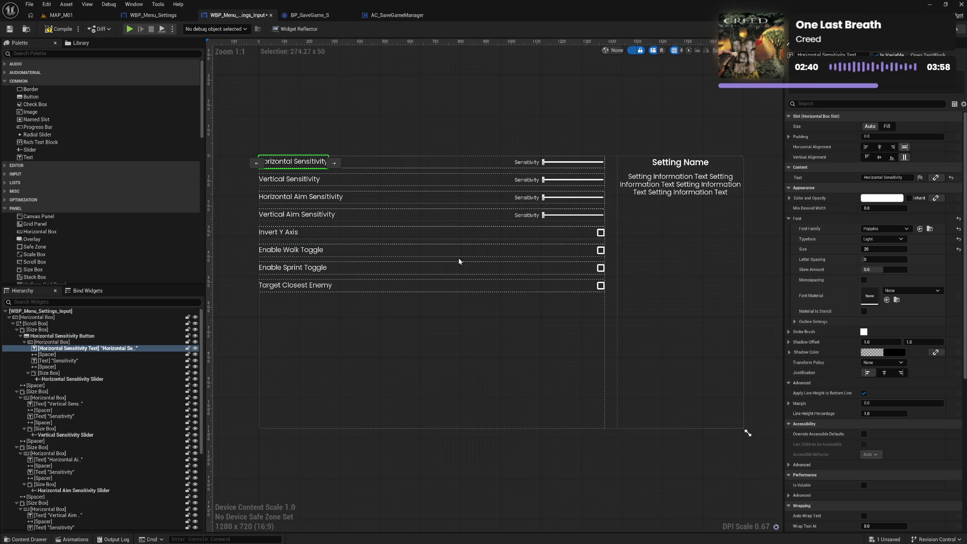
{"action": "key", "text": "shift+F4"}
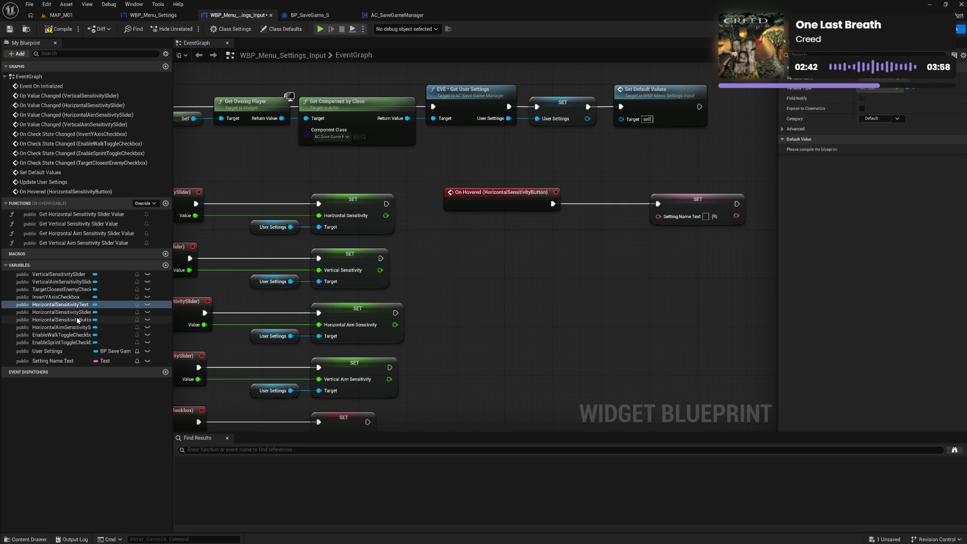
Feed the Horizontal Sensitivity Text label's Get Text output into the Setting Name Text setter.
{"action": "left_click", "coordinate": [65, 306]}
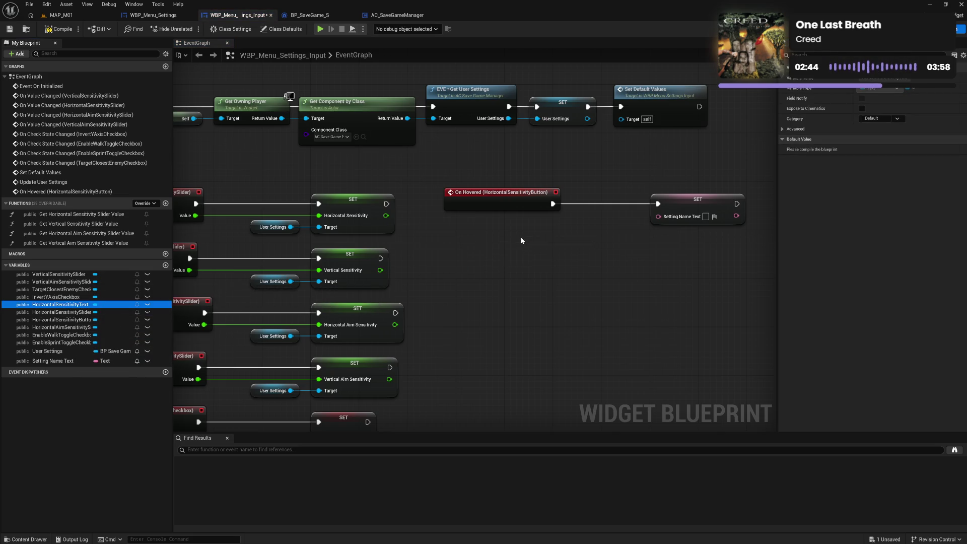
{"action": "left_click_drag", "start_coordinate": [521, 241], "coordinate": [521, 241]}
{"action": "left_click_drag", "start_coordinate": [582, 243], "coordinate": [603, 245]}
{"action": "type", "text": "get t"}
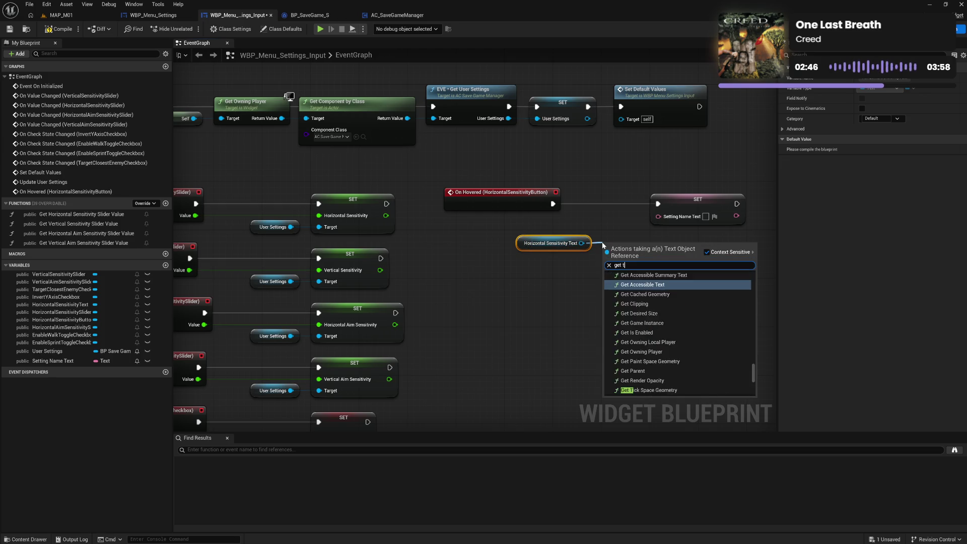
{"action": "type", "text": "ex"}
{"action": "left_click", "coordinate": [640, 278]}
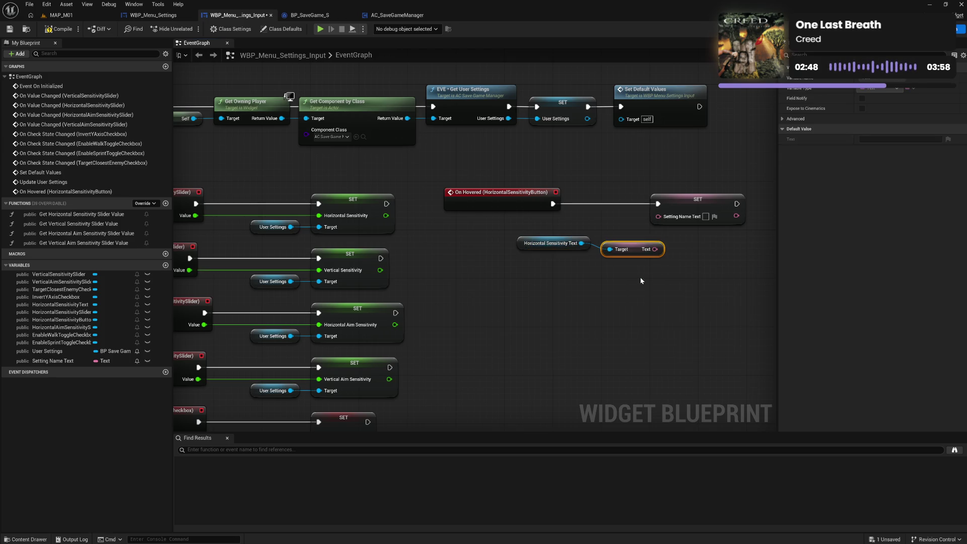
{"action": "mouse_move", "coordinate": [655, 249]}
{"action": "left_mouse_down"}
{"action": "mouse_move", "coordinate": [652, 260]}
{"action": "mouse_move", "coordinate": [658, 216]}
{"action": "left_mouse_up"}
{"action": "left_click_drag", "start_coordinate": [637, 252], "coordinate": [631, 245]}
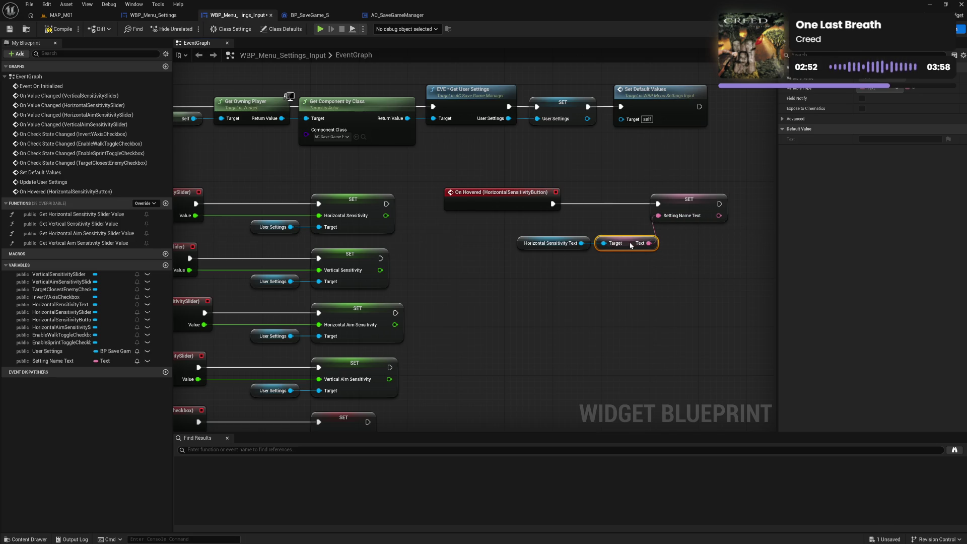
Align the three hover nodes beside the SET node, compile and save, and select HorizontalSensitivityButton.
{"action": "left_click_drag", "start_coordinate": [681, 204], "coordinate": [699, 204]}
{"action": "mouse_move", "coordinate": [574, 224]}
{"action": "left_mouse_down"}
{"action": "mouse_move", "coordinate": [625, 270]}
{"action": "mouse_move", "coordinate": [634, 222]}
{"action": "left_mouse_up"}
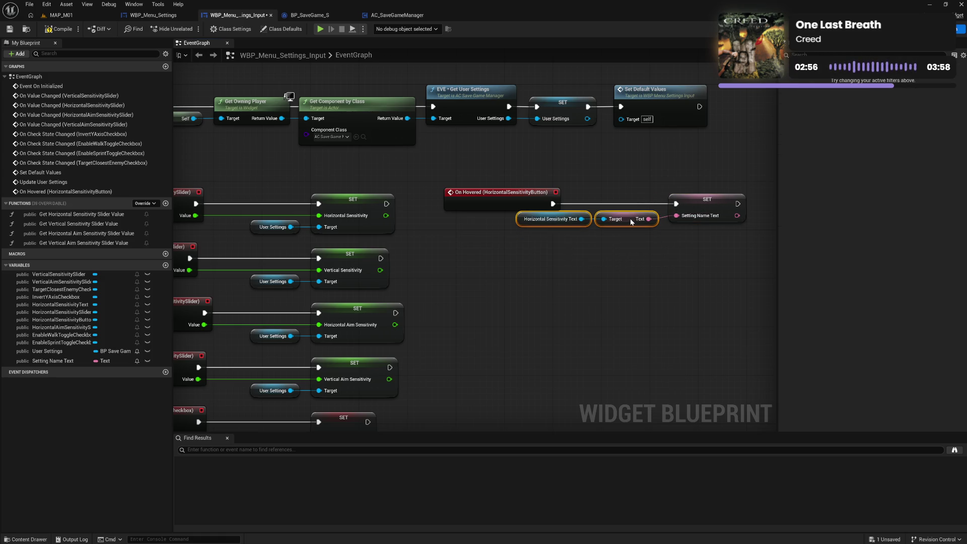
{"action": "mouse_move", "coordinate": [590, 198]}
{"action": "left_mouse_down"}
{"action": "mouse_move", "coordinate": [712, 270]}
{"action": "mouse_move", "coordinate": [542, 291]}
{"action": "left_mouse_up"}
{"action": "key", "text": "q"}
{"action": "left_click_drag", "start_coordinate": [535, 221], "coordinate": [583, 217]}
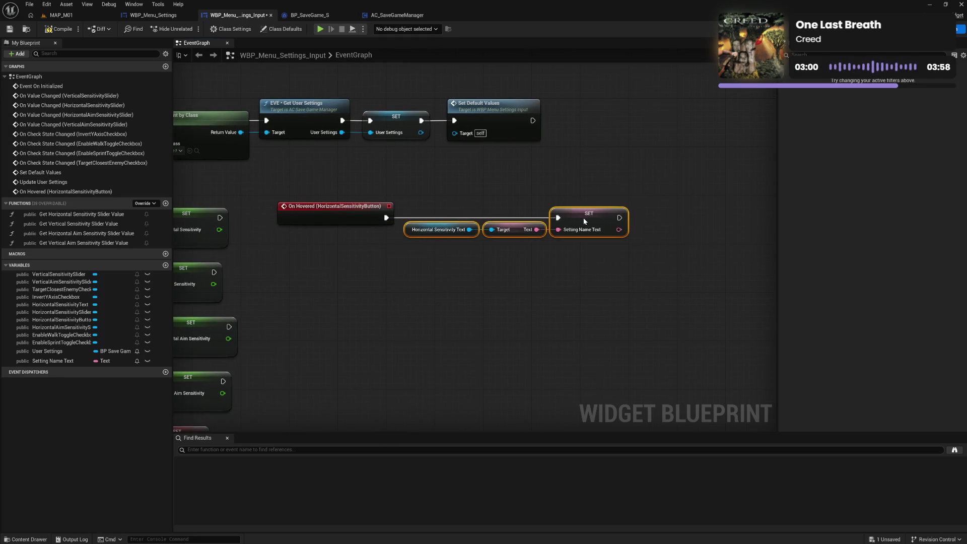
{"action": "left_click", "coordinate": [436, 285]}
{"action": "left_click_drag", "start_coordinate": [436, 285], "coordinate": [518, 271]}
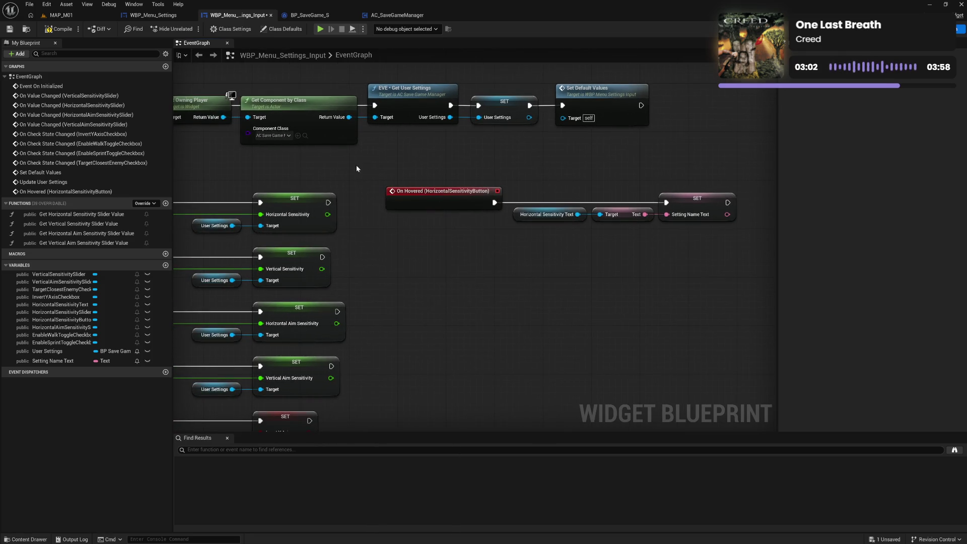
{"action": "left_click", "coordinate": [62, 33]}
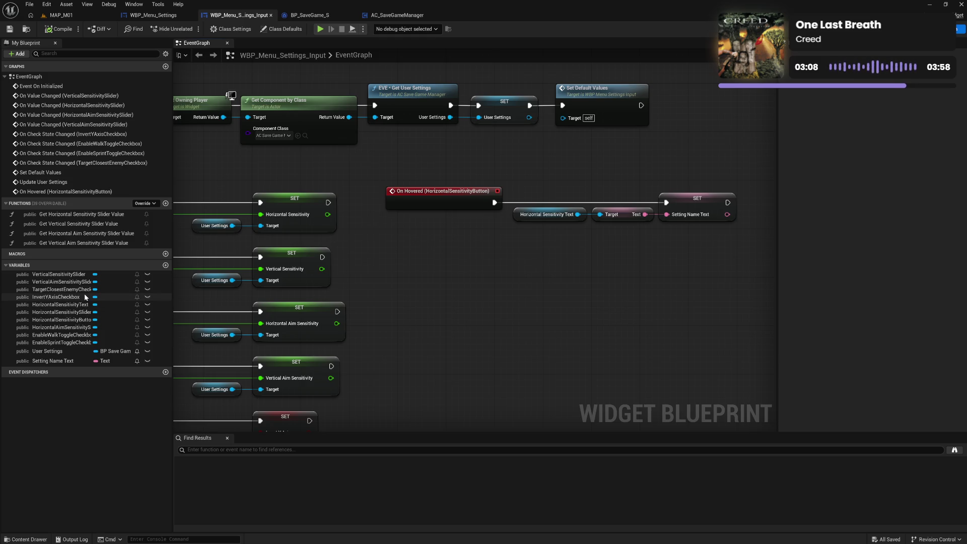
{"action": "left_click", "coordinate": [79, 321]}
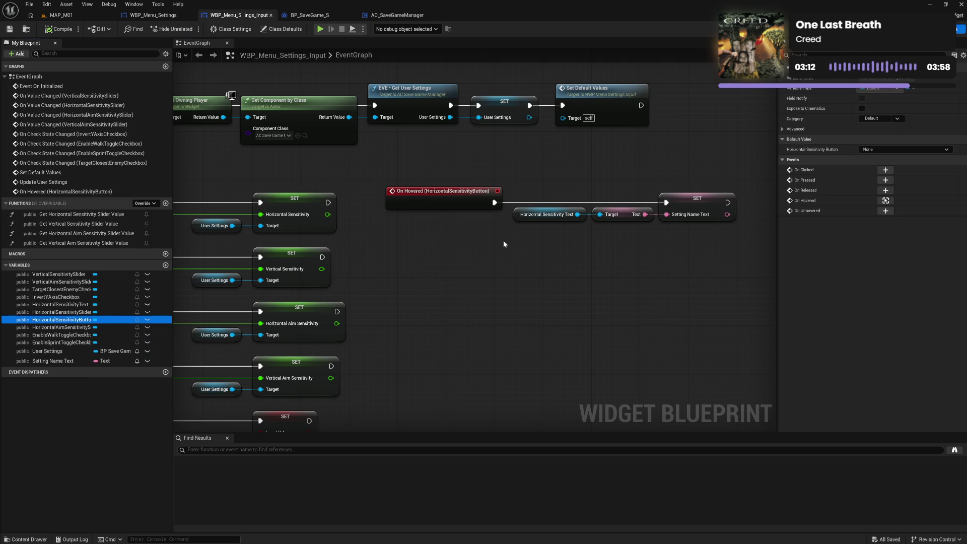
Wire a new On Unhovered event to a pasted Setting Name Text SET node with empty text, and compile.
{"action": "left_click", "coordinate": [886, 211]}
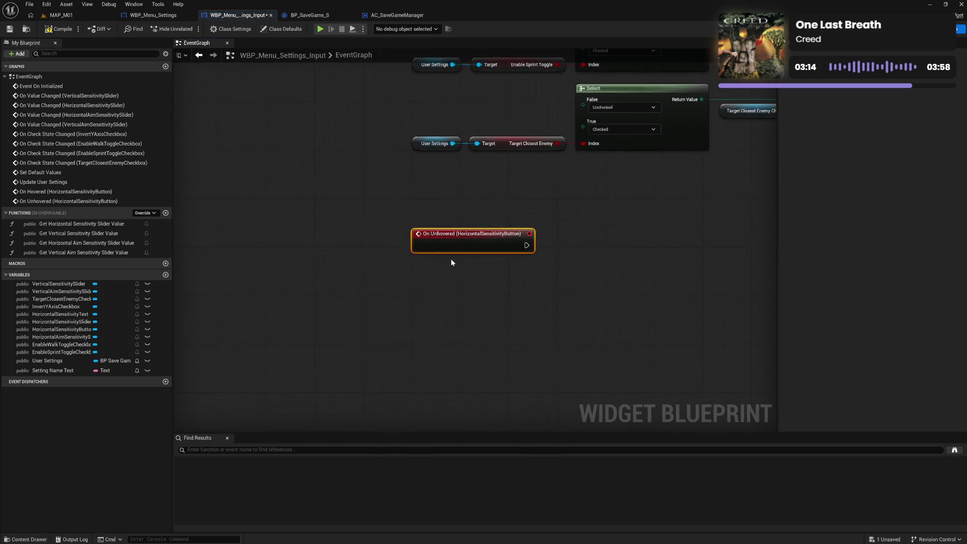
{"action": "mouse_move", "coordinate": [473, 234]}
{"action": "left_mouse_down"}
{"action": "mouse_move", "coordinate": [267, 216]}
{"action": "mouse_move", "coordinate": [309, 231]}
{"action": "mouse_move", "coordinate": [497, 231]}
{"action": "mouse_move", "coordinate": [483, 234]}
{"action": "left_mouse_up"}
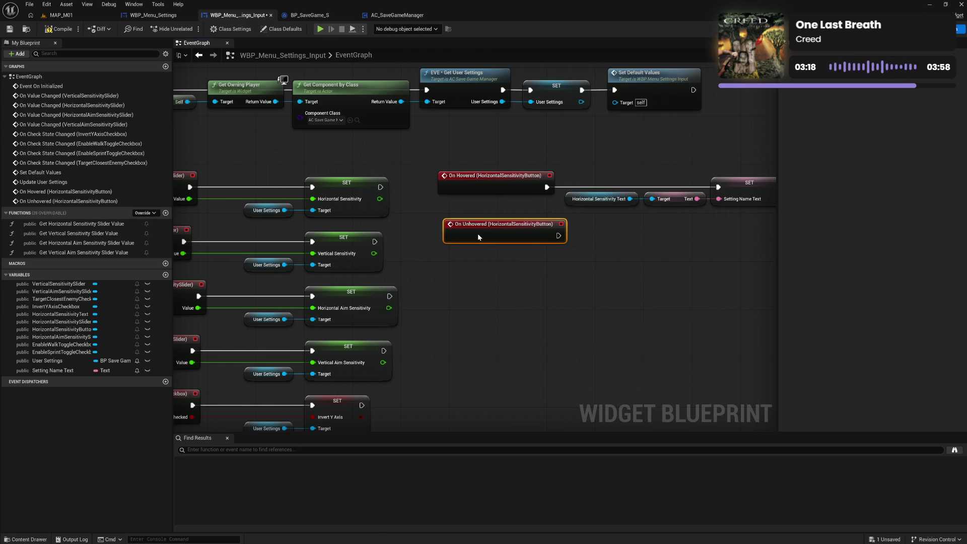
{"action": "left_click_drag", "start_coordinate": [583, 258], "coordinate": [517, 257]}
{"action": "left_click", "coordinate": [679, 186]}
{"action": "key", "text": "ctrl+c"}
{"action": "key", "text": "ctrl+v"}
{"action": "left_click_drag", "start_coordinate": [487, 234], "coordinate": [552, 239]}
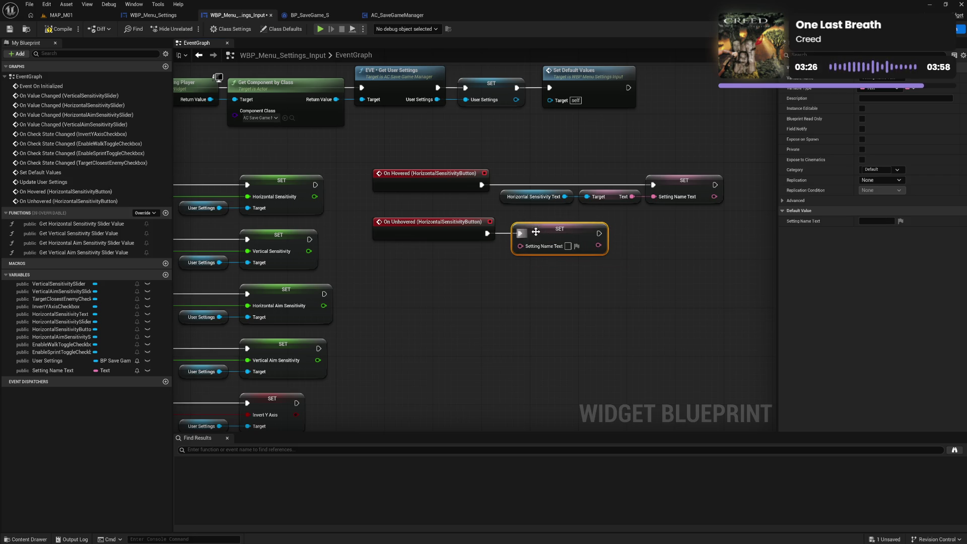
{"action": "left_click_drag", "start_coordinate": [544, 231], "coordinate": [538, 231]}
{"action": "left_click", "coordinate": [566, 265]}
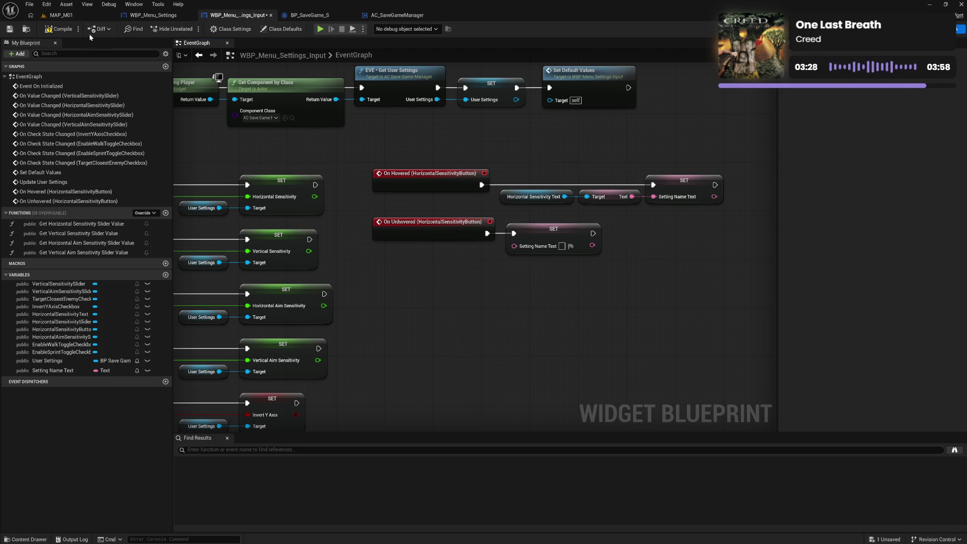
{"action": "left_click", "coordinate": [54, 31]}
{"action": "left_click", "coordinate": [55, 374]}
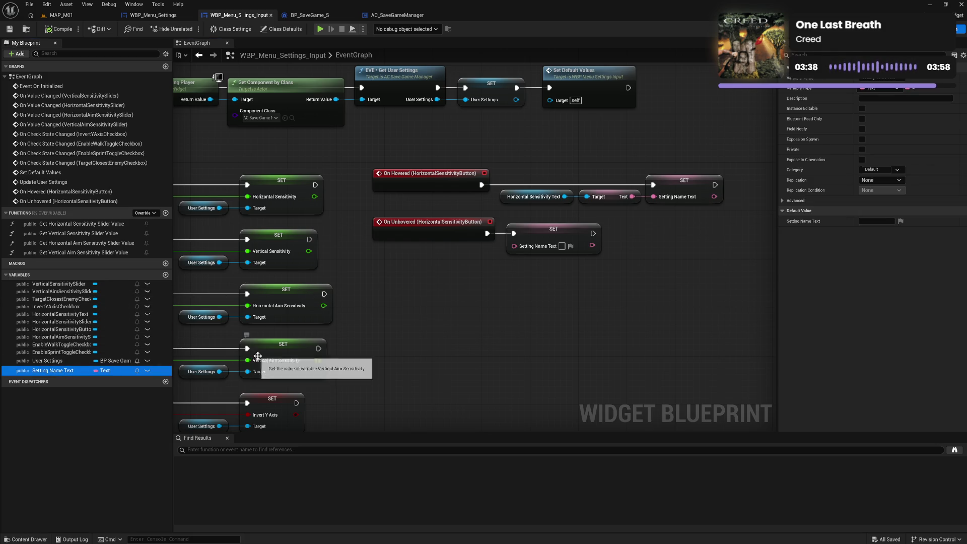
Duplicate the Setting Name Text variable as Setting Description, then compile and save.
{"action": "key", "text": "ctrl+d"}
{"action": "type", "text": "Setting"}
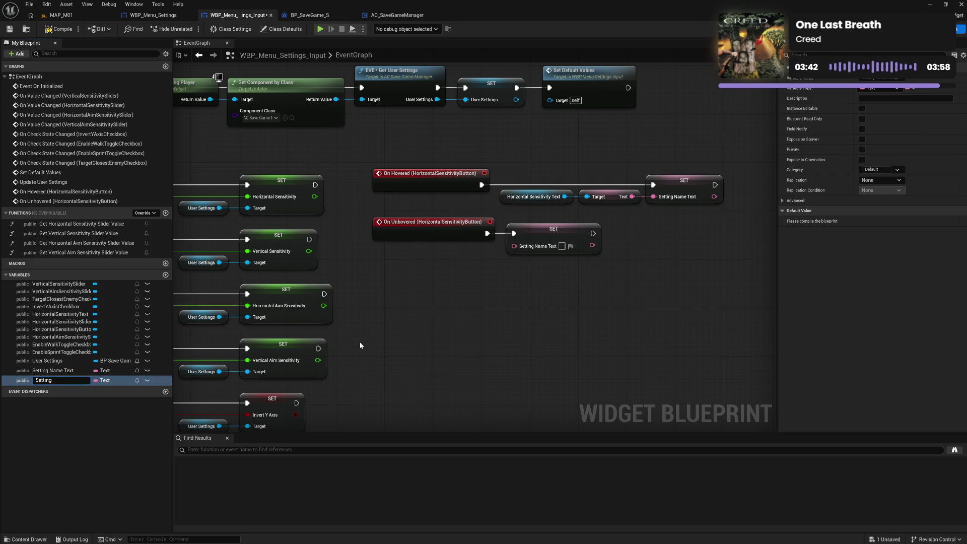
{"action": "type", "text": " Description"}
{"action": "key", "text": "Return"}
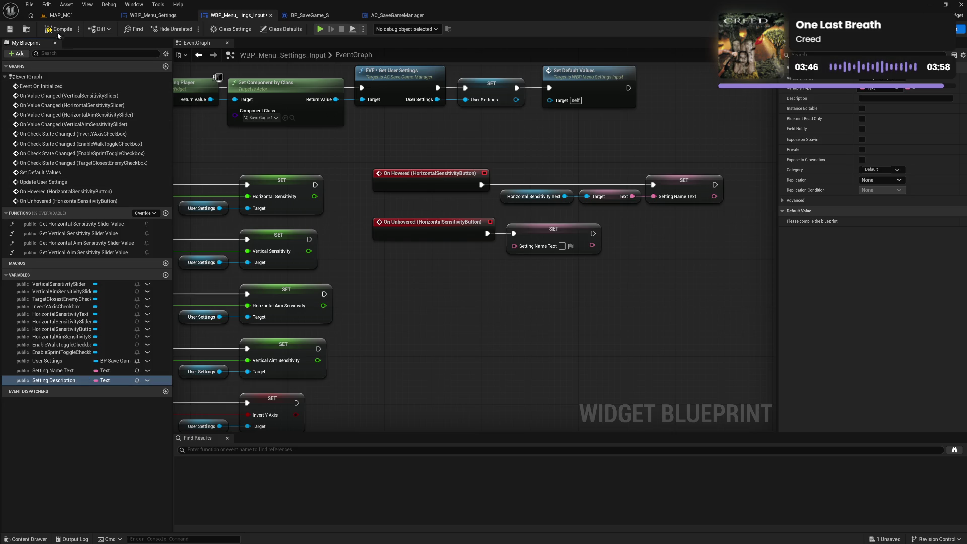
{"action": "key", "text": "ctrl+s"}
Chain a Setting Description setter after the hover Setting Name setter, with text 'Setting Description'.
{"action": "mouse_move", "coordinate": [56, 380]}
{"action": "left_mouse_down"}
{"action": "mouse_move", "coordinate": [666, 217]}
{"action": "mouse_move", "coordinate": [711, 232]}
{"action": "left_mouse_up"}
{"action": "left_click_drag", "start_coordinate": [669, 279], "coordinate": [468, 315]}
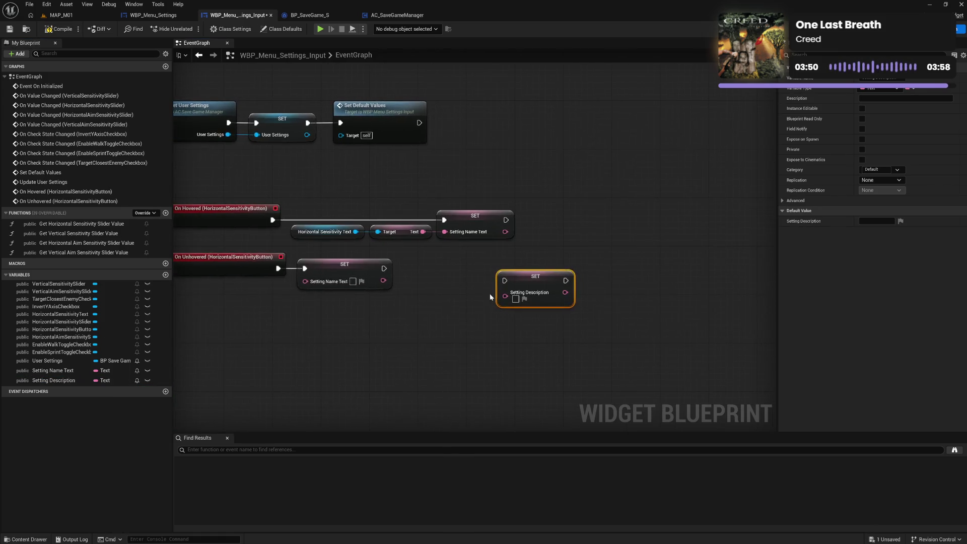
{"action": "mouse_move", "coordinate": [536, 279]}
{"action": "left_mouse_down"}
{"action": "mouse_move", "coordinate": [559, 226]}
{"action": "mouse_move", "coordinate": [534, 220]}
{"action": "left_mouse_up"}
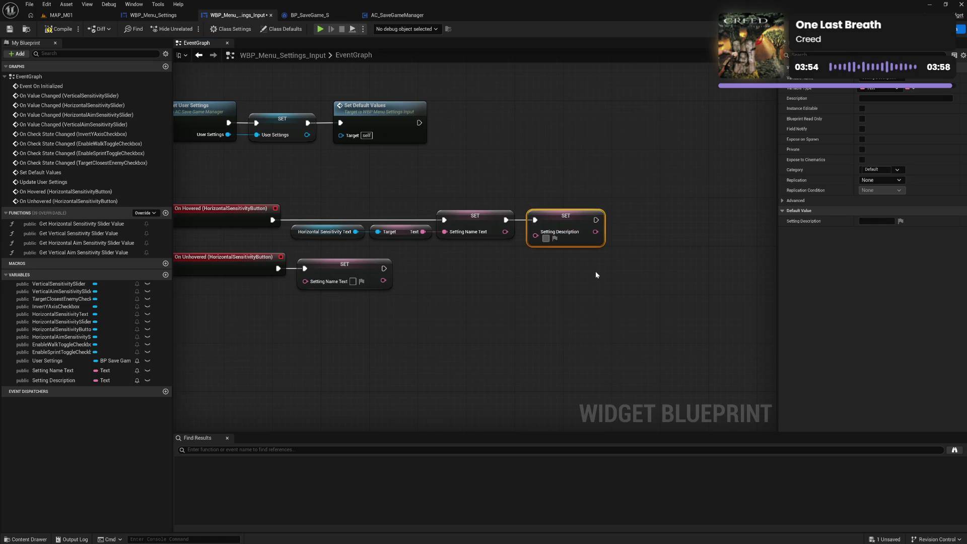
{"action": "type", "text": "S"}
{"action": "key", "text": "BackSpace"}
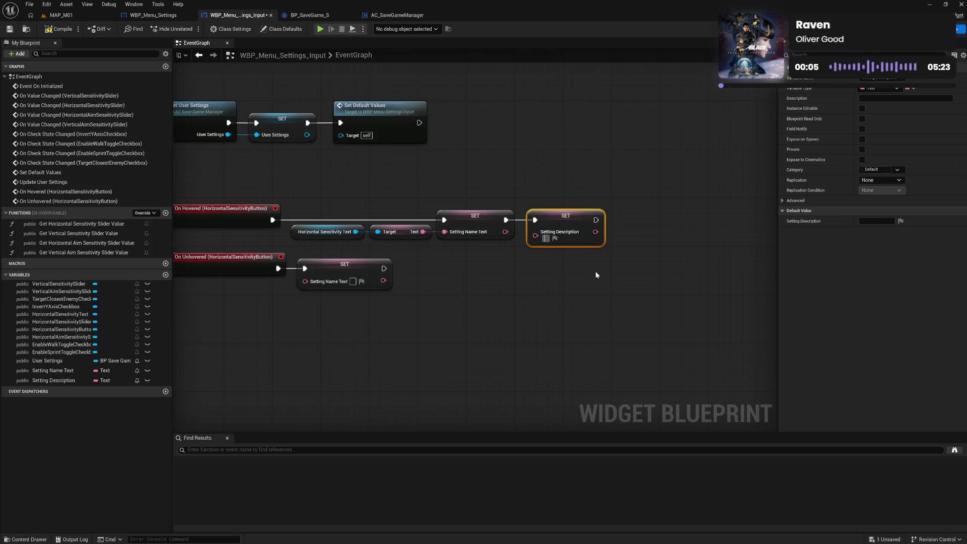
{"action": "left_click_drag", "start_coordinate": [422, 232], "coordinate": [537, 238]}
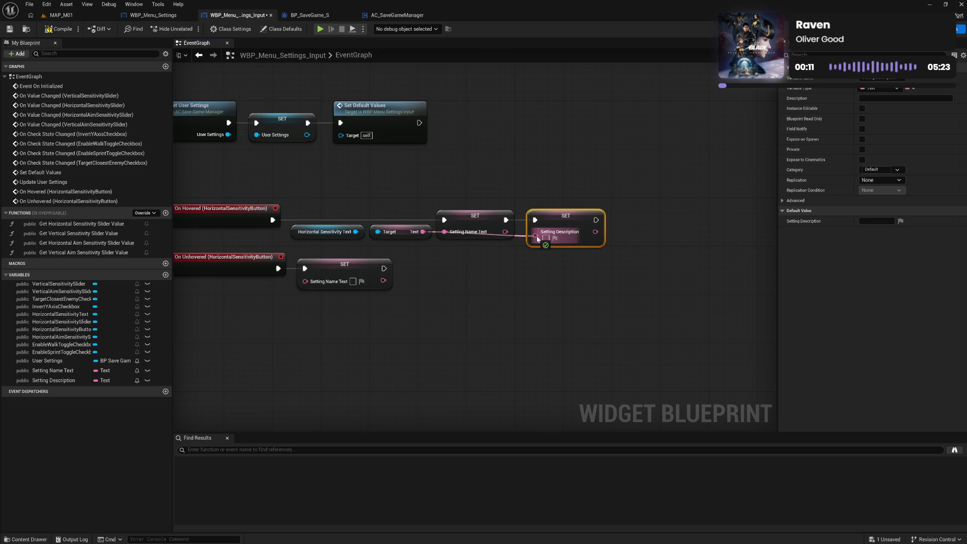
{"action": "mouse_move", "coordinate": [528, 243]}
{"action": "left_mouse_down"}
{"action": "mouse_move", "coordinate": [524, 261]}
{"action": "mouse_move", "coordinate": [514, 257]}
{"action": "left_mouse_up"}
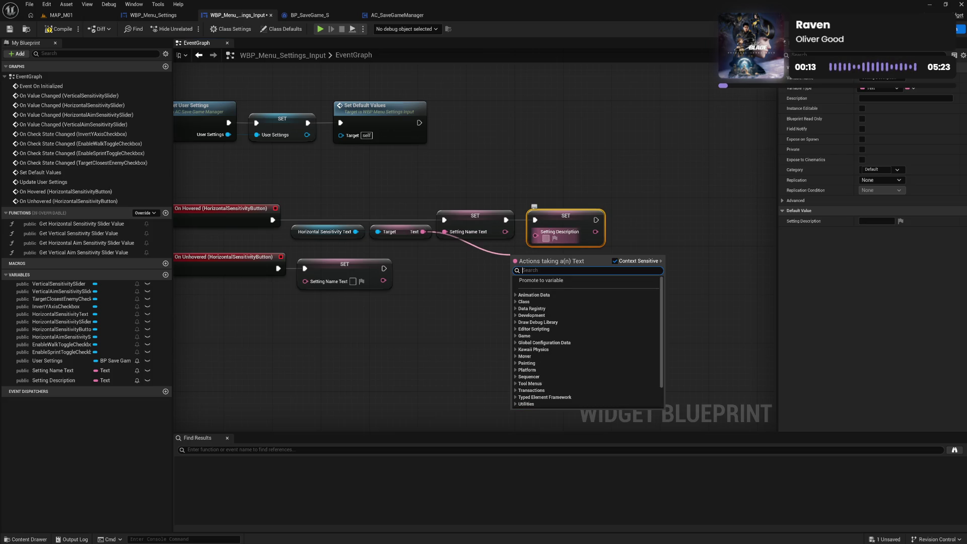
{"action": "left_click", "coordinate": [548, 244]}
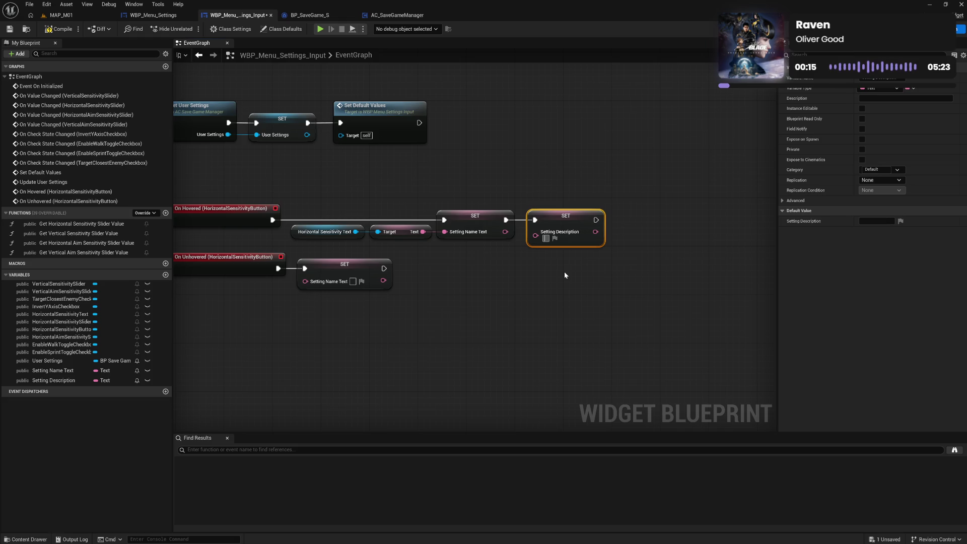
{"action": "type", "text": "Settin"}
{"action": "type", "text": "g Name"}
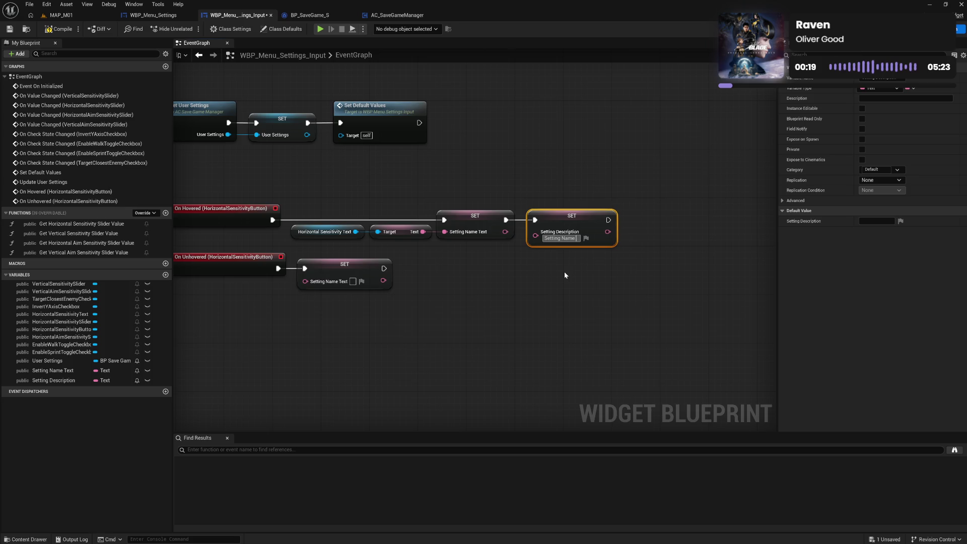
{"action": "key", "text": "BackSpace"}
{"action": "key", "text": "BackSpace"}
{"action": "key", "text": "BackSpace"}
{"action": "key", "text": "BackSpace"}
{"action": "type", "text": "Des"}
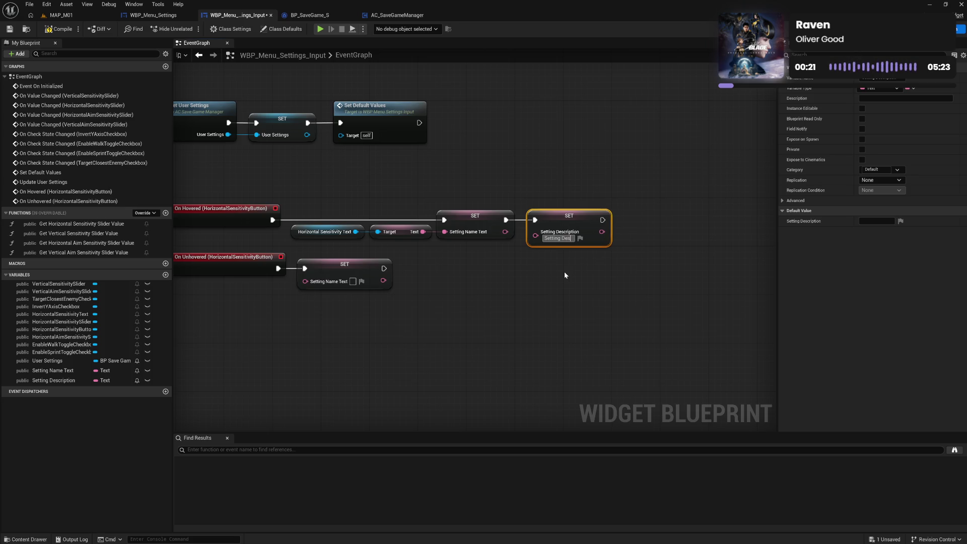
{"action": "type", "text": "cription"}
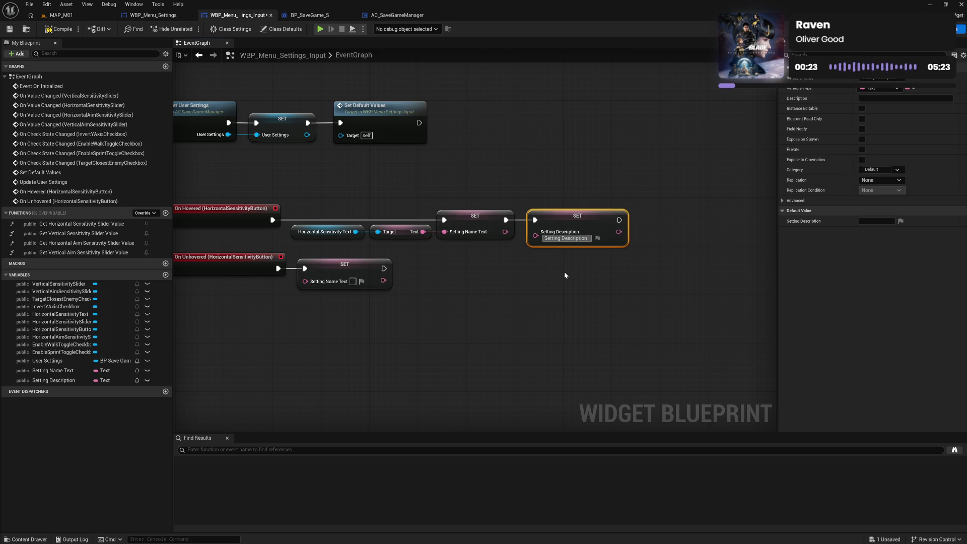
{"action": "left_click", "coordinate": [564, 275]}
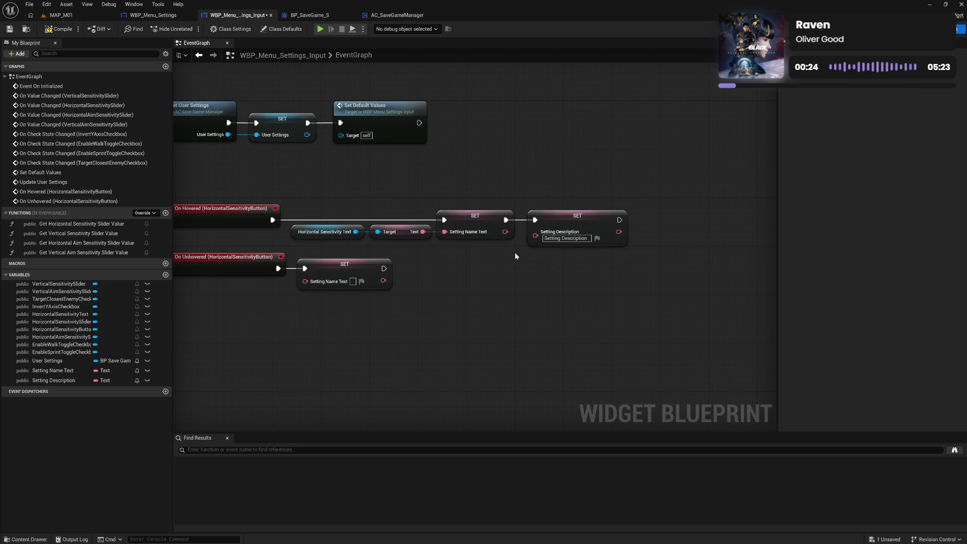
Copy that setter into the unhover chain with empty text, then compile.
{"action": "left_click", "coordinate": [586, 226]}
{"action": "key", "text": "ctrl+c"}
{"action": "key", "text": "ctrl+v"}
{"action": "mouse_move", "coordinate": [383, 269]}
{"action": "left_mouse_down"}
{"action": "mouse_move", "coordinate": [438, 299]}
{"action": "mouse_move", "coordinate": [444, 271]}
{"action": "left_mouse_up"}
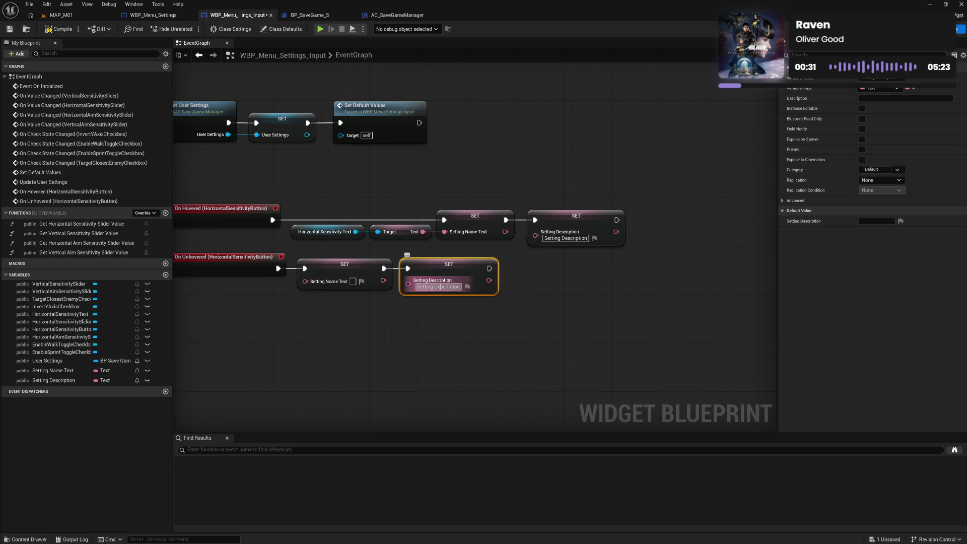
{"action": "double_click", "coordinate": [440, 287]}
{"action": "key", "text": "BackSpace"}
{"action": "left_click", "coordinate": [427, 182]}
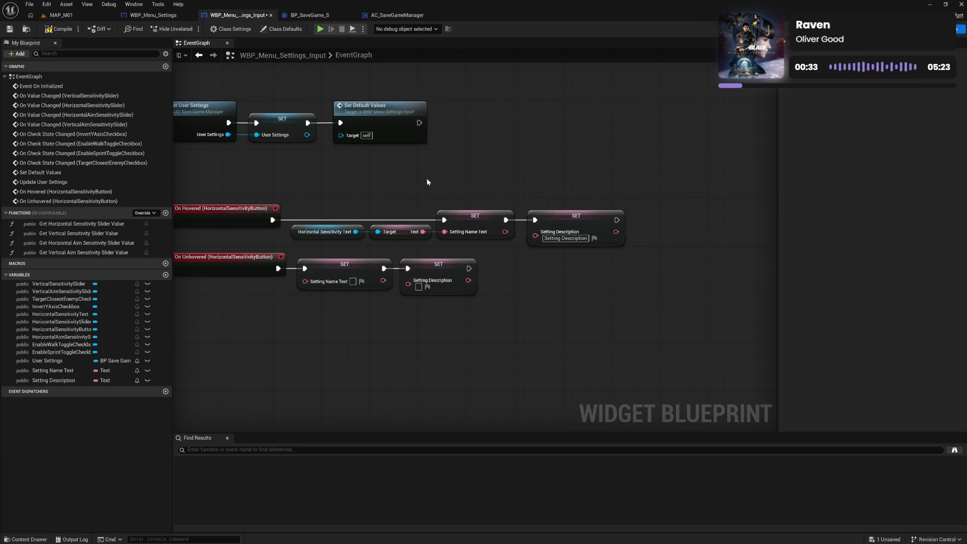
{"action": "left_click", "coordinate": [59, 29]}
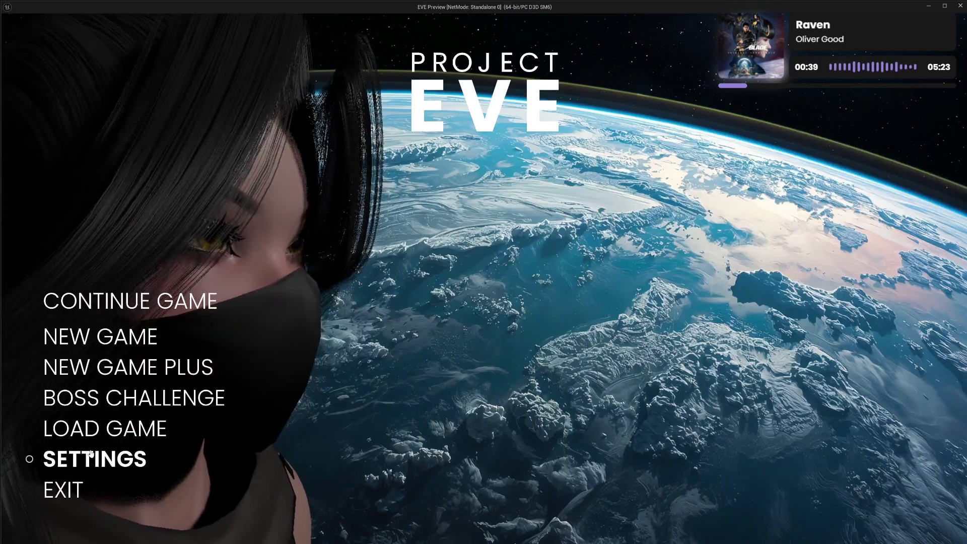
In the game preview, open Settings then INPUT, hover the rows, and stop with Esc.
{"action": "left_click", "coordinate": [121, 457]}
{"action": "left_click", "coordinate": [125, 331]}
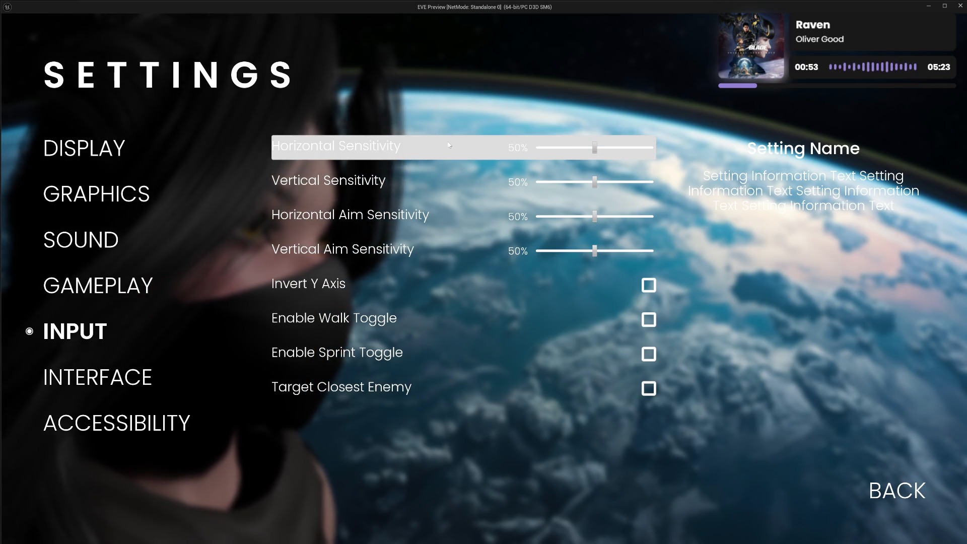
{"action": "key", "text": "Escape"}
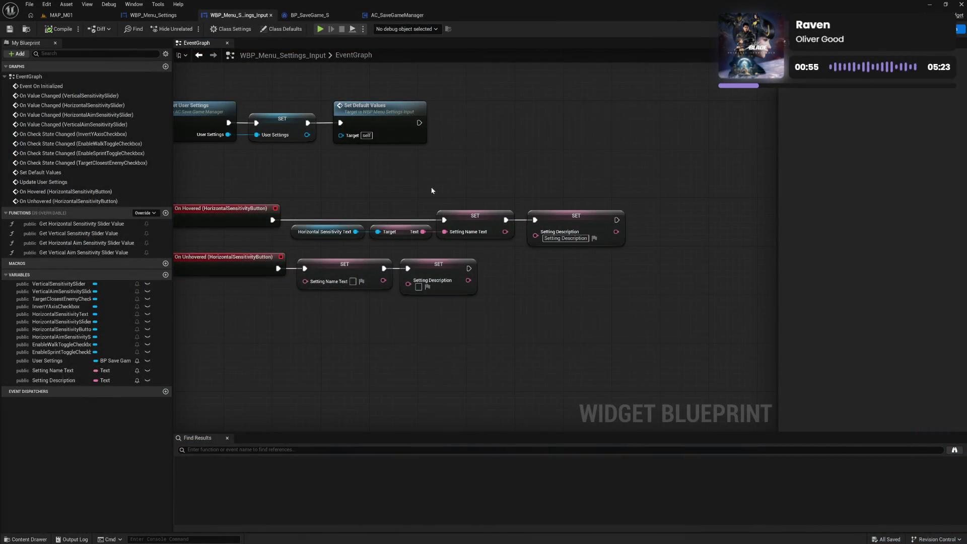
Review the hover event nodes, then check the Setting Name text widget's binding options in the Designer.
{"action": "left_click_drag", "start_coordinate": [432, 191], "coordinate": [516, 182]}
{"action": "left_click", "coordinate": [326, 212]}
{"action": "left_click", "coordinate": [315, 260]}
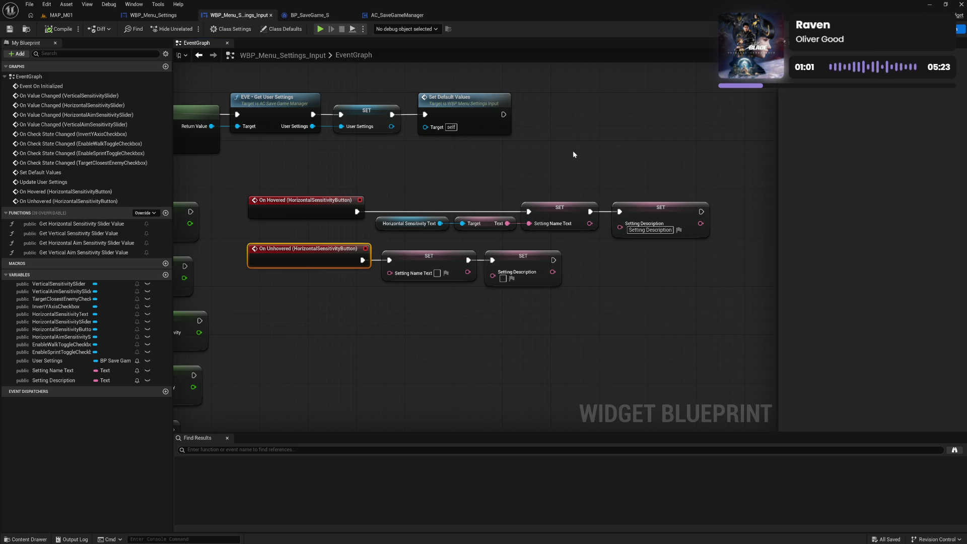
{"action": "left_click", "coordinate": [947, 29]}
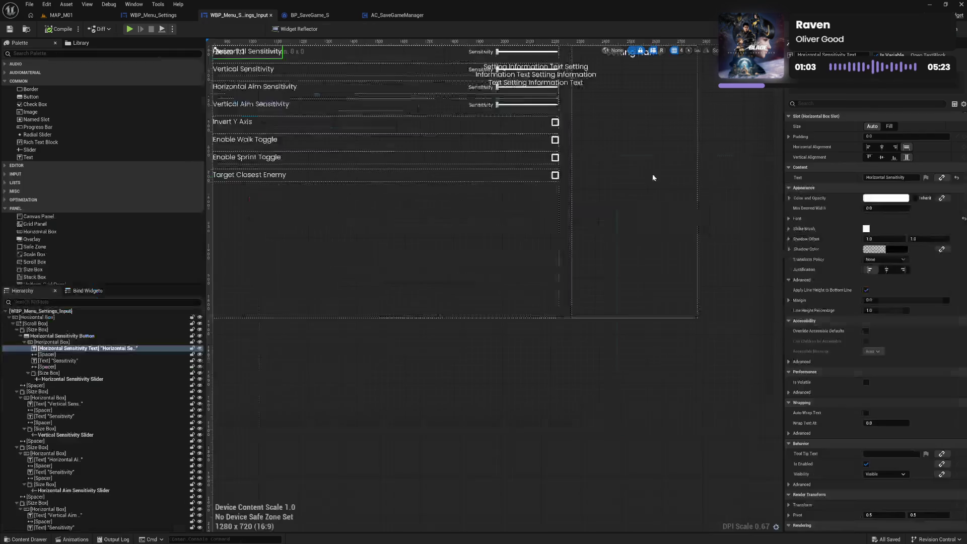
{"action": "left_click", "coordinate": [685, 163]}
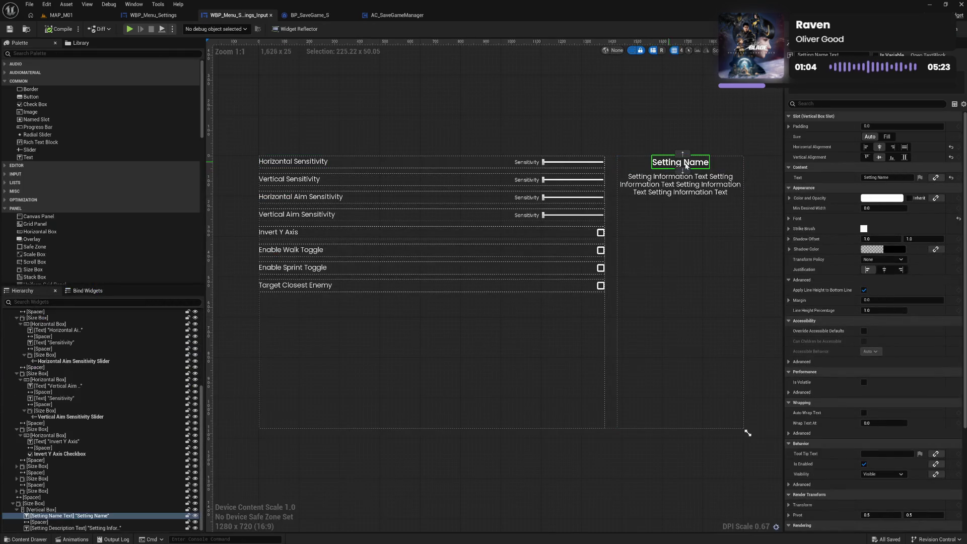
{"action": "left_click", "coordinate": [935, 178]}
{"action": "left_click", "coordinate": [891, 270]}
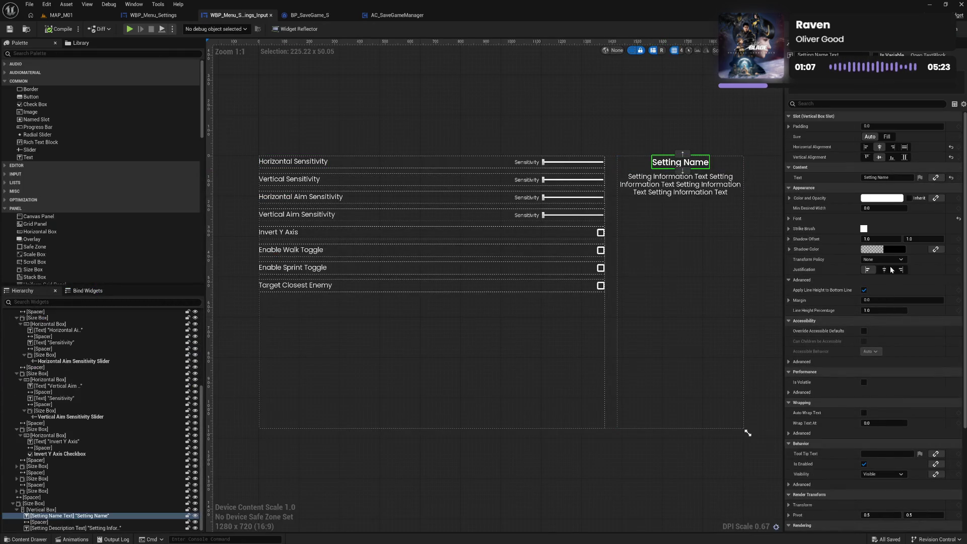
Shorten the description text to 'Setting Information Text', bind it to Setting Description, compile, and play.
{"action": "left_click", "coordinate": [705, 189]}
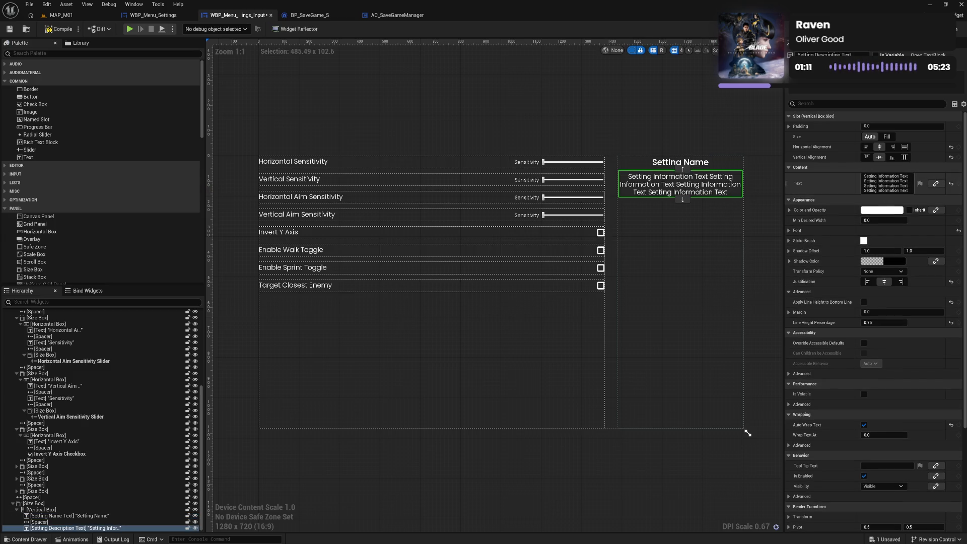
{"action": "left_click", "coordinate": [885, 183]}
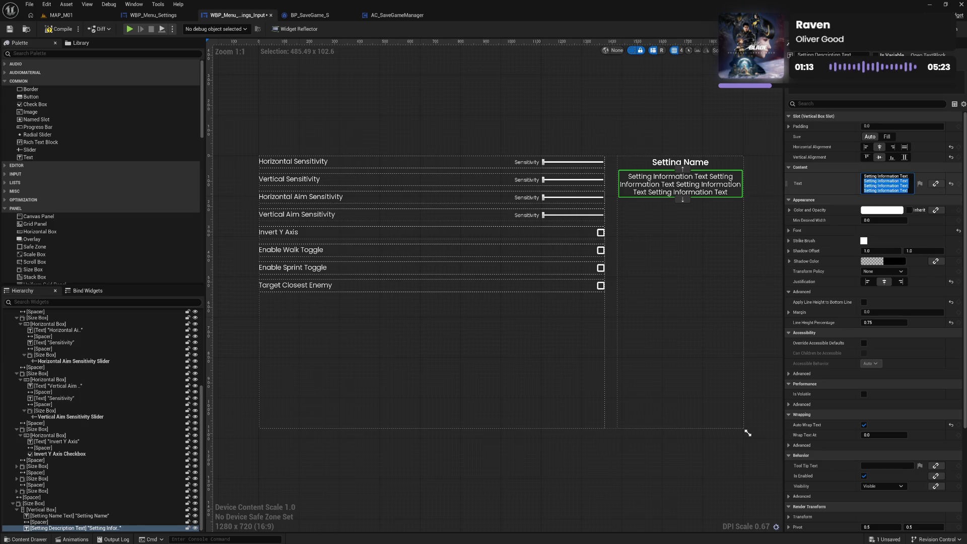
{"action": "key", "text": "Return"}
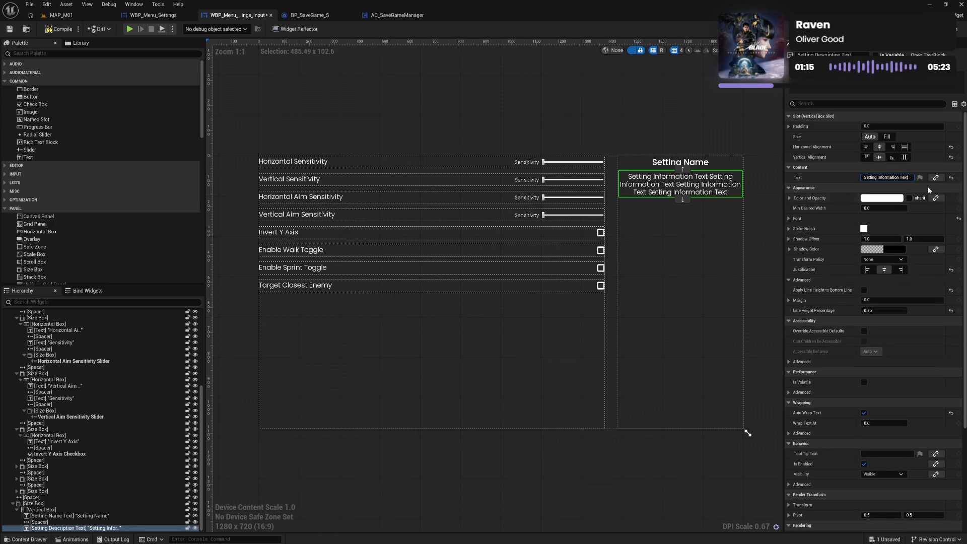
{"action": "left_click", "coordinate": [936, 179]}
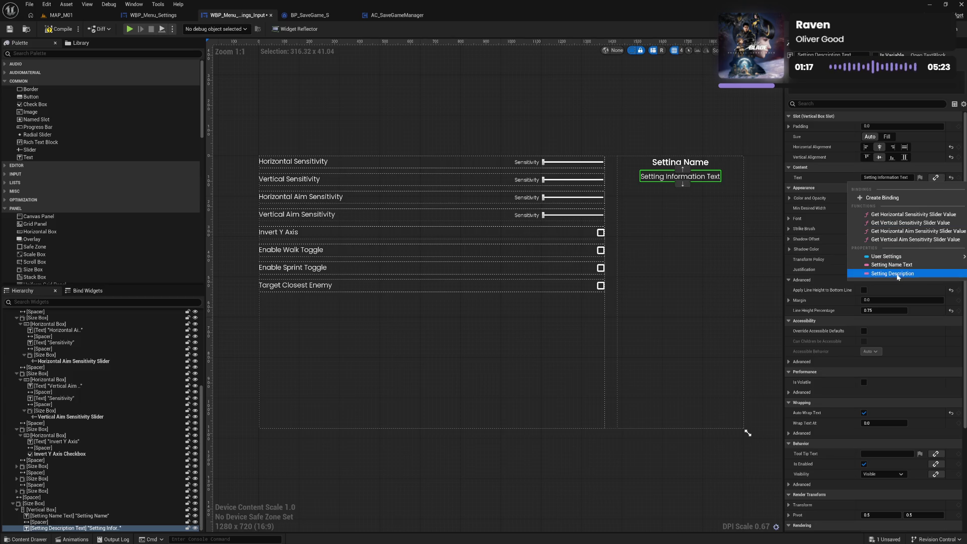
{"action": "left_click", "coordinate": [893, 273]}
{"action": "left_click", "coordinate": [59, 29]}
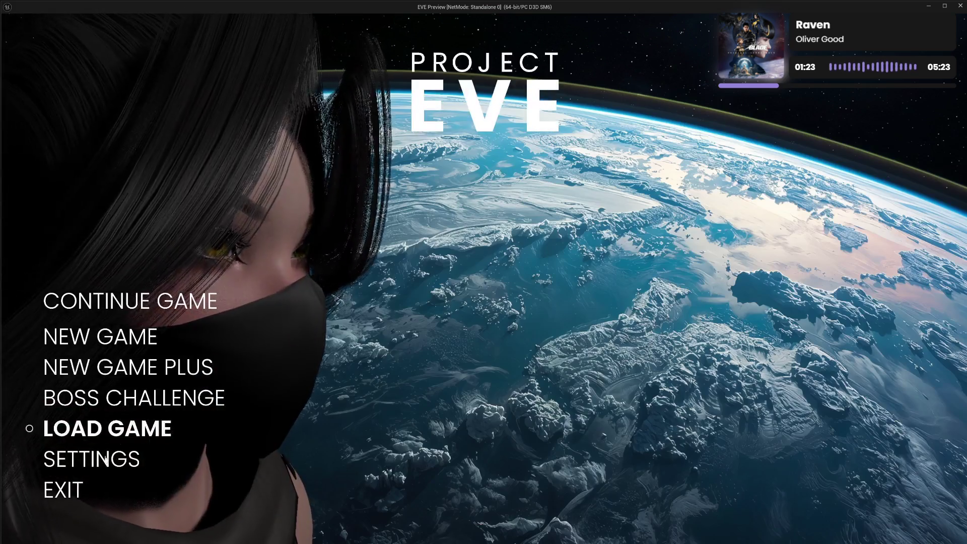
{"action": "left_click", "coordinate": [91, 457]}
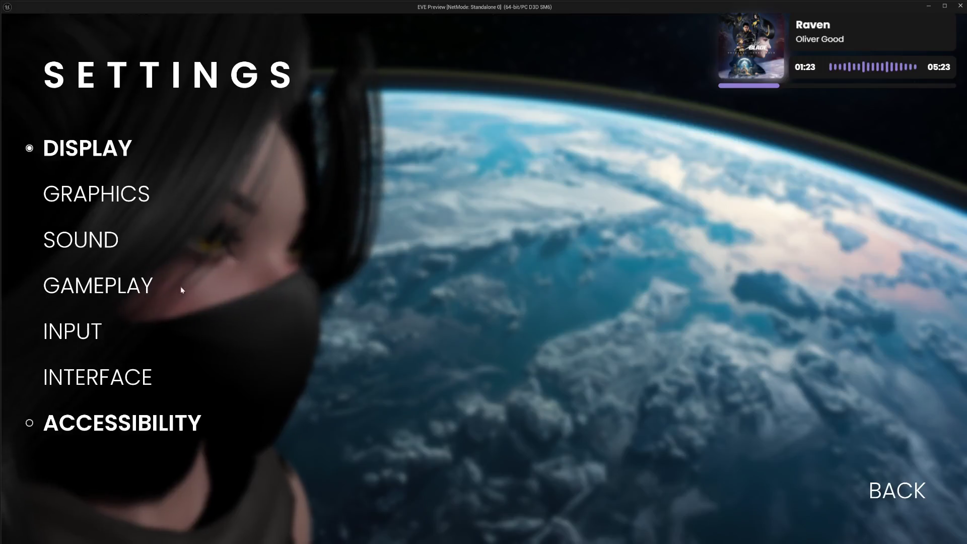
Open INPUT in the running game, verify Horizontal Sensitivity's info panel on hover, then stop the preview.
{"action": "left_click", "coordinate": [96, 333]}
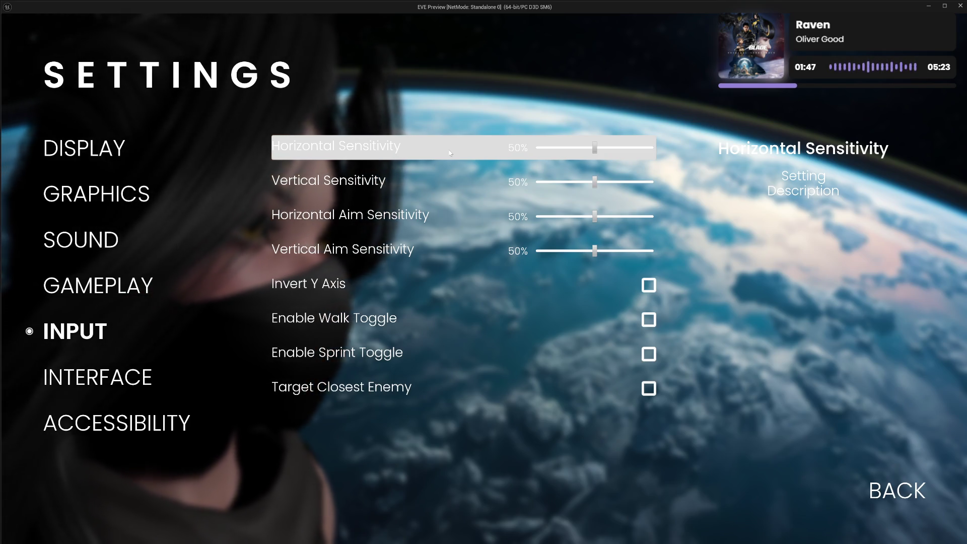
{"action": "key", "text": "Escape"}
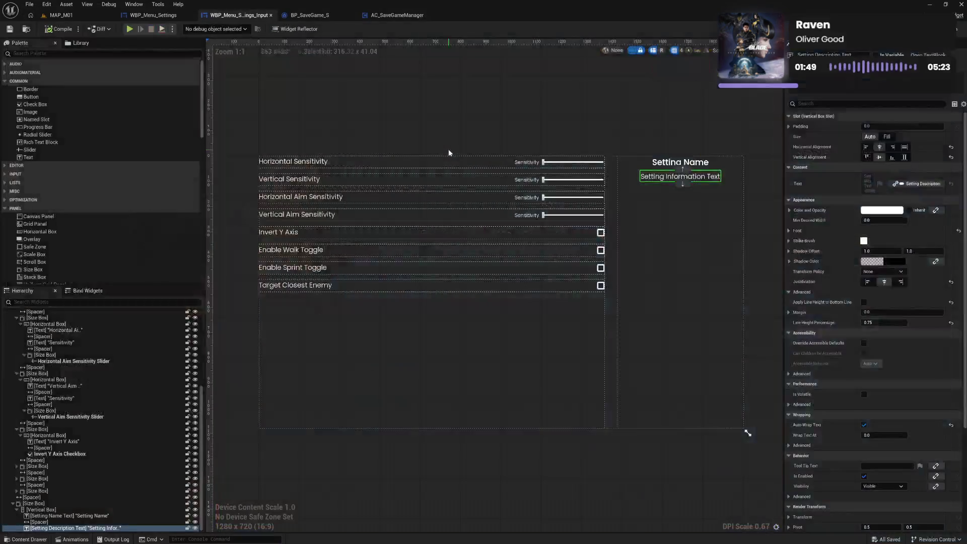
Turn off Auto Wrap Text on Setting Description Text, inspect the Vertical Box and Spacer, and compile.
{"action": "scroll", "coordinate": [824, 401], "scroll_direction": "down", "scroll_amount": 3}
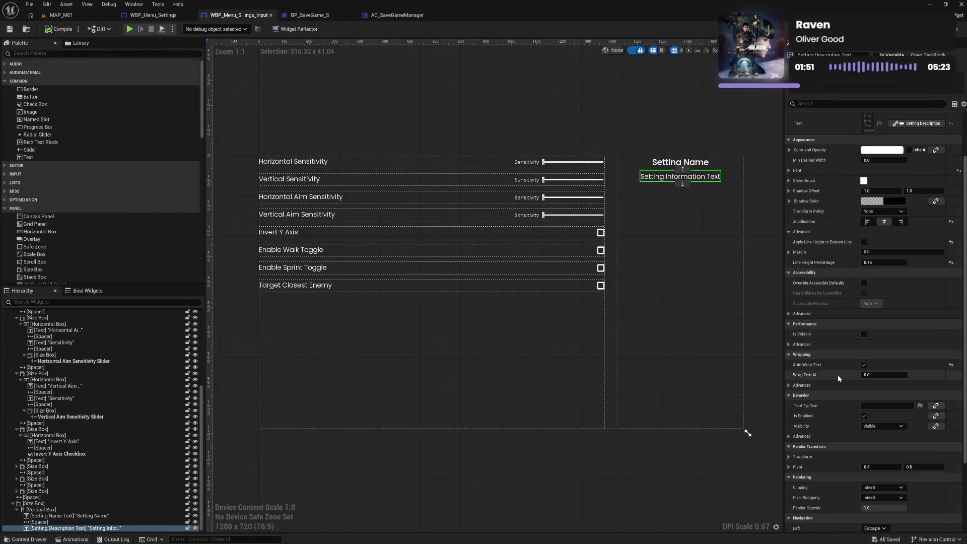
{"action": "left_click", "coordinate": [864, 366]}
{"action": "type", "text": "500"}
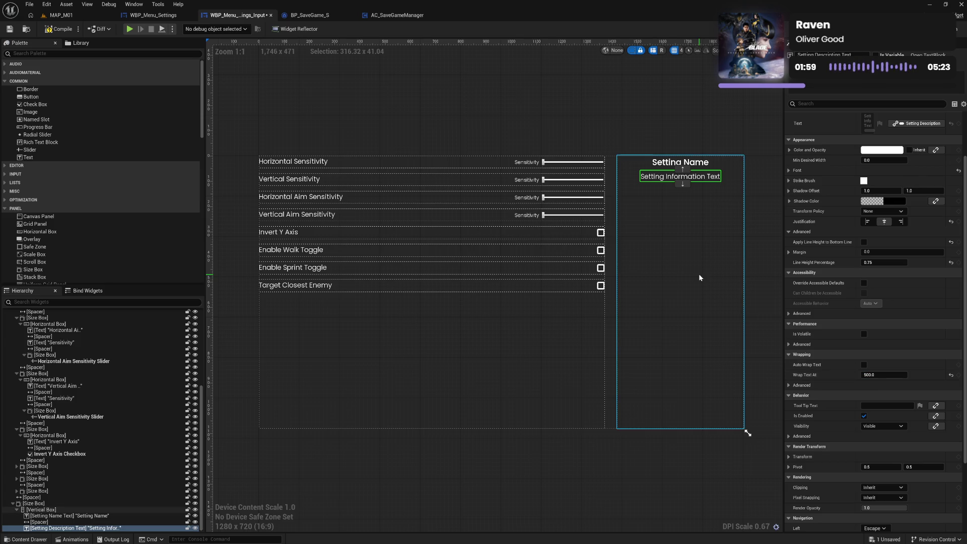
{"action": "left_click", "coordinate": [699, 273]}
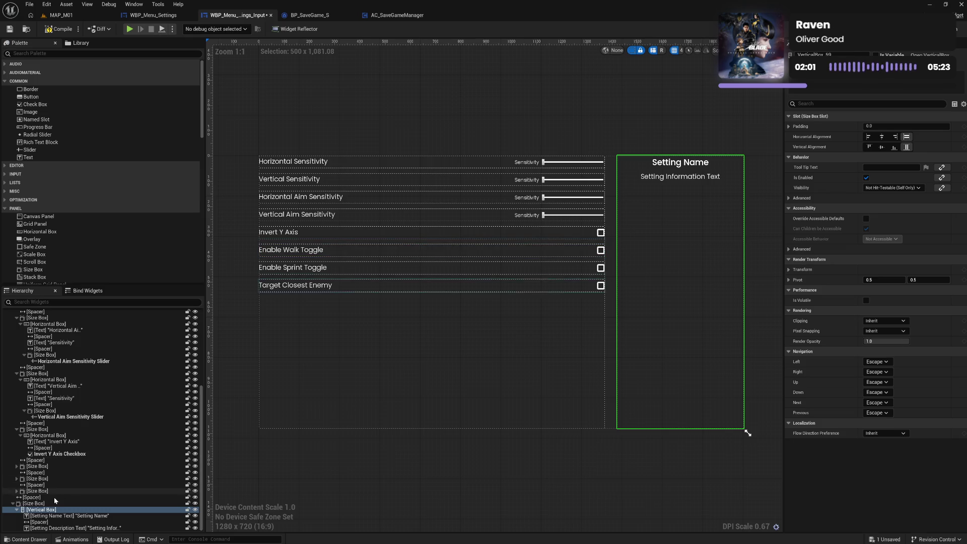
{"action": "left_click", "coordinate": [34, 497]}
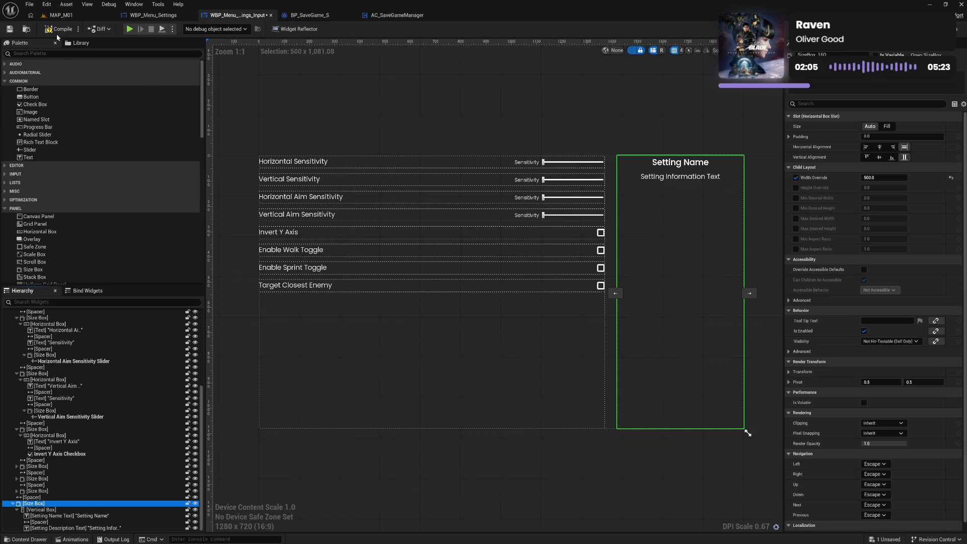
{"action": "left_click", "coordinate": [49, 29]}
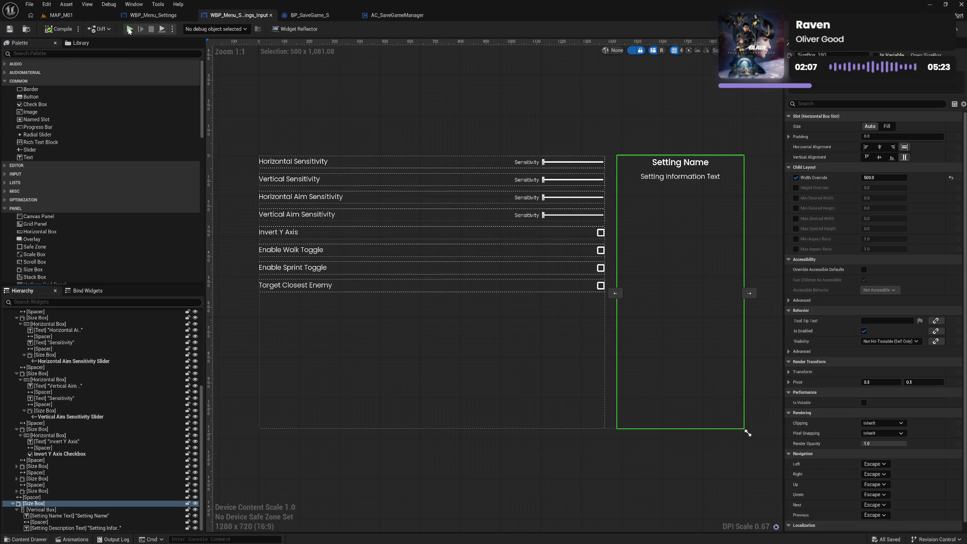
{"action": "left_click", "coordinate": [129, 29]}
{"action": "left_click", "coordinate": [105, 454]}
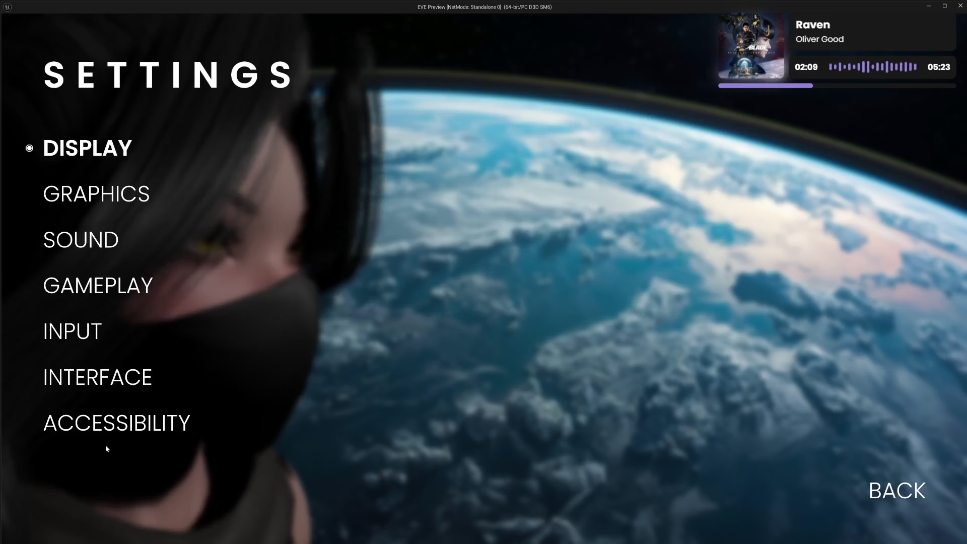
{"action": "left_click", "coordinate": [73, 331]}
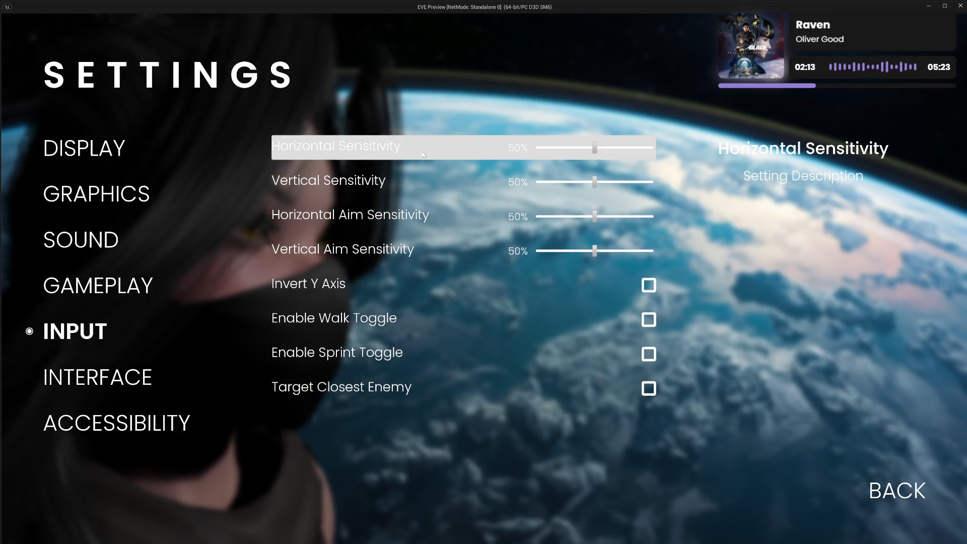
{"action": "left_click", "coordinate": [896, 489]}
{"action": "left_click", "coordinate": [75, 489]}
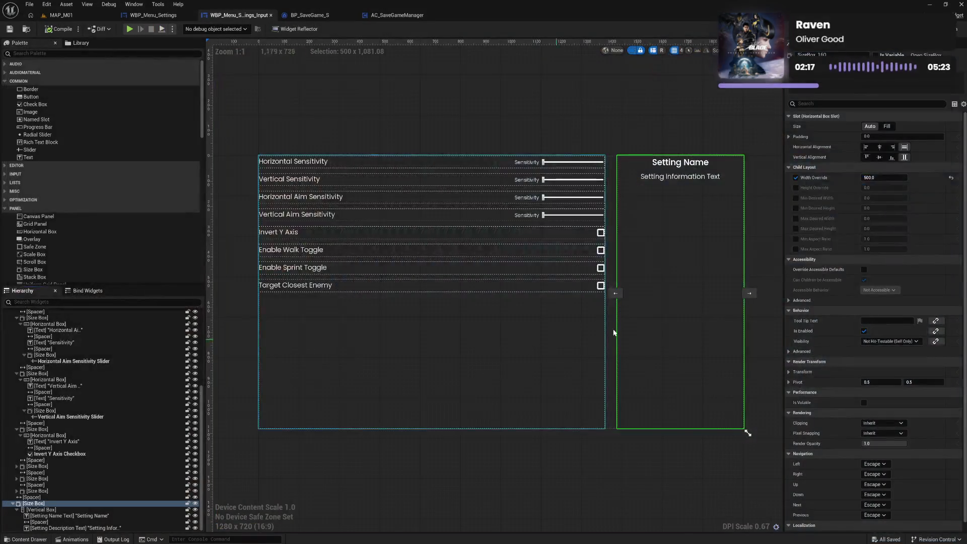
Make Setting Name Text wrap at 500 and compile the widget.
{"action": "left_click", "coordinate": [684, 165]}
{"action": "type", "text": "500"}
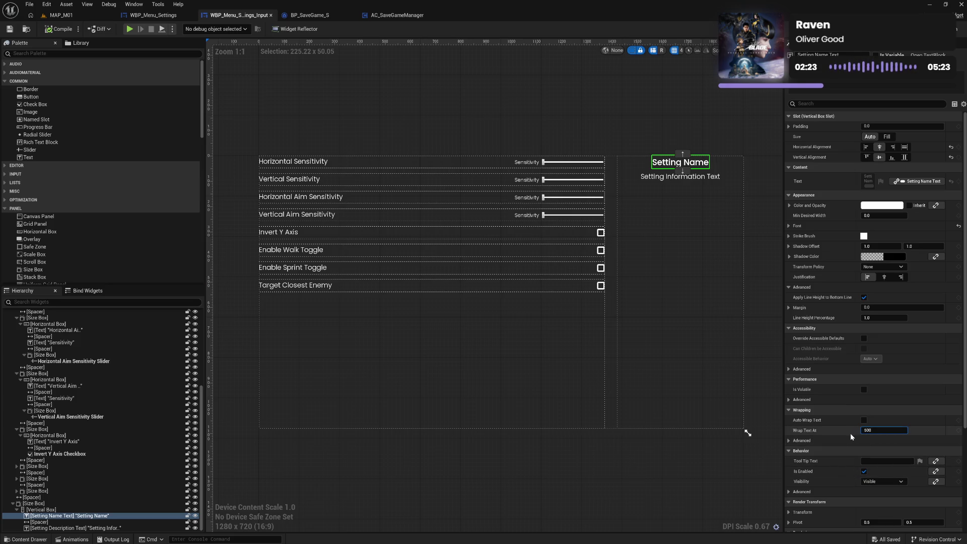
{"action": "key", "text": "Return"}
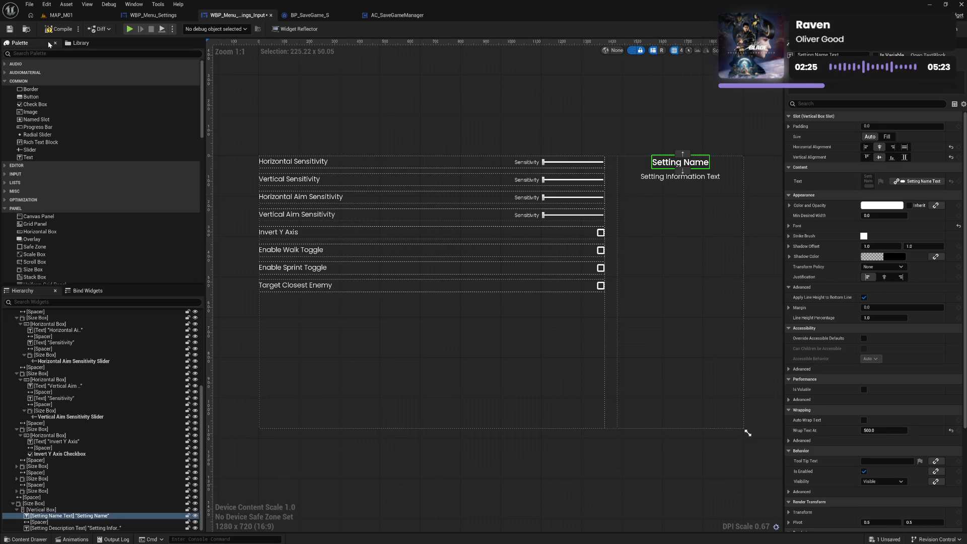
{"action": "left_click", "coordinate": [54, 32]}
Reset the Horizontal Sensitivity Button's Hovered style to remove its hover appearance.
{"action": "left_click", "coordinate": [625, 133]}
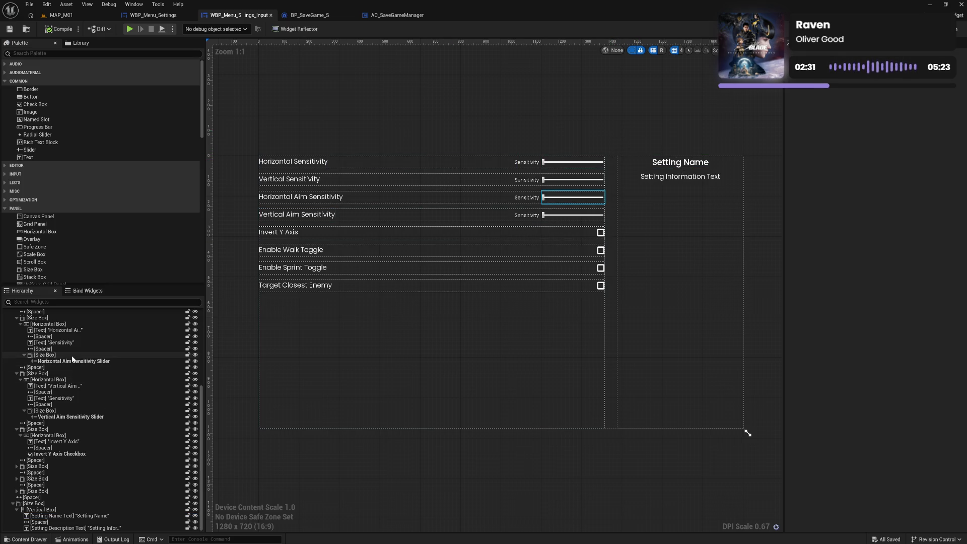
{"action": "scroll", "coordinate": [72, 358], "scroll_direction": "up", "scroll_amount": 5}
{"action": "left_click", "coordinate": [83, 331]}
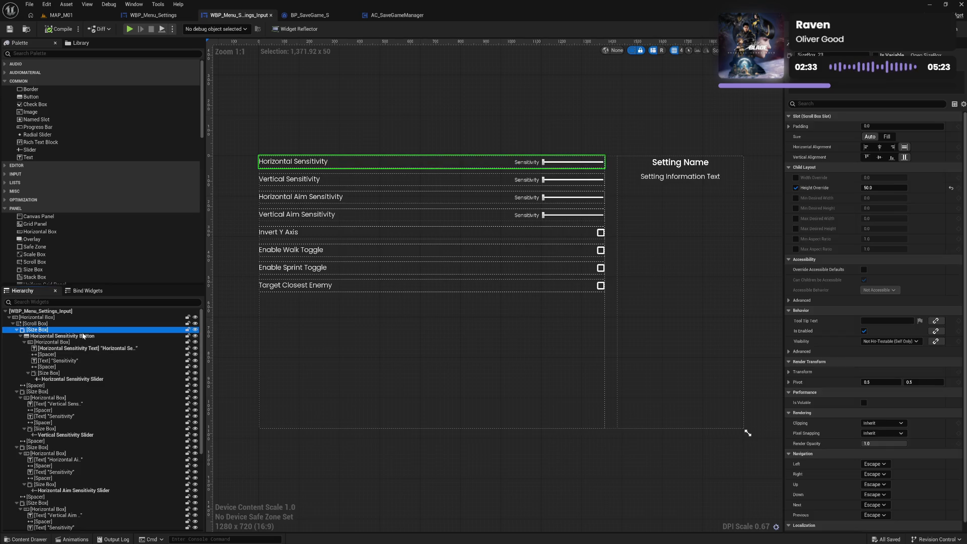
{"action": "left_click", "coordinate": [83, 336]}
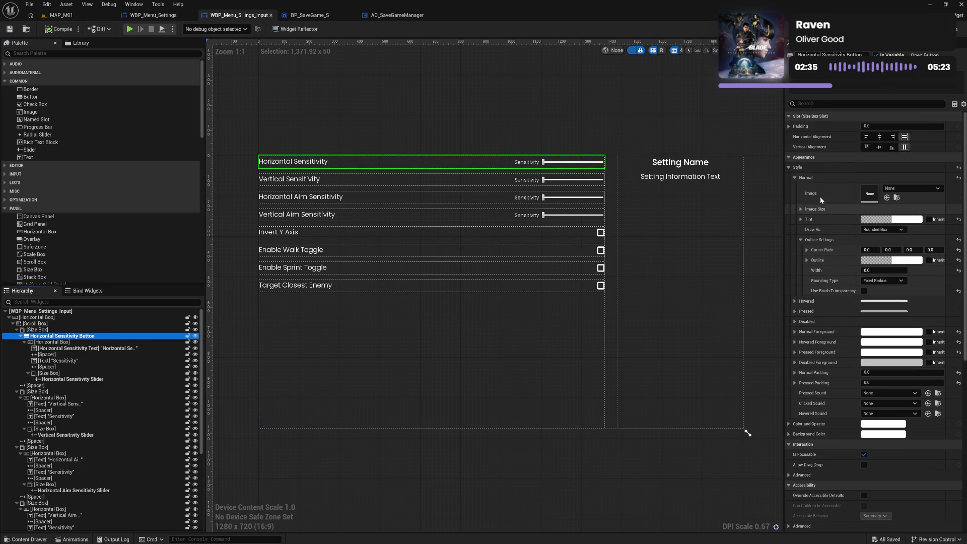
{"action": "right_click", "coordinate": [816, 177], "text": "shift"}
{"action": "left_click", "coordinate": [820, 302], "text": "shift"}
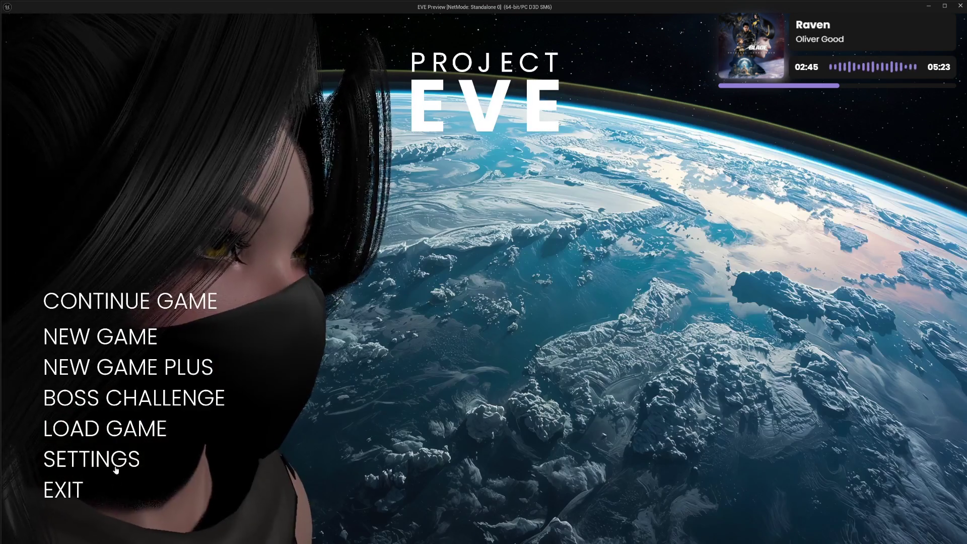
Launch the game, check the Input settings page, then go BACK and EXIT the preview.
{"action": "left_click", "coordinate": [90, 457]}
{"action": "left_click", "coordinate": [103, 331]}
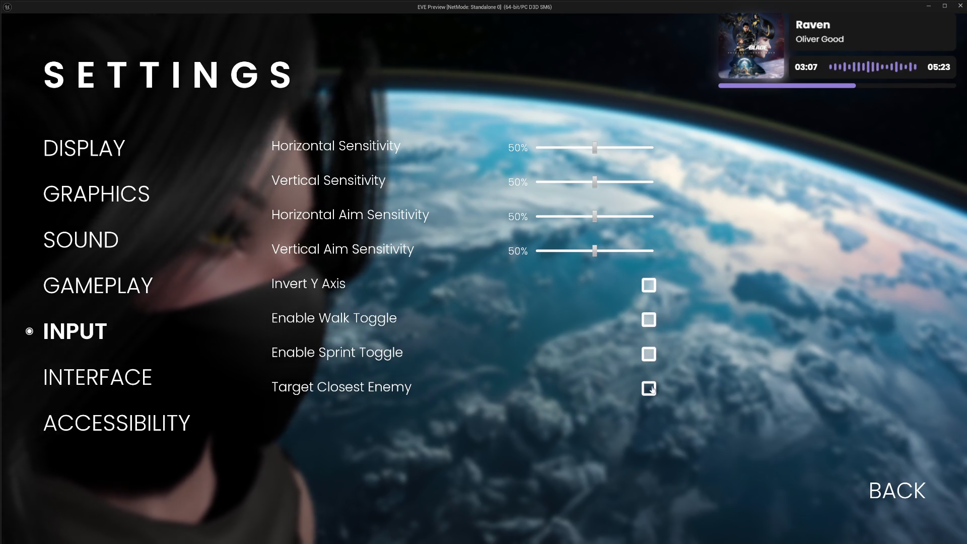
{"action": "left_click", "coordinate": [886, 488]}
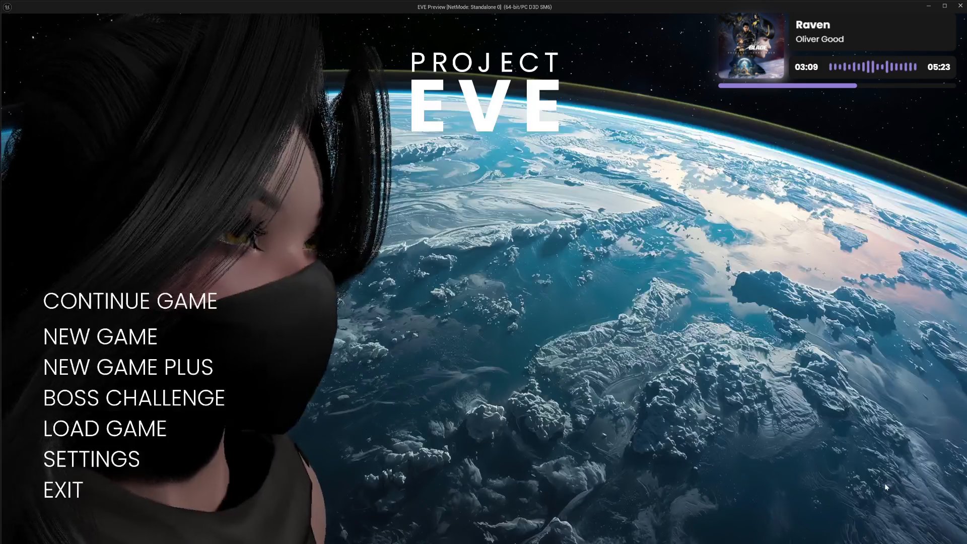
{"action": "left_click", "coordinate": [63, 486]}
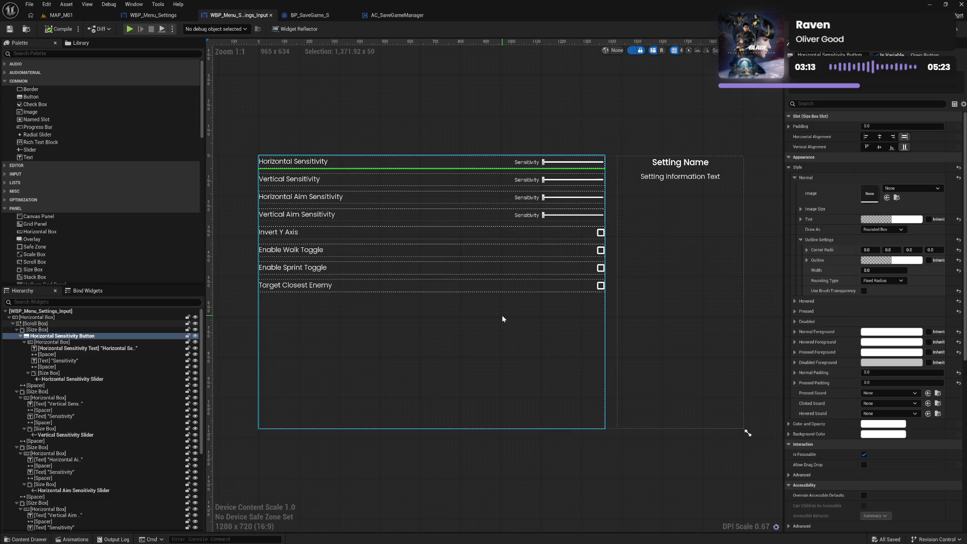
Switch to WBP_Menu_Settings and add a Border in the Hierarchy below Background Blur.
{"action": "left_click", "coordinate": [634, 455]}
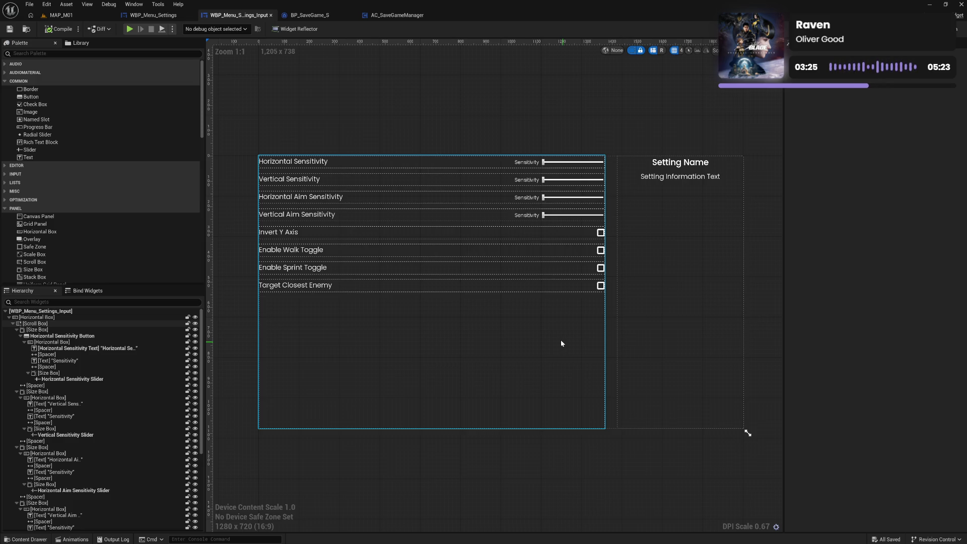
{"action": "left_click", "coordinate": [132, 20]}
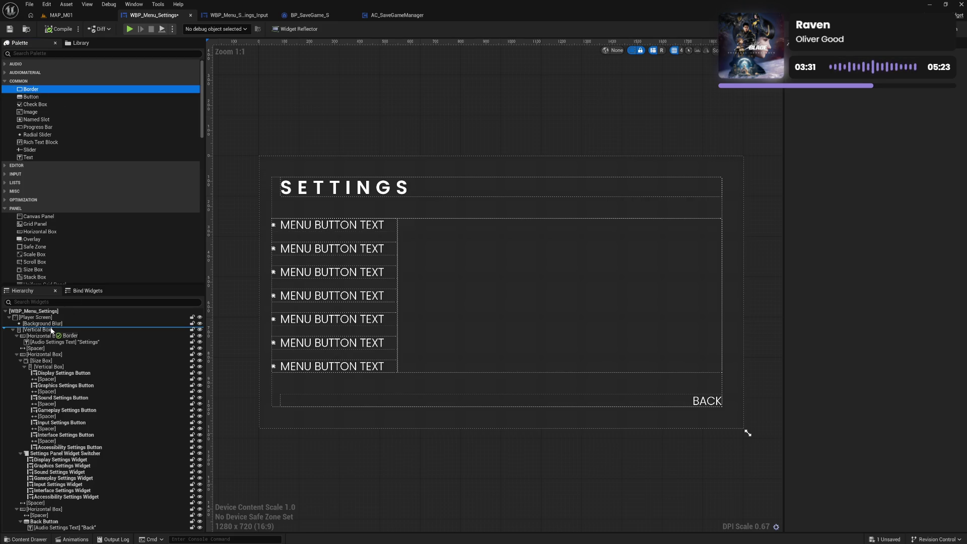
{"action": "left_click_drag", "start_coordinate": [52, 329], "coordinate": [52, 331]}
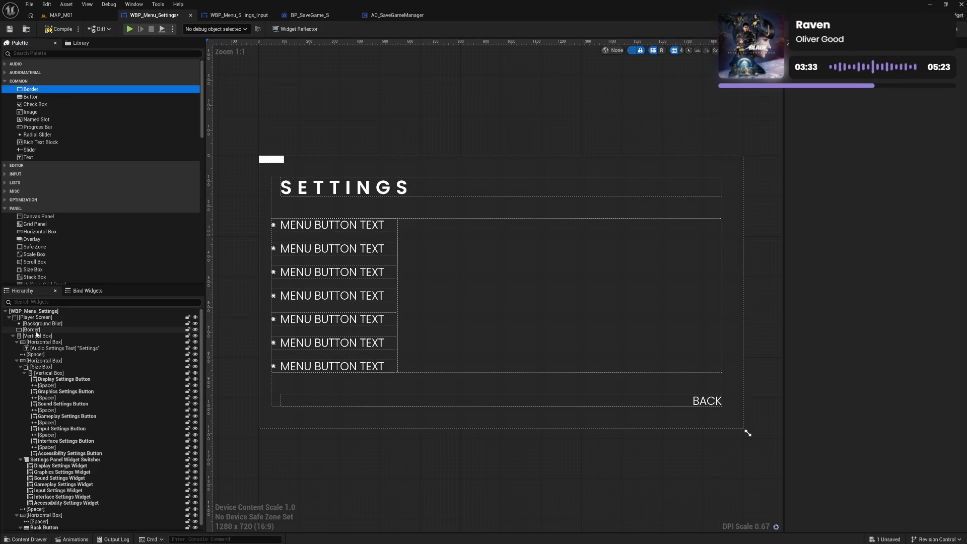
Anchor the new Border to fill the screen, with Offset Right/Bottom and Padding at 0.
{"action": "left_click", "coordinate": [36, 331]}
{"action": "left_click", "coordinate": [875, 127]}
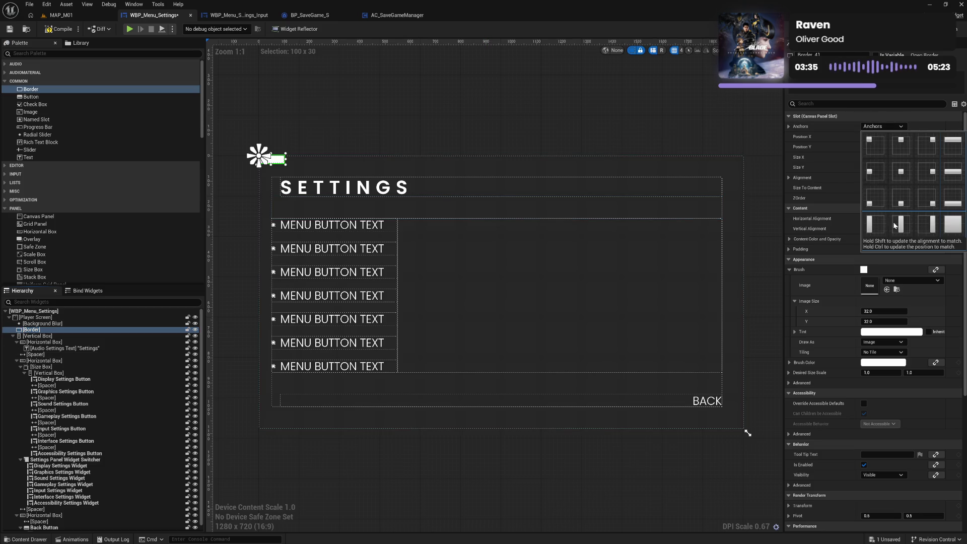
{"action": "left_click", "coordinate": [958, 226]}
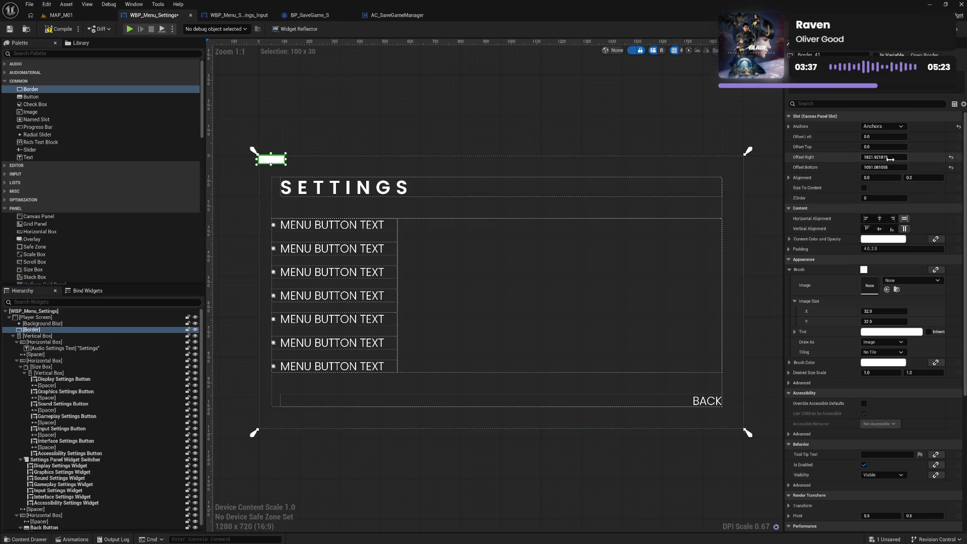
{"action": "left_click", "coordinate": [890, 168]}
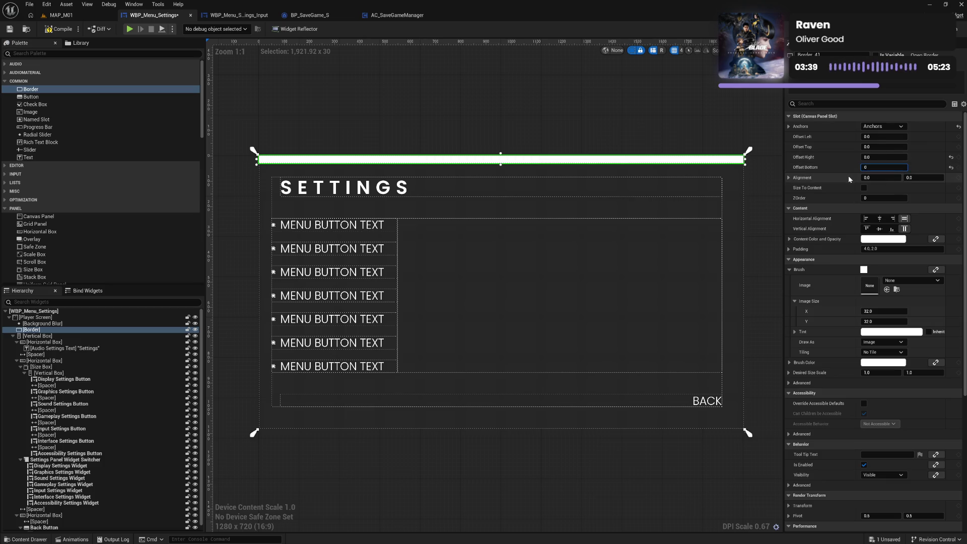
{"action": "key", "text": "Return"}
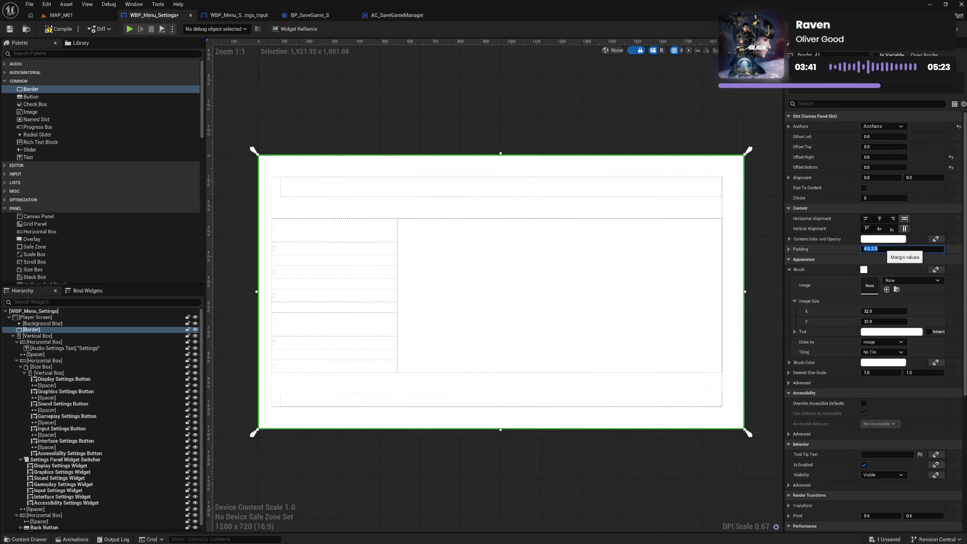
{"action": "type", "text": "0"}
{"action": "key", "text": "Return"}
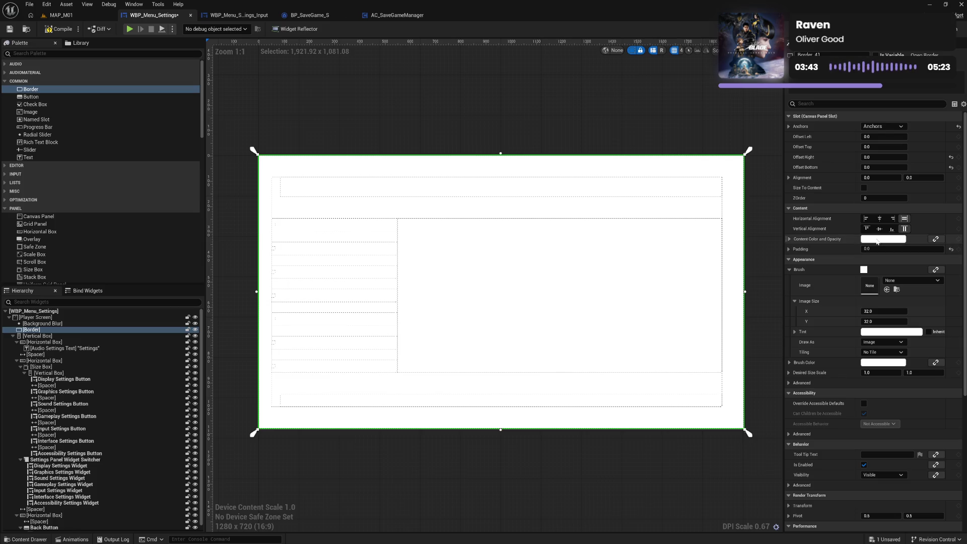
Set the Border's brush colour to black with 0.25 alpha, then play the game to preview.
{"action": "left_click", "coordinate": [790, 270]}
{"action": "left_click", "coordinate": [877, 281]}
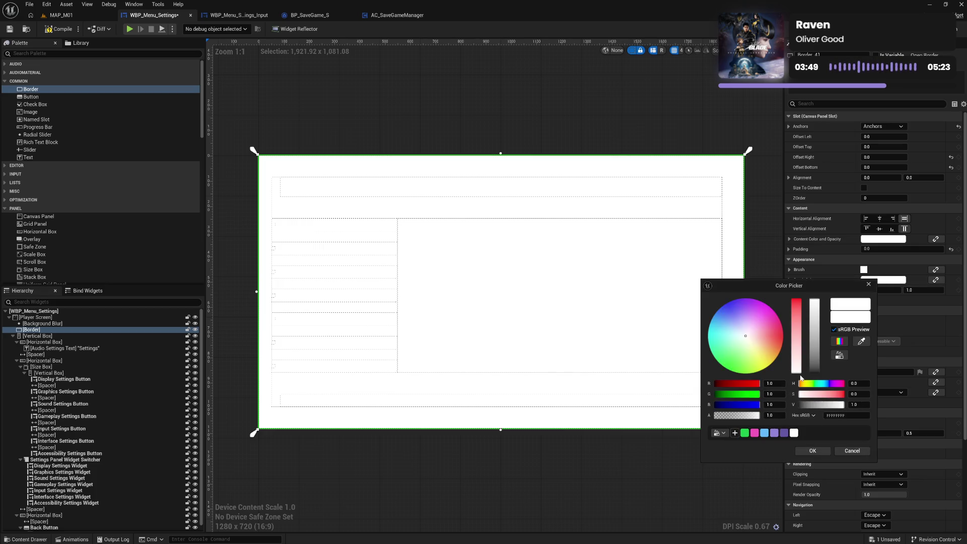
{"action": "left_click_drag", "start_coordinate": [819, 363], "coordinate": [827, 413]}
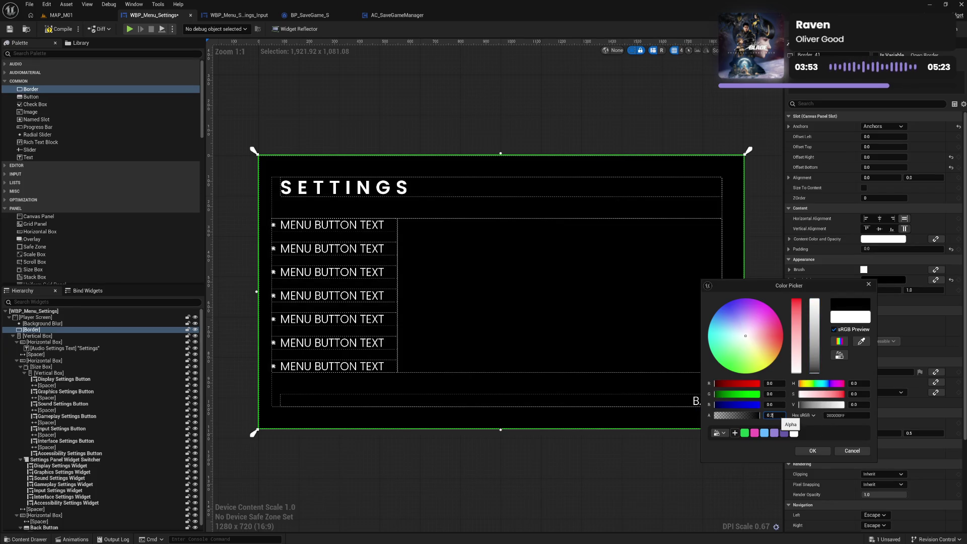
{"action": "type", "text": "5"}
{"action": "key", "text": "Return"}
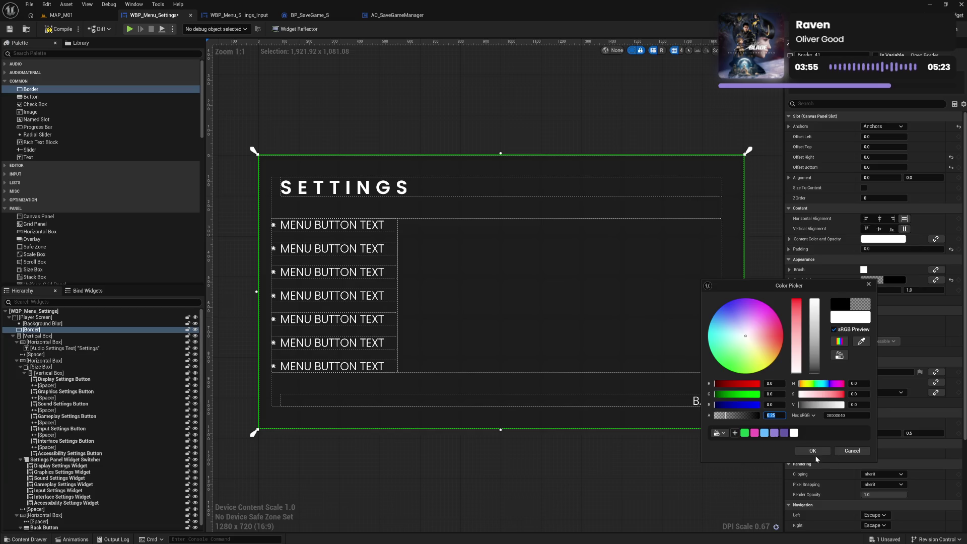
{"action": "left_click", "coordinate": [813, 451]}
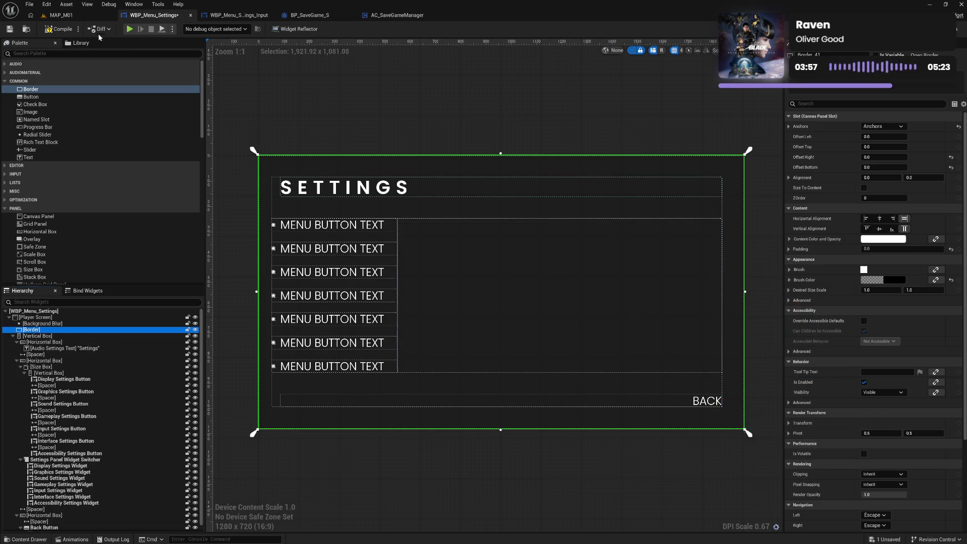
{"action": "left_click", "coordinate": [140, 25]}
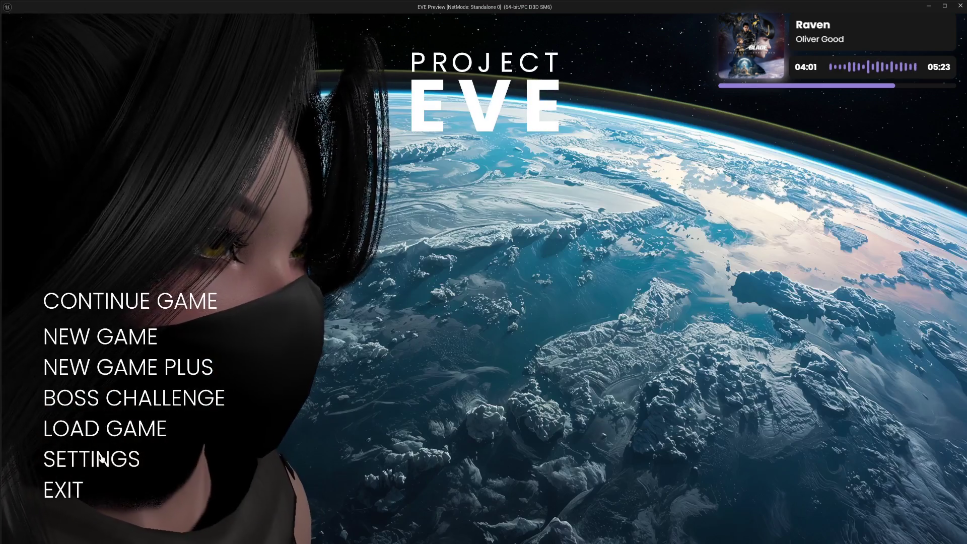
{"action": "left_click", "coordinate": [97, 458]}
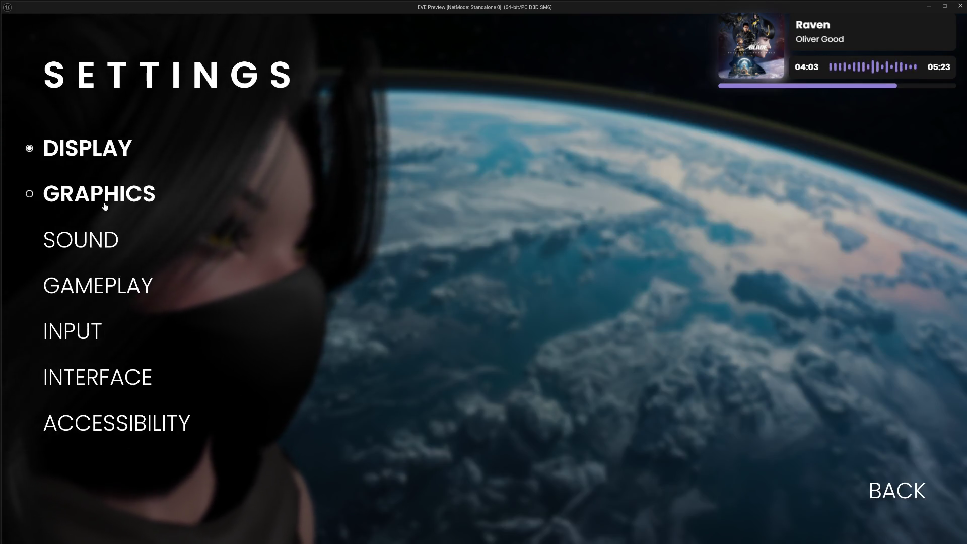
{"action": "left_click", "coordinate": [76, 336]}
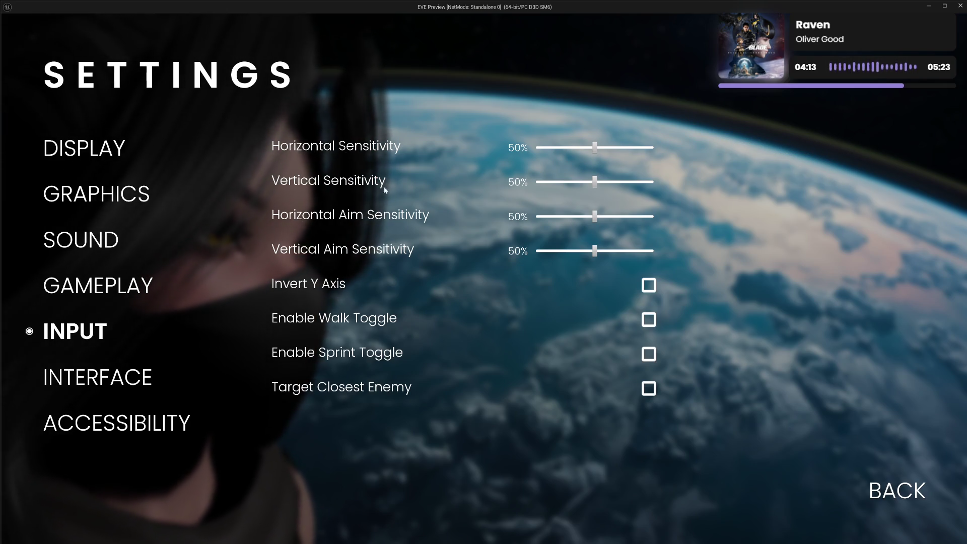
{"action": "left_click", "coordinate": [369, 150]}
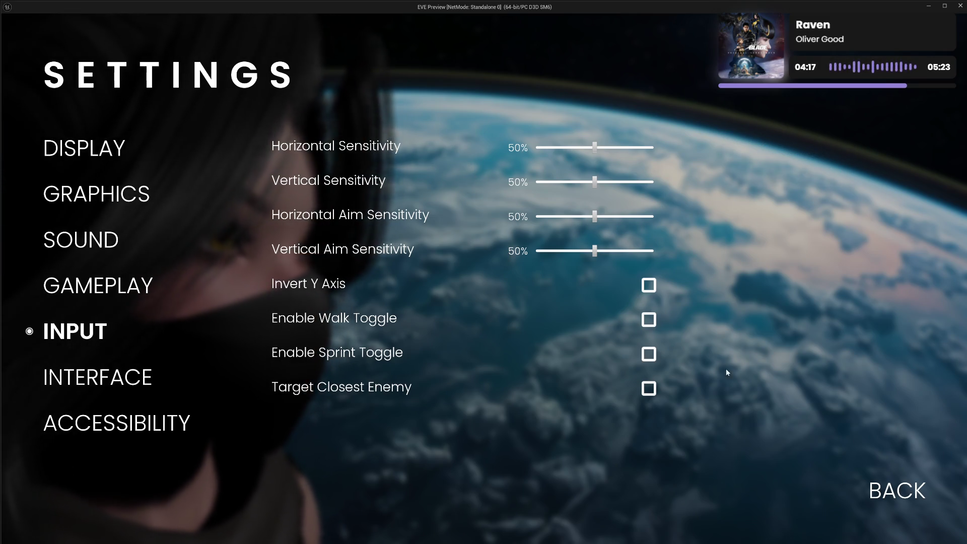
{"action": "left_click", "coordinate": [896, 491]}
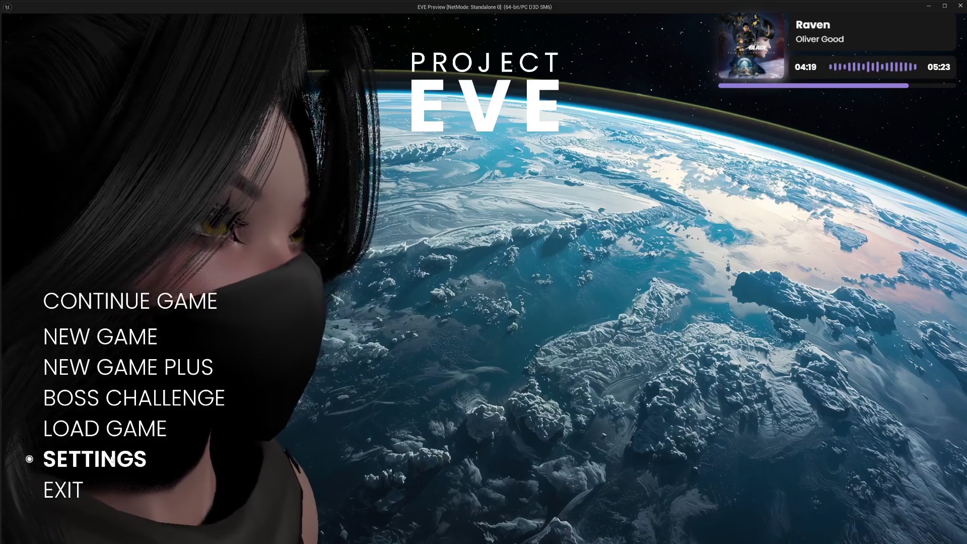
{"action": "left_click", "coordinate": [90, 460]}
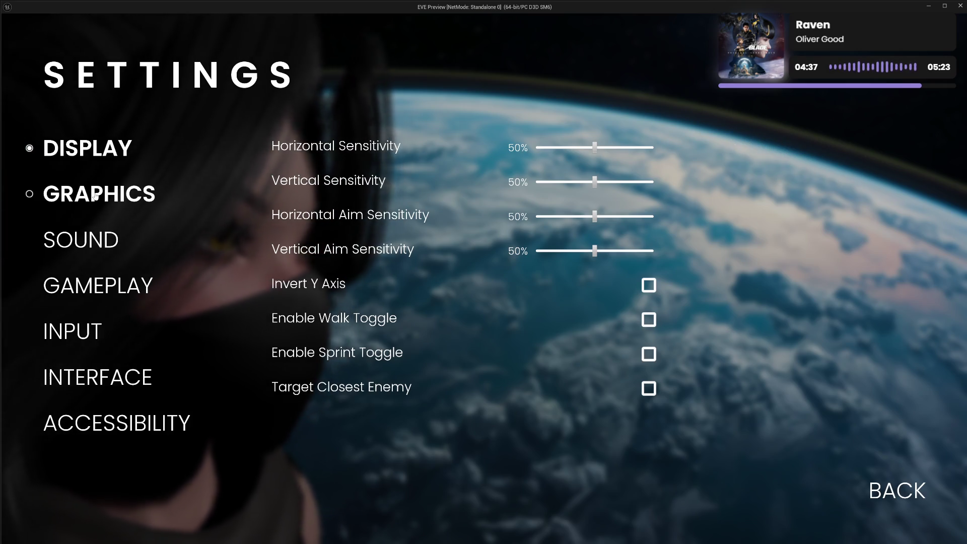
{"action": "left_click", "coordinate": [75, 241]}
{"action": "left_click", "coordinate": [65, 288]}
{"action": "left_click", "coordinate": [68, 330]}
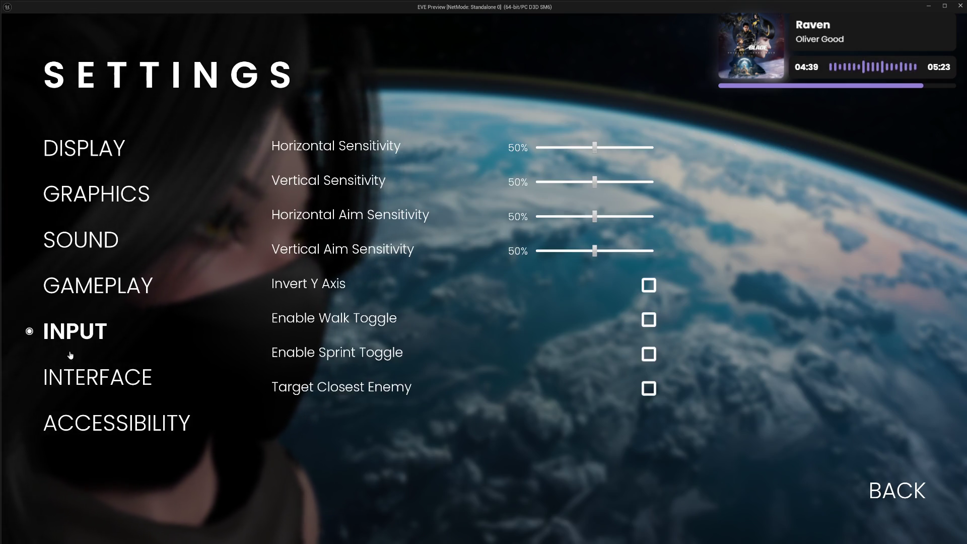
{"action": "left_click", "coordinate": [71, 378]}
{"action": "left_click", "coordinate": [74, 422]}
{"action": "left_click", "coordinate": [65, 333]}
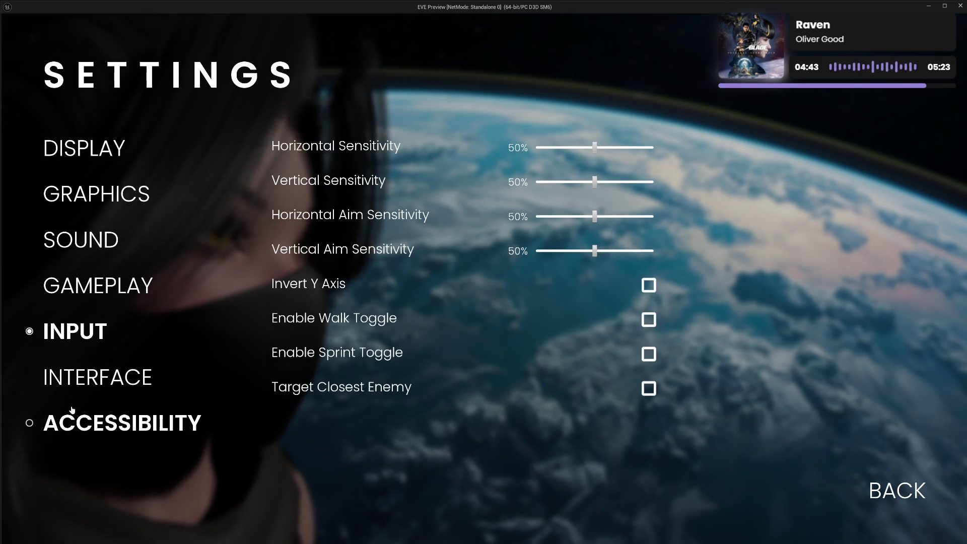
{"action": "left_click", "coordinate": [77, 386]}
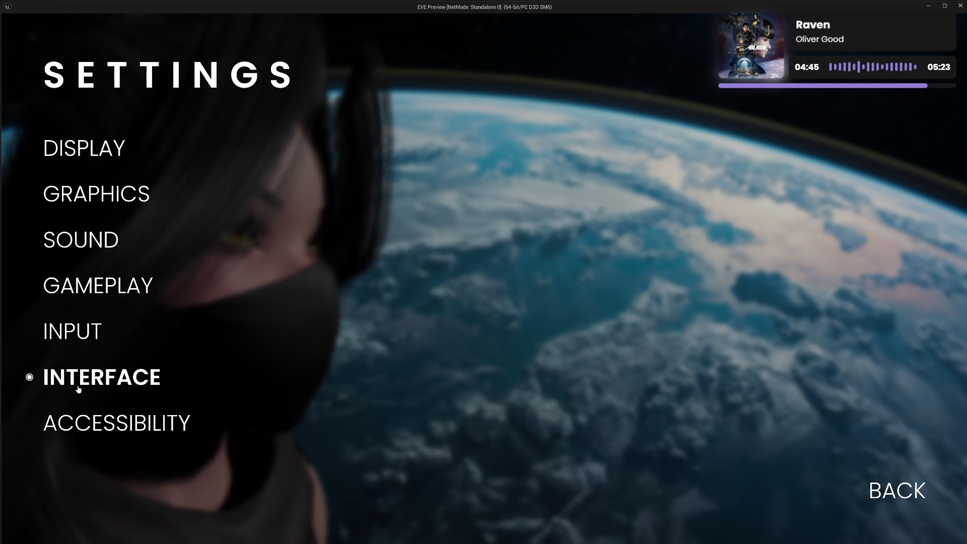
{"action": "left_click", "coordinate": [74, 335]}
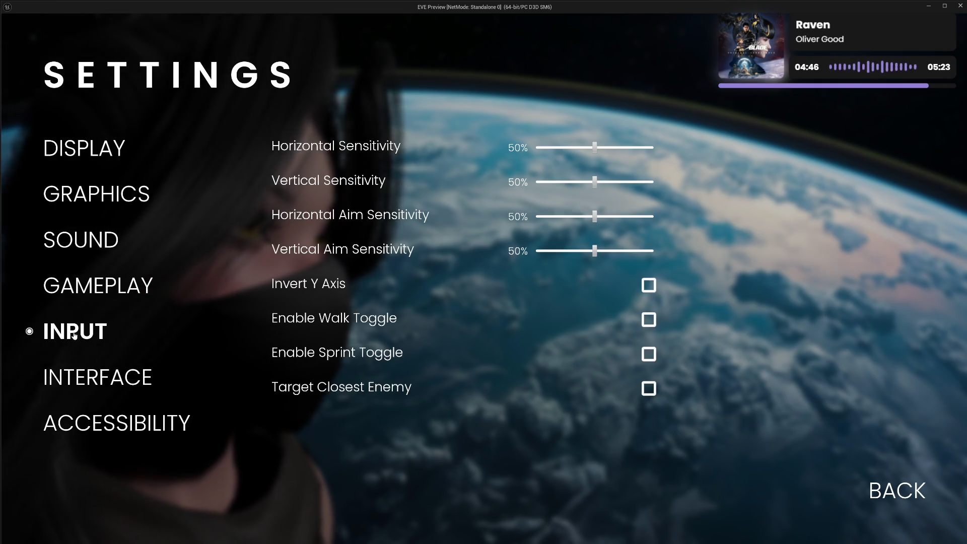
{"action": "left_click", "coordinate": [81, 286]}
{"action": "left_click", "coordinate": [82, 241]}
{"action": "left_click", "coordinate": [80, 195]}
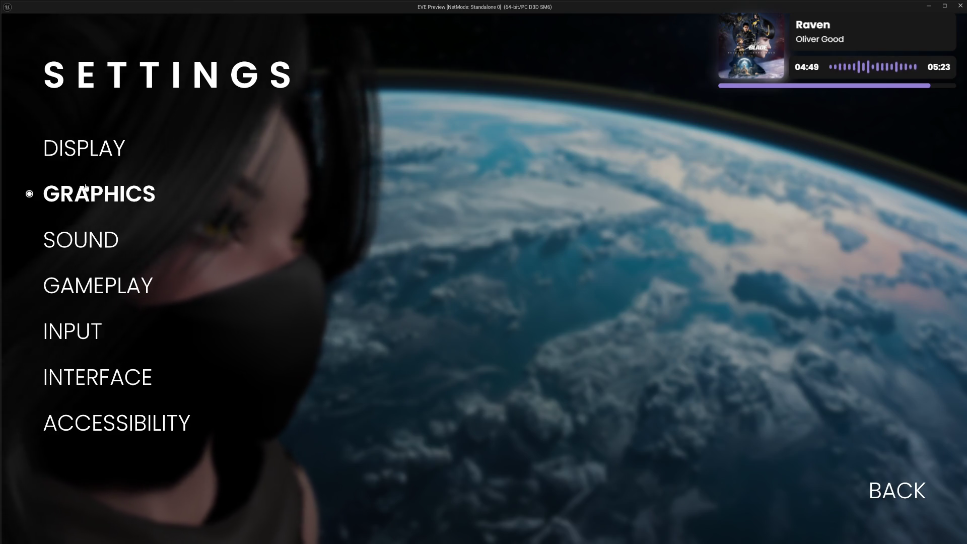
{"action": "left_click", "coordinate": [81, 149]}
{"action": "left_click", "coordinate": [68, 335]}
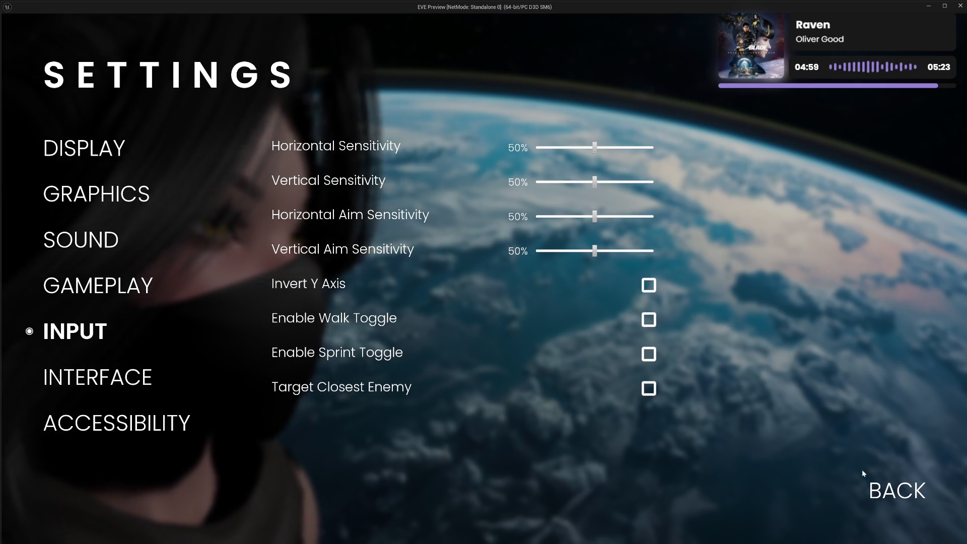
{"action": "left_click", "coordinate": [898, 491]}
{"action": "left_click", "coordinate": [70, 488]}
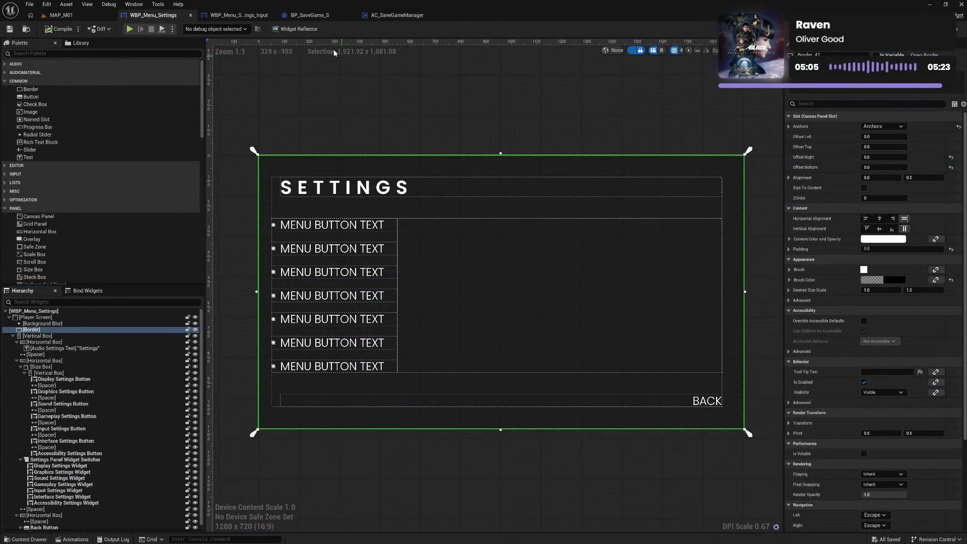
Switch to the WBP_Menu_Settings_Input widget's Designer to edit its Input settings rows.
{"action": "left_click", "coordinate": [241, 18]}
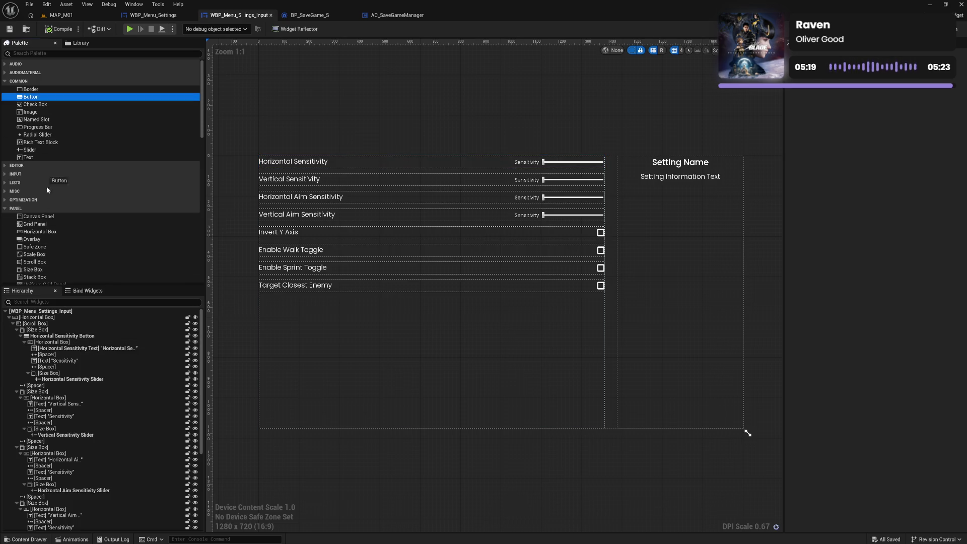
Add Button_152 and move the Vertical Sensitivity Horizontal Box inside it.
{"action": "left_click_drag", "start_coordinate": [51, 397], "coordinate": [49, 400]}
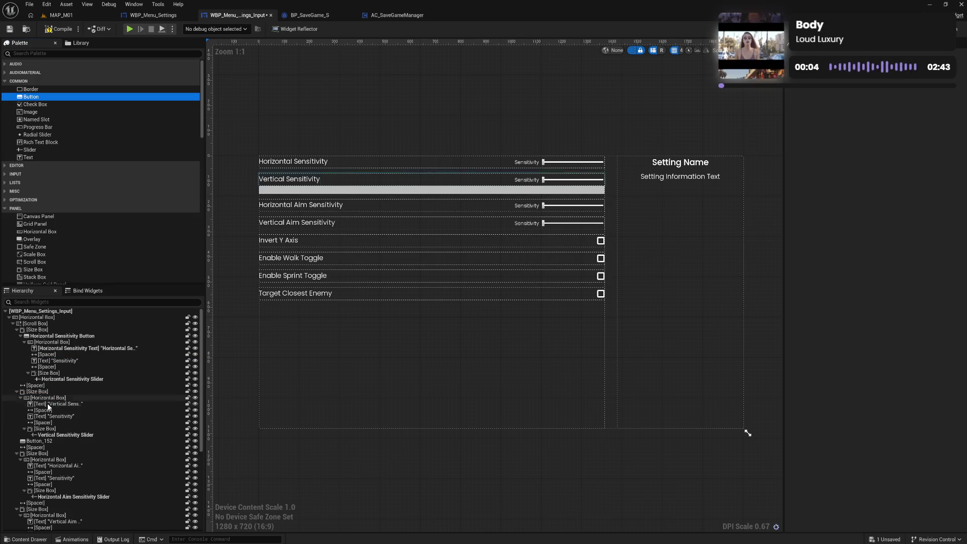
{"action": "left_click", "coordinate": [47, 399]}
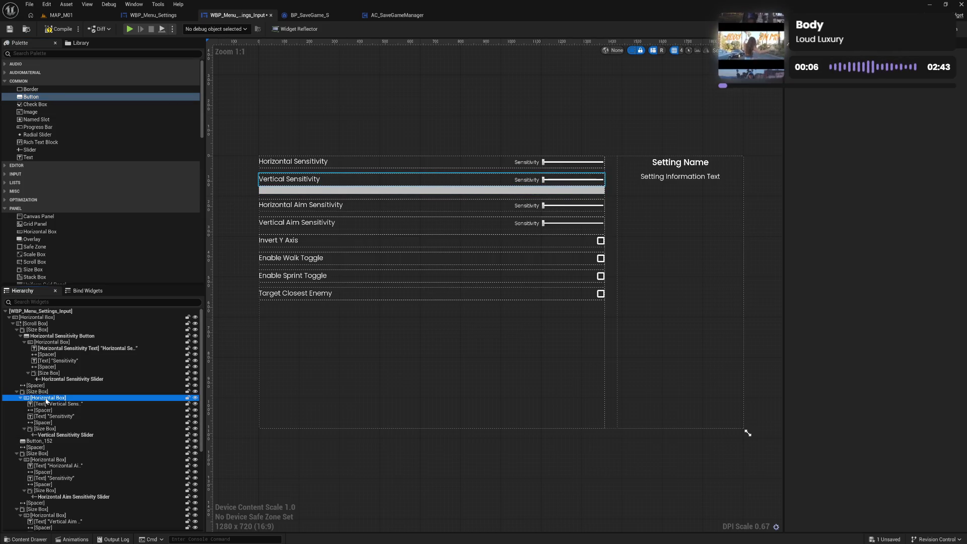
{"action": "left_click_drag", "start_coordinate": [47, 401], "coordinate": [46, 441]}
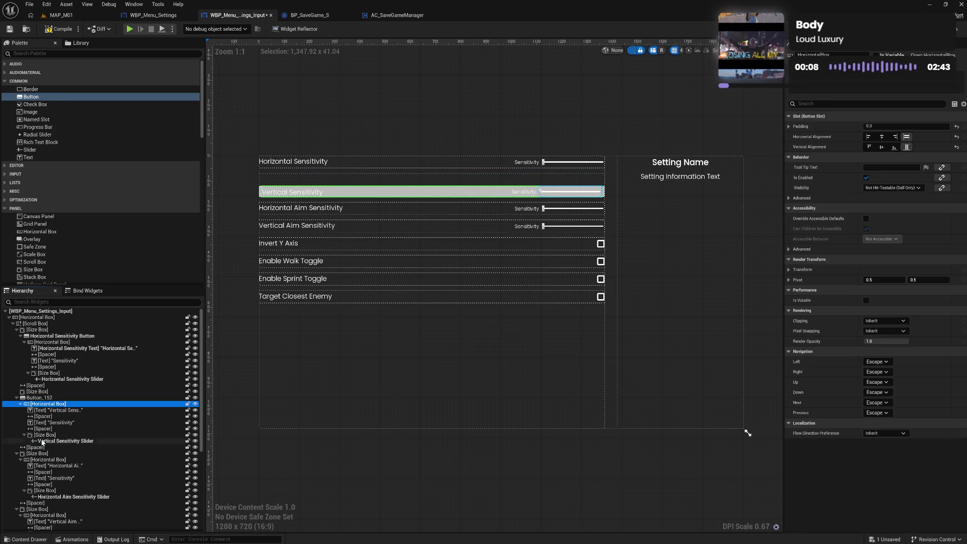
{"action": "left_click", "coordinate": [40, 397]}
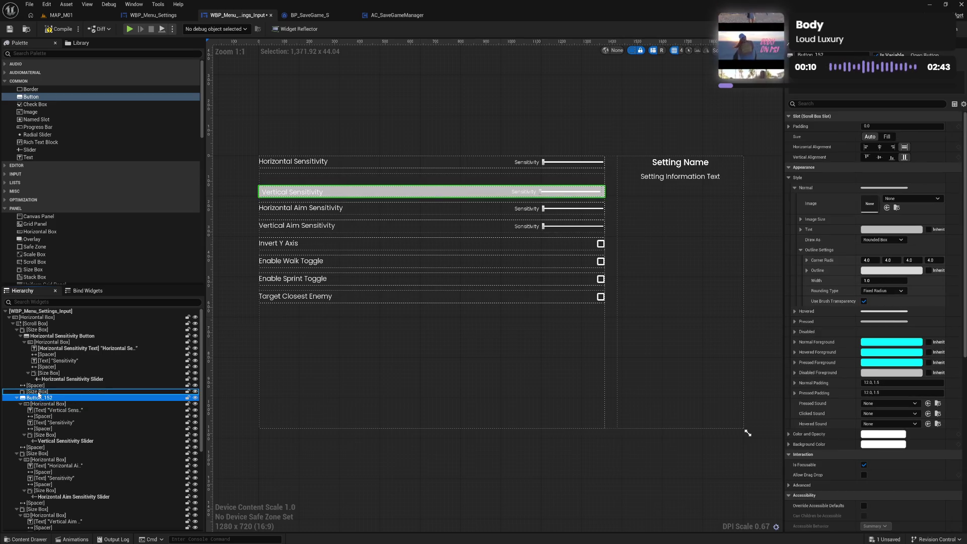